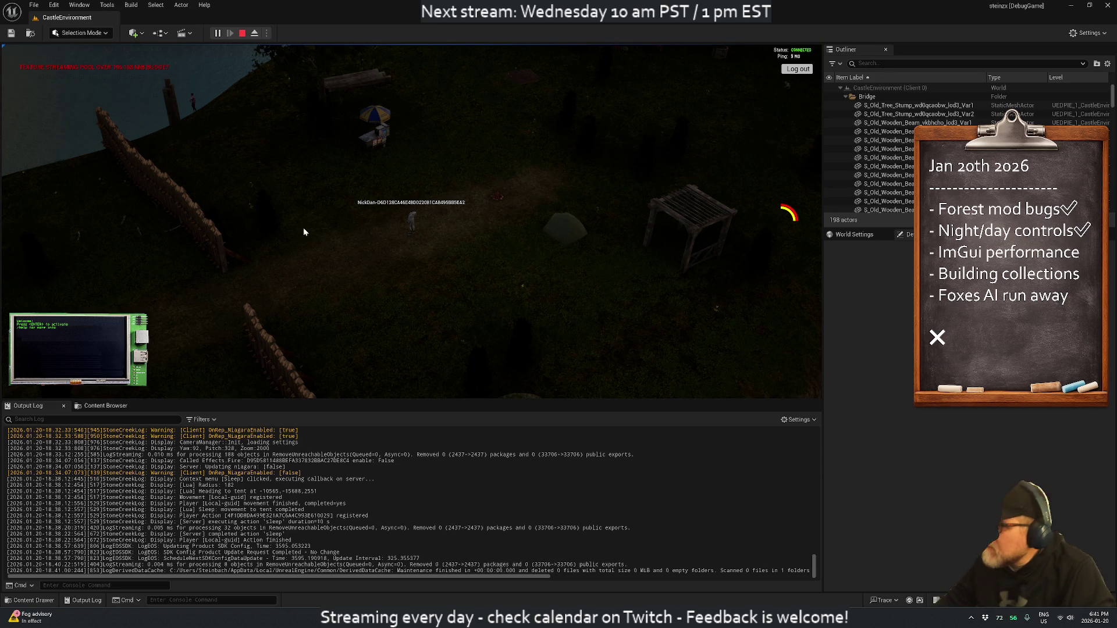
# Step: Orbit the game camera around the player and fences, then stop the play session
pyautogui.moveTo(291, 232)
pyautogui.mouseDown()
pyautogui.moveTo(104, 212)
pyautogui.moveTo(67, 192)
pyautogui.moveTo(145, 187)
pyautogui.moveTo(160, 199)
pyautogui.mouseUp()
pyautogui.moveTo(317, 225)
pyautogui.mouseDown()
pyautogui.moveTo(441, 234)
pyautogui.moveTo(309, 194)
pyautogui.moveTo(382, 232)
pyautogui.moveTo(411, 209)
pyautogui.moveTo(389, 205)
pyautogui.mouseUp()
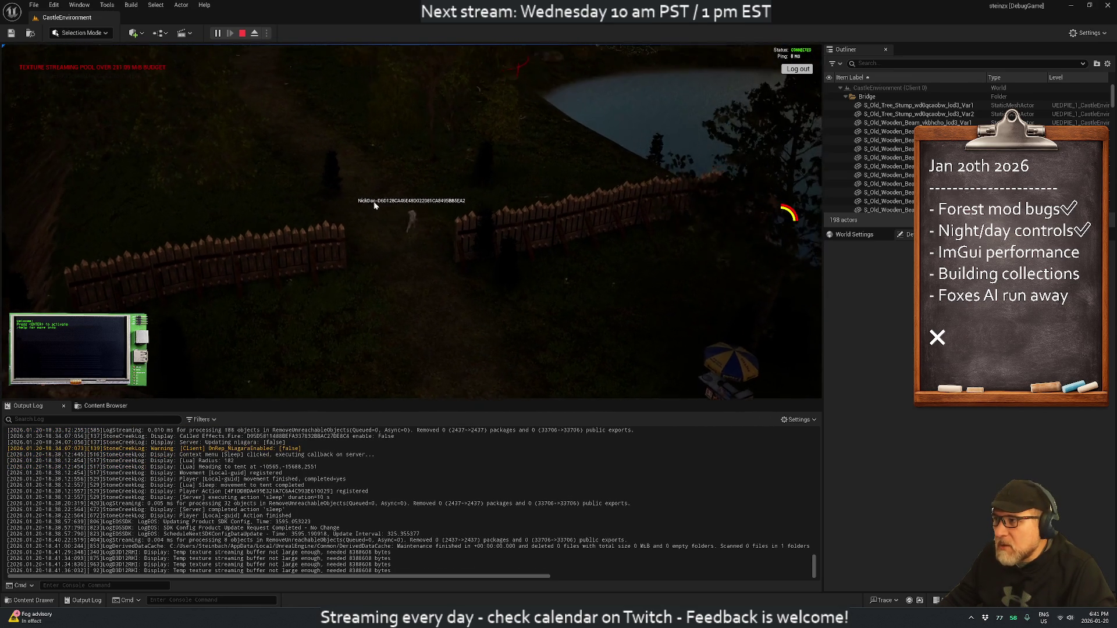
pyautogui.moveTo(427, 213)
pyautogui.mouseDown()
pyautogui.moveTo(298, 156)
pyautogui.moveTo(343, 163)
pyautogui.mouseUp()
pyautogui.click(242, 34)
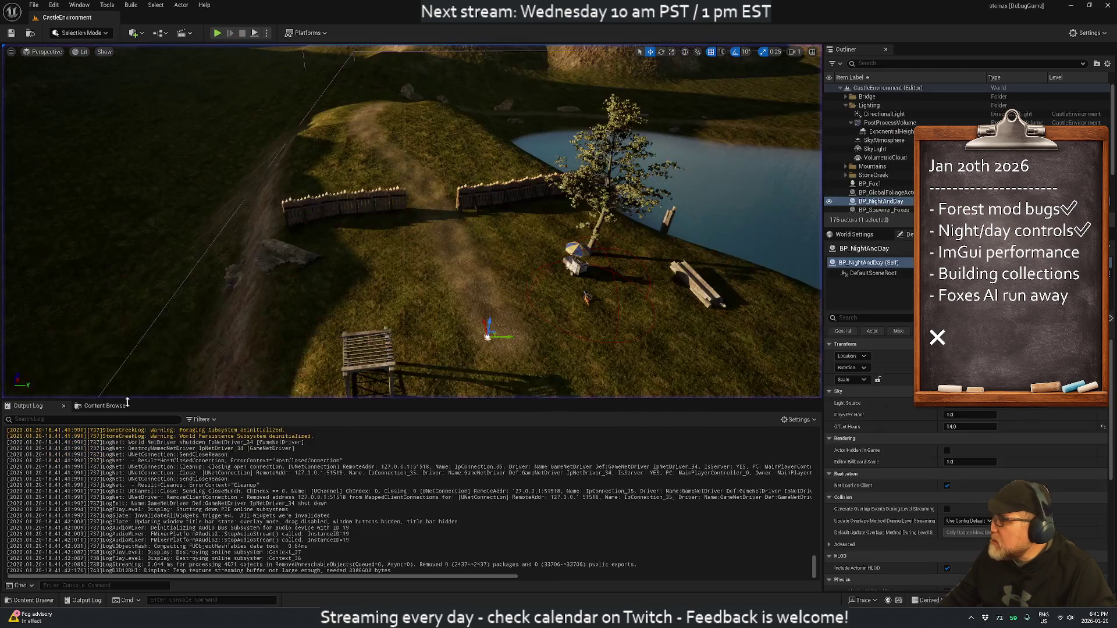
# Step: Open the Content Browser and look through the Containers, NPC and Assets folders
pyautogui.click(97, 407)
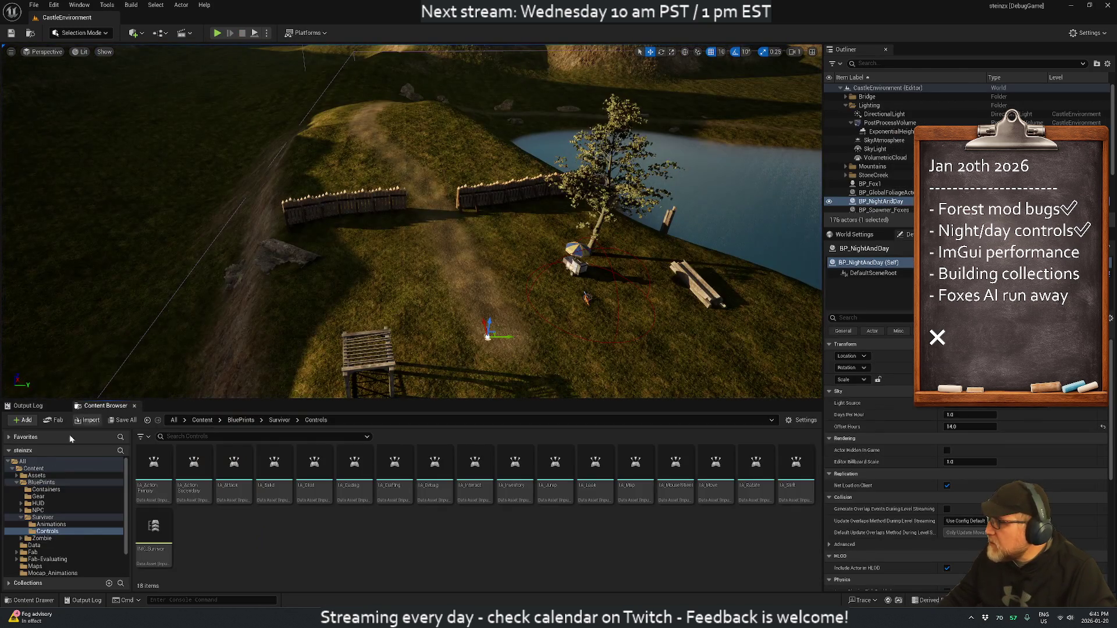
pyautogui.click(46, 490)
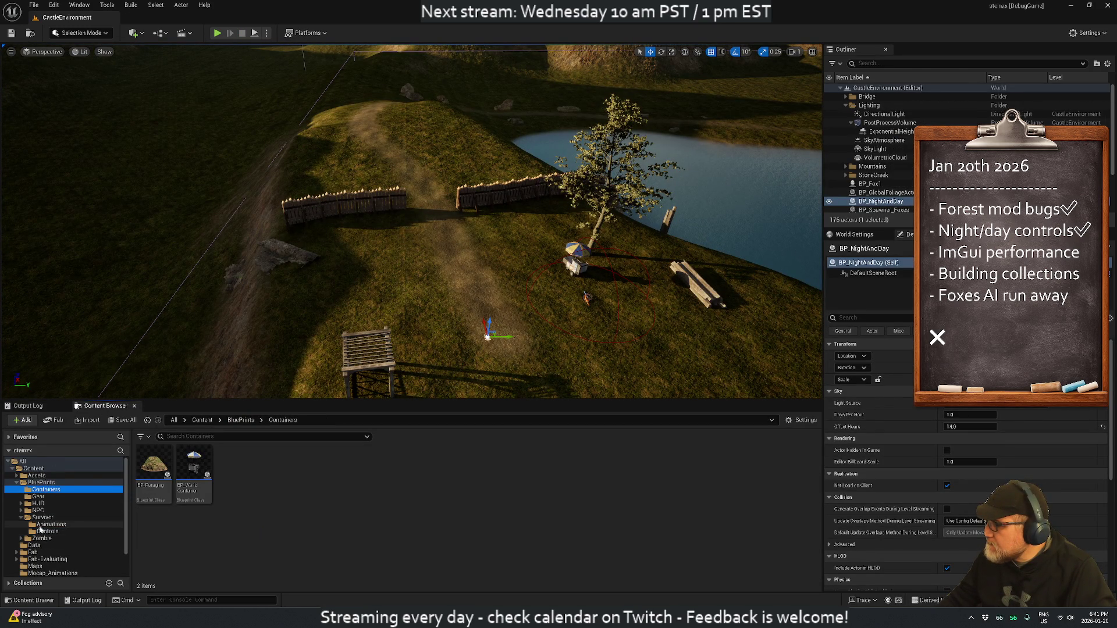
pyautogui.click(37, 511)
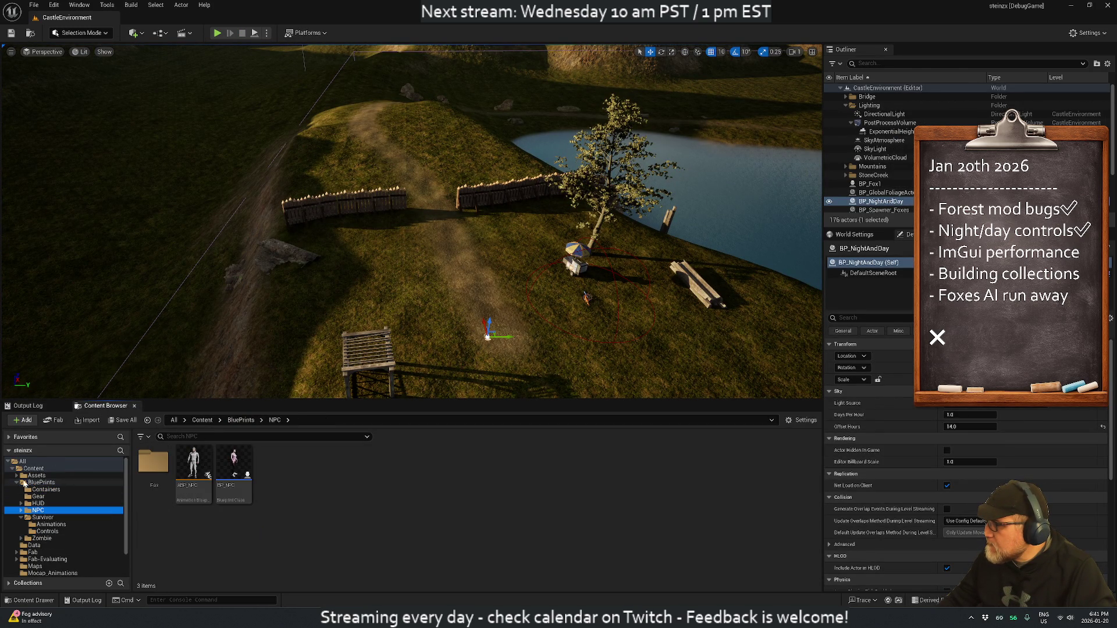
pyautogui.click(17, 475)
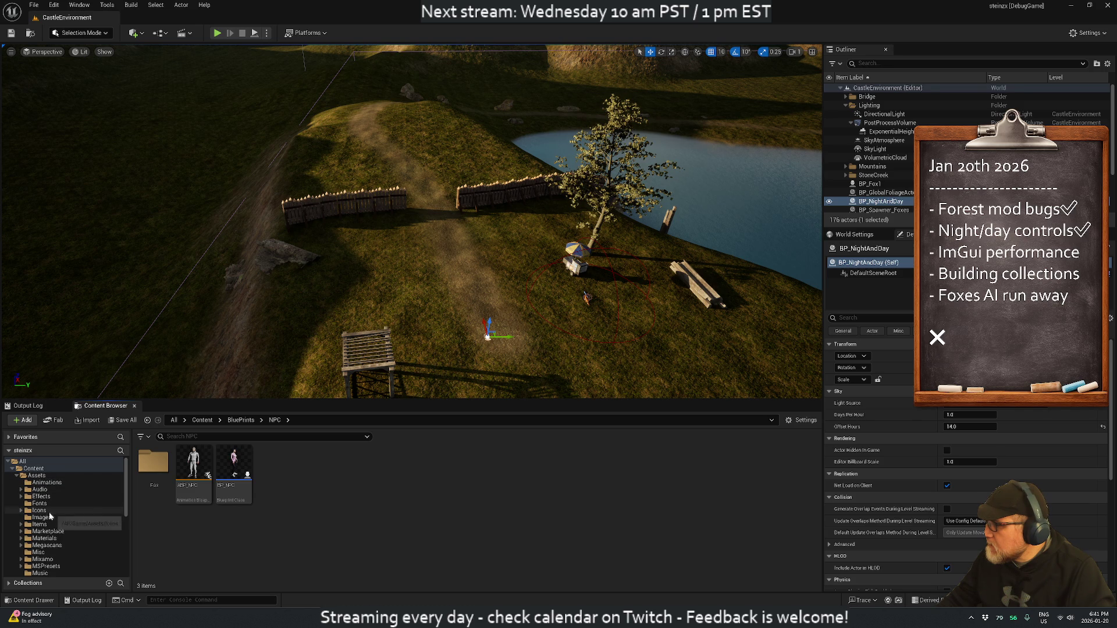
pyautogui.scroll(-3, 67, 524)
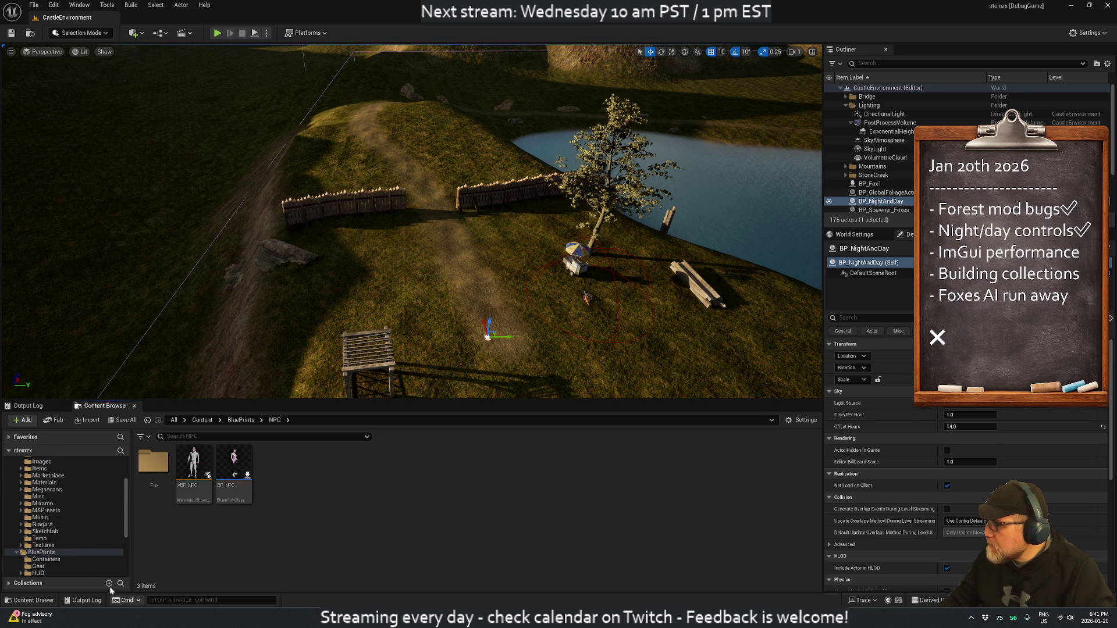
pyautogui.scroll(3, 64, 526)
# Step: Navigate Assets > Marketplace > AnimalVarietyPack > Wolf > Meshes and select SK_Wolf
pyautogui.click(45, 483)
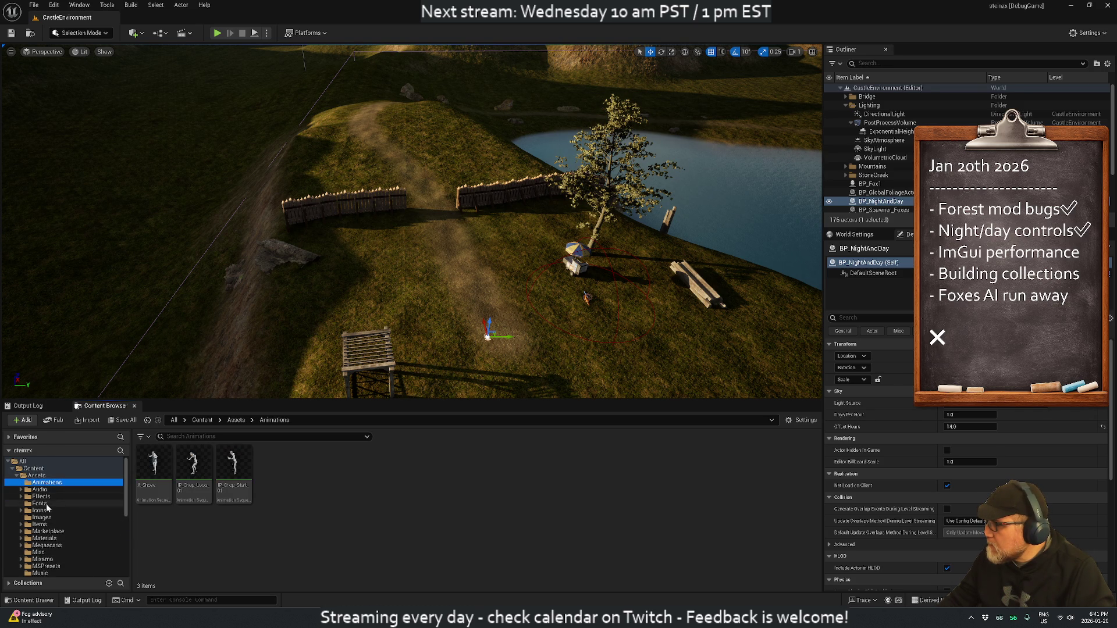
pyautogui.click(46, 531)
pyautogui.doubleClick(153, 463)
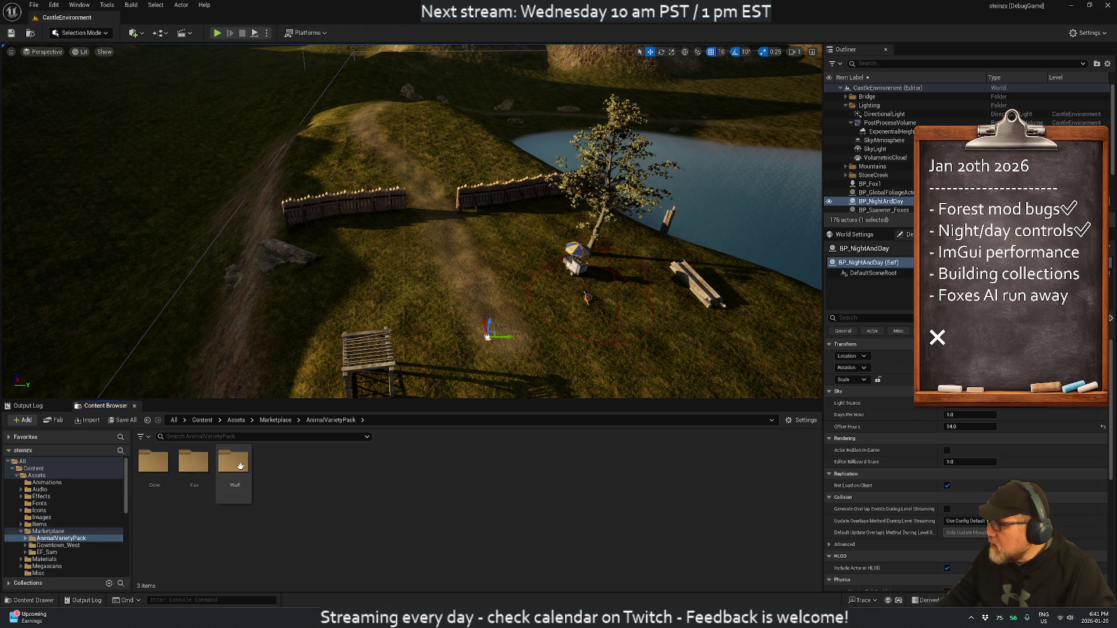
pyautogui.doubleClick(234, 463)
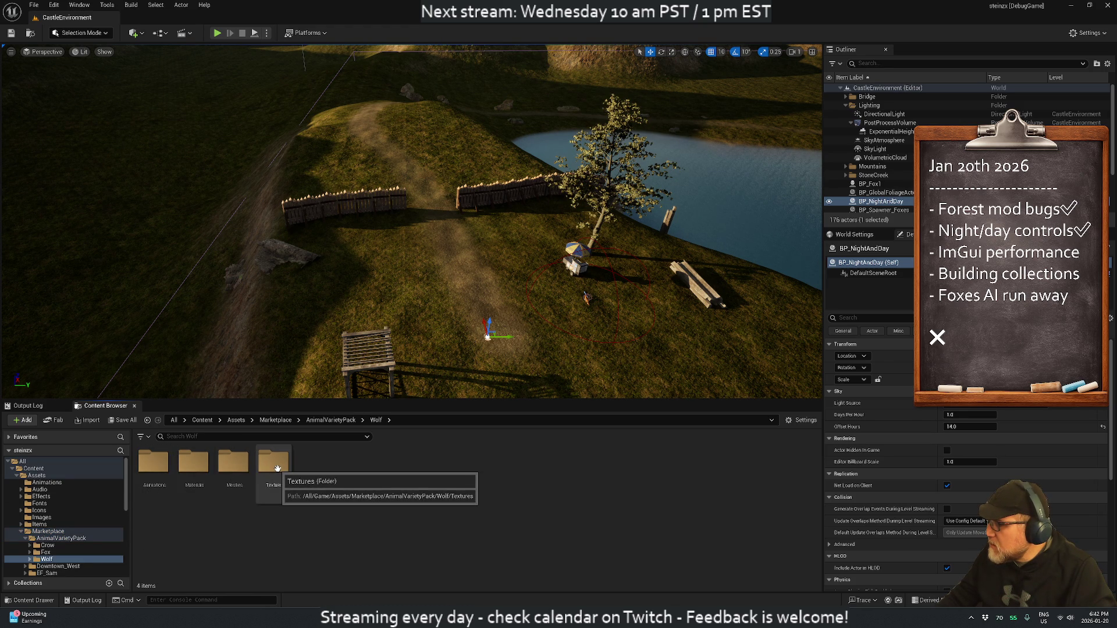
pyautogui.doubleClick(234, 463)
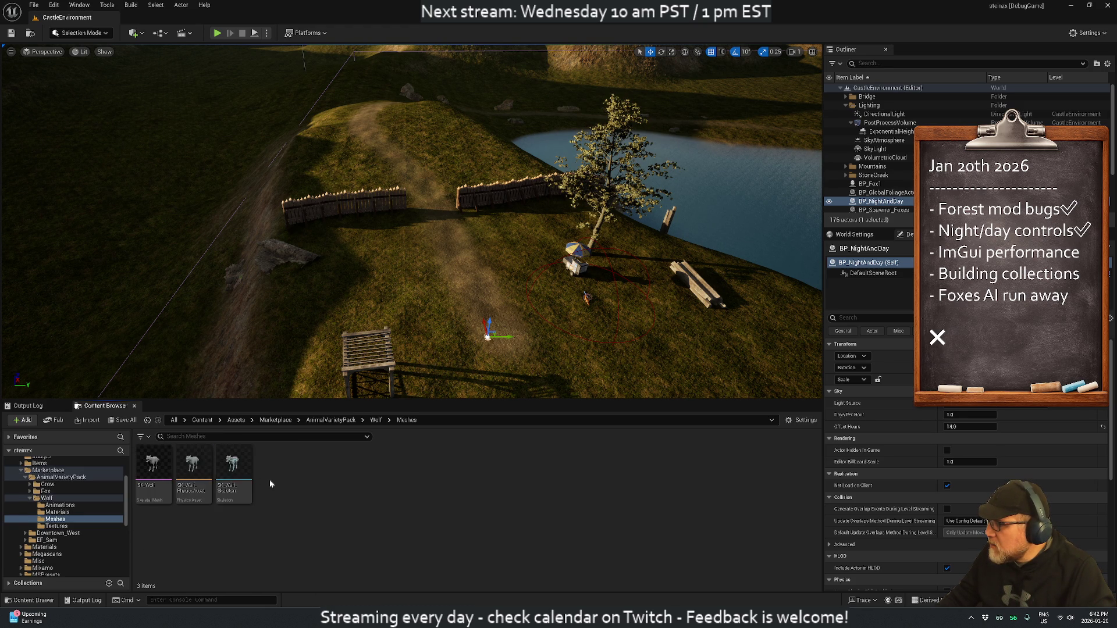
pyautogui.click(159, 467)
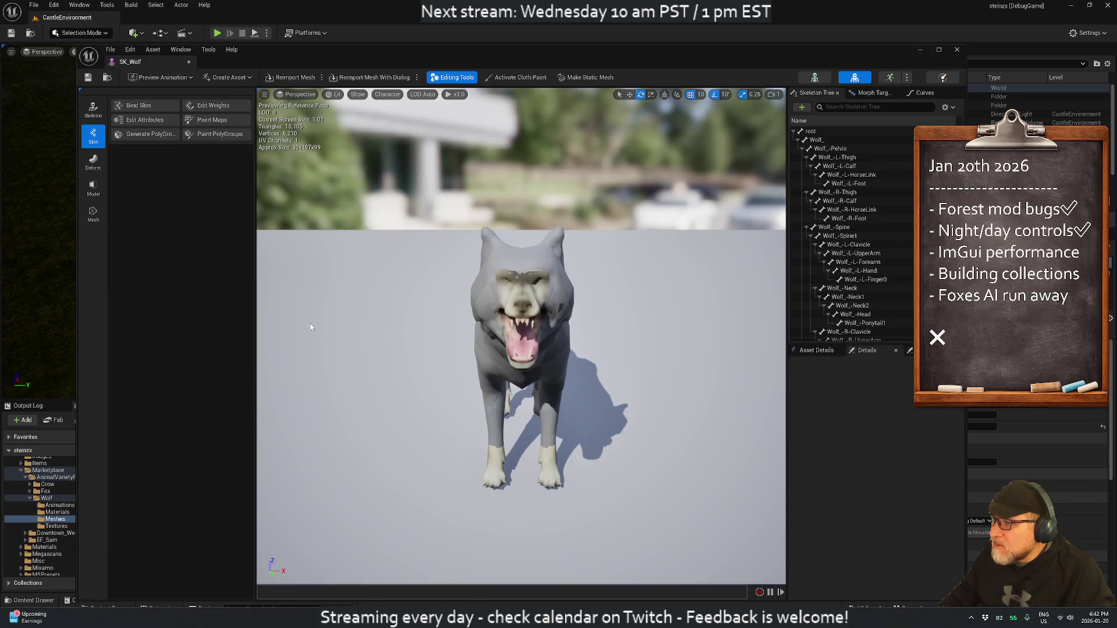
# Step: Preview the SK_Wolf mesh, then the ANIM_Wolf_Bite animation from Wolf Animations, closing each editor
pyautogui.moveTo(417, 342); pyautogui.dragTo(416, 342)
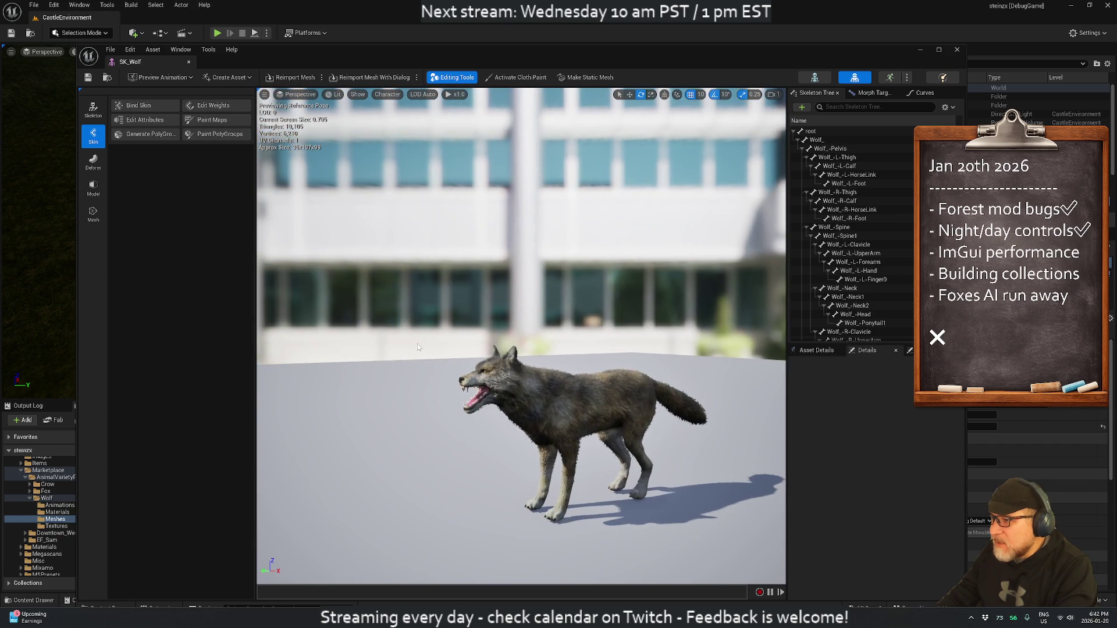
pyautogui.click(188, 61)
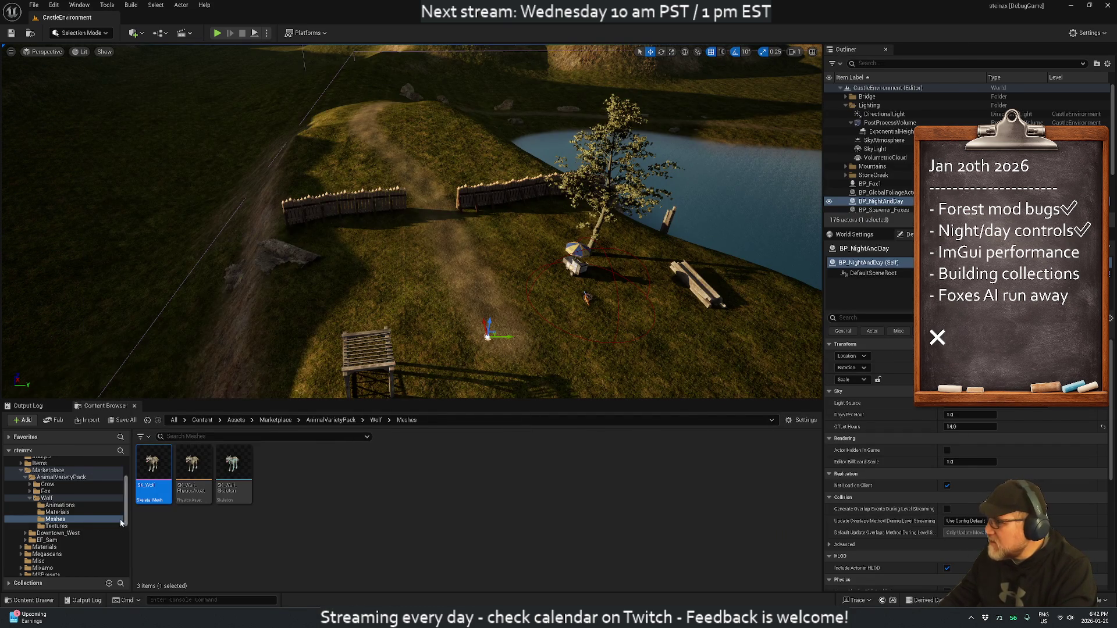
pyautogui.click(60, 505)
pyautogui.doubleClick(155, 466)
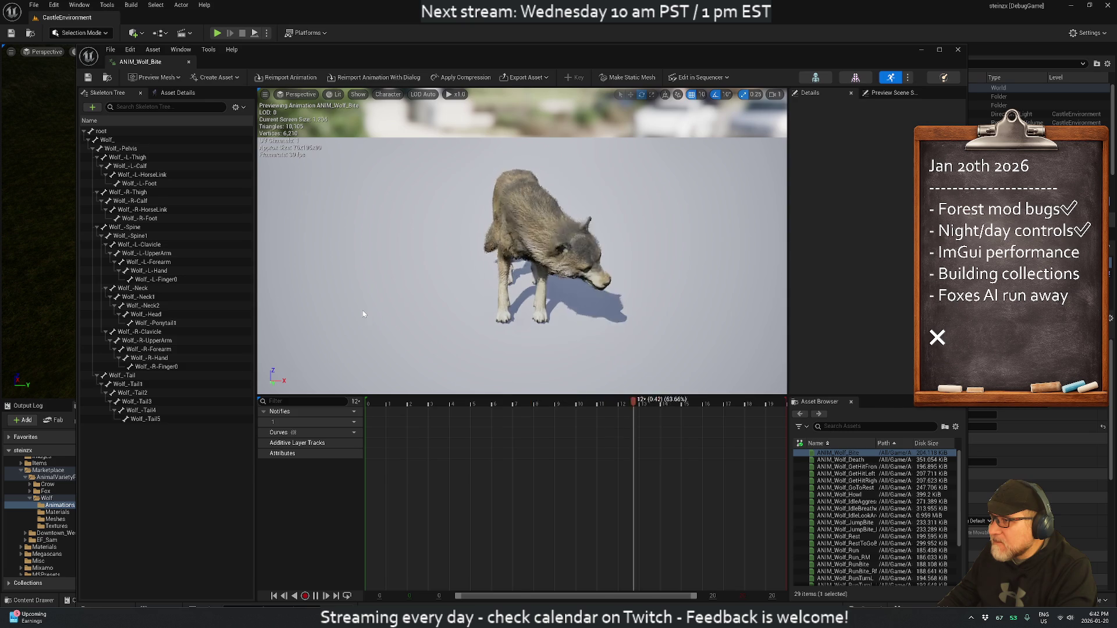
pyautogui.click(188, 63)
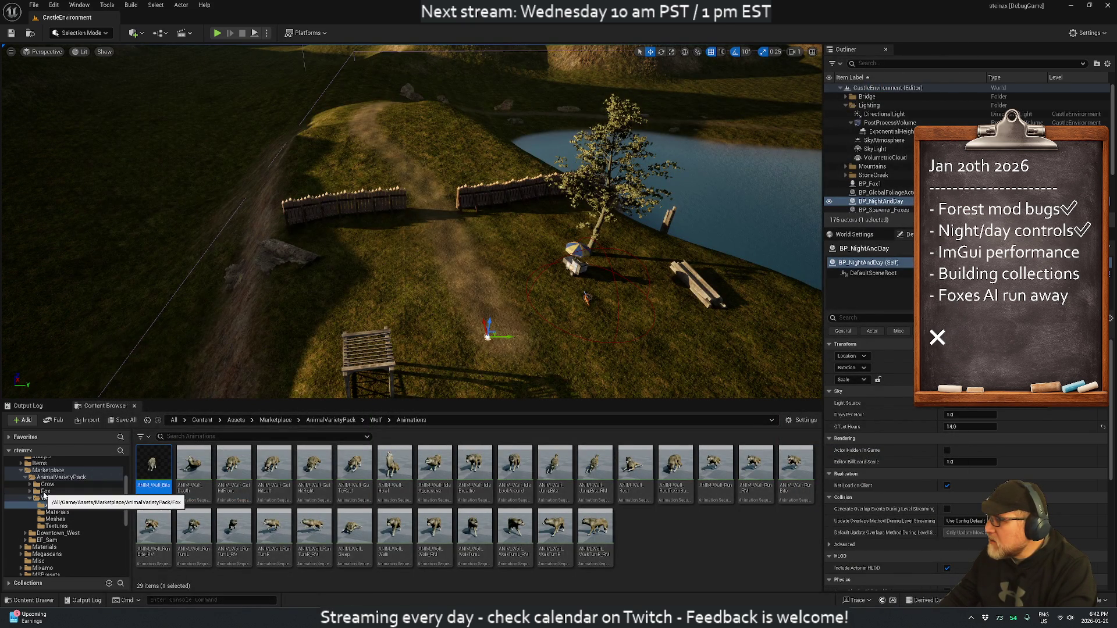
# Step: Look through the Fox folder, then open the Crow Meshes folder
pyautogui.click(46, 492)
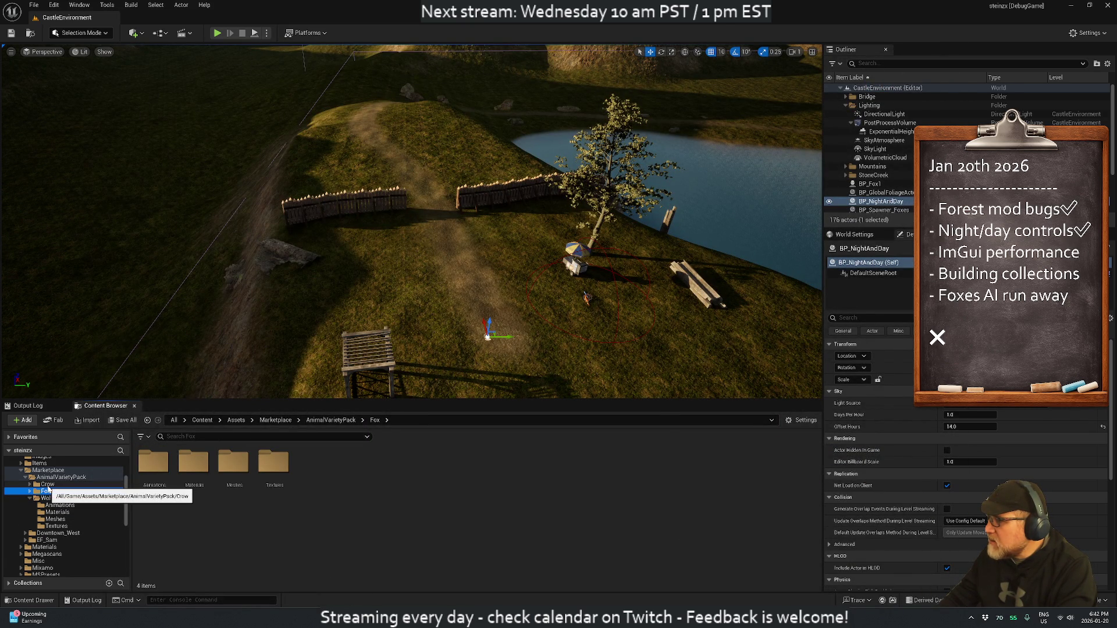
pyautogui.click(48, 486)
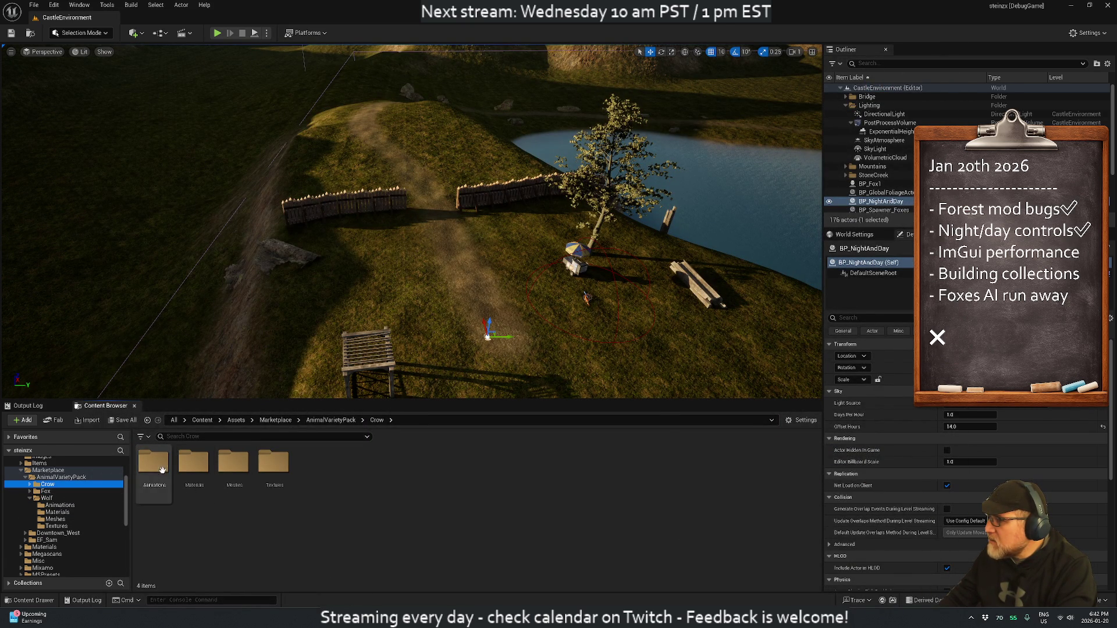
pyautogui.doubleClick(234, 466)
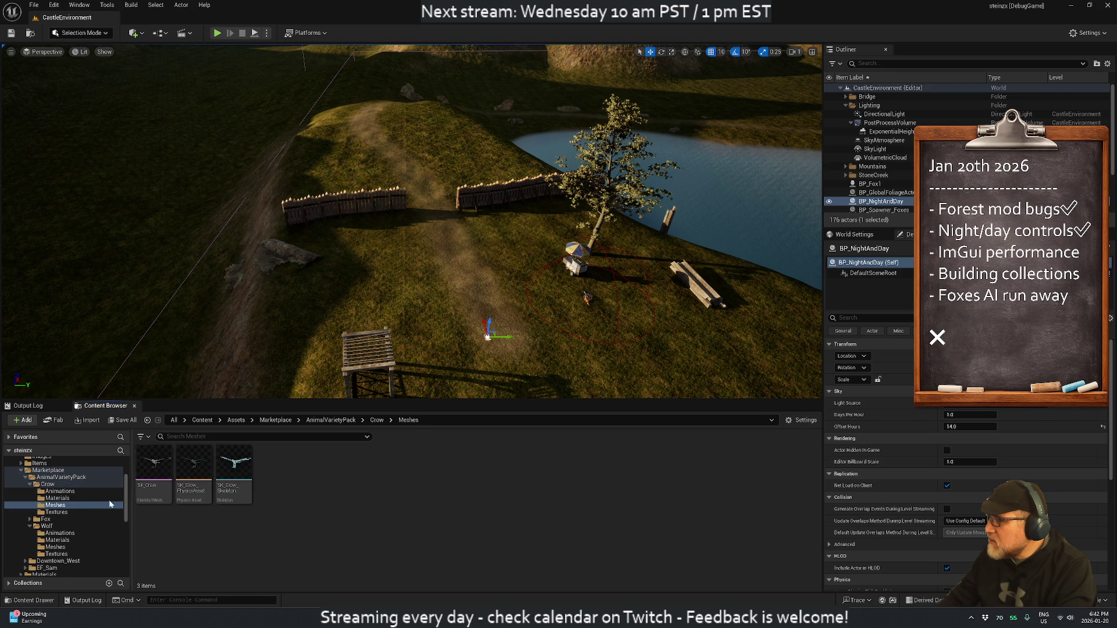
# Step: Preview ANIM_Crow_Hop from the Crow Animations folder, close it, and select the Landscape
pyautogui.click(60, 492)
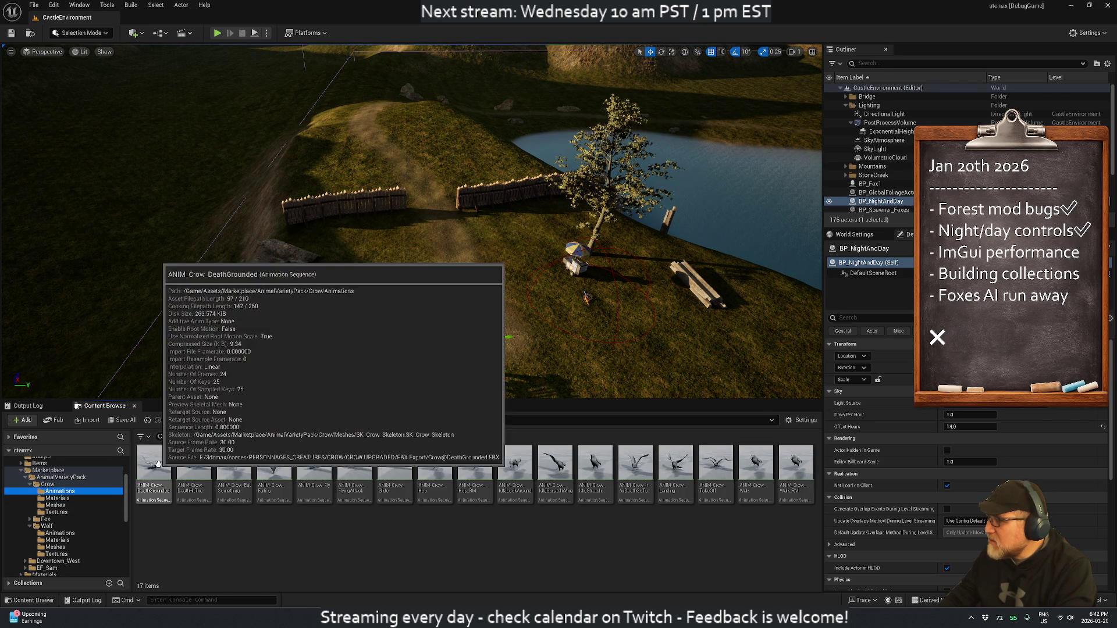
pyautogui.doubleClick(434, 465)
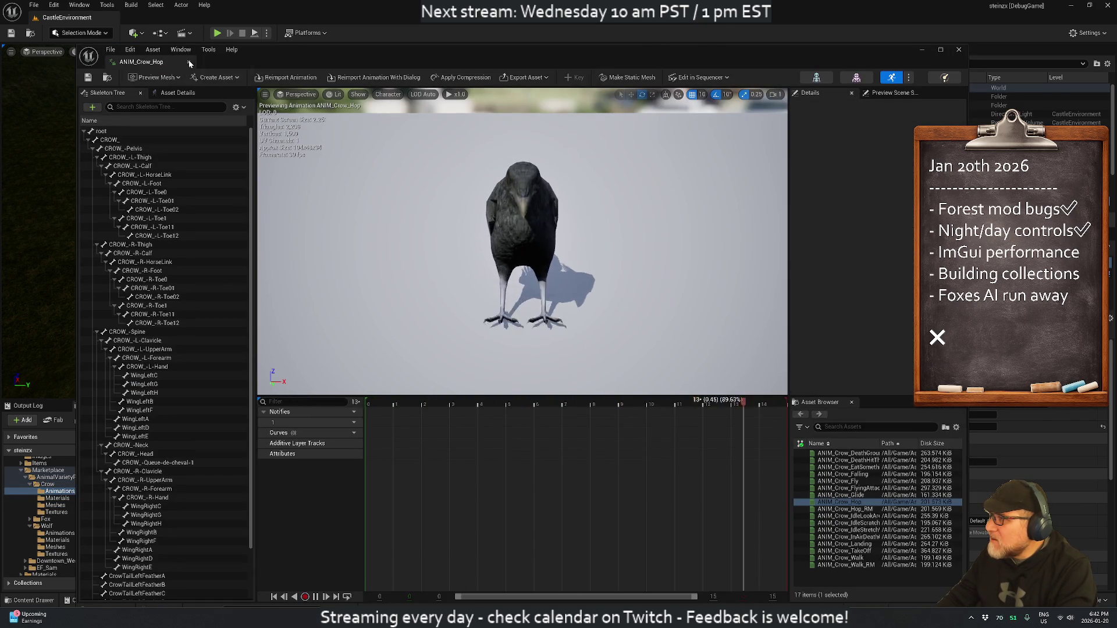
pyautogui.hotkey('alt', 'F4')
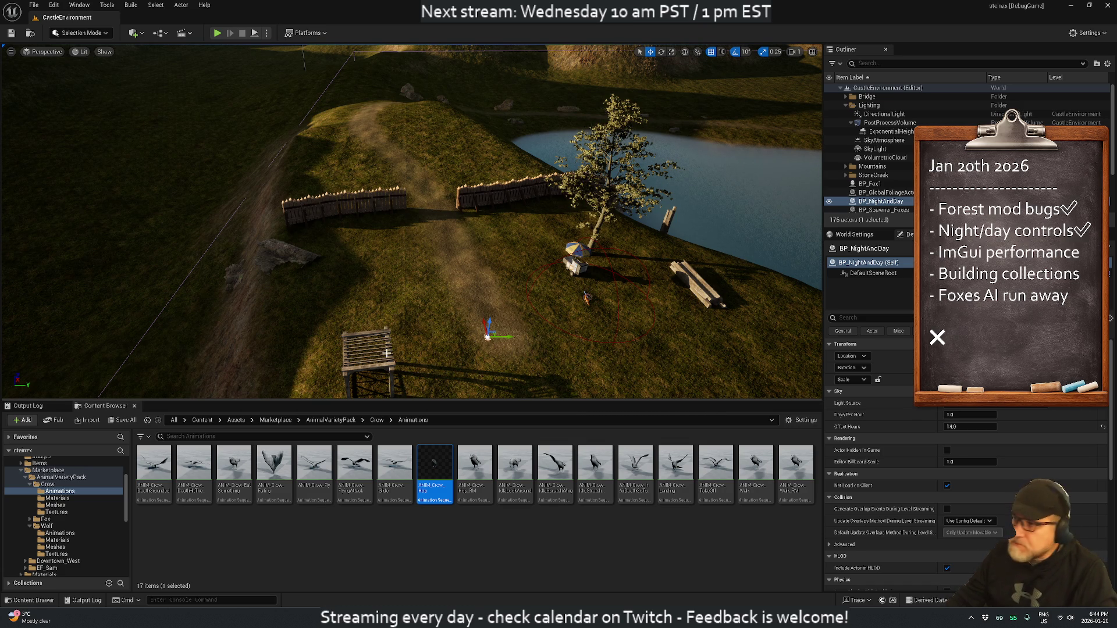
pyautogui.click(348, 276)
# Step: Turn the level view toward the trees, return to Assets Animations, and show the Output Log
pyautogui.moveTo(348, 276); pyautogui.dragTo(288, 289)
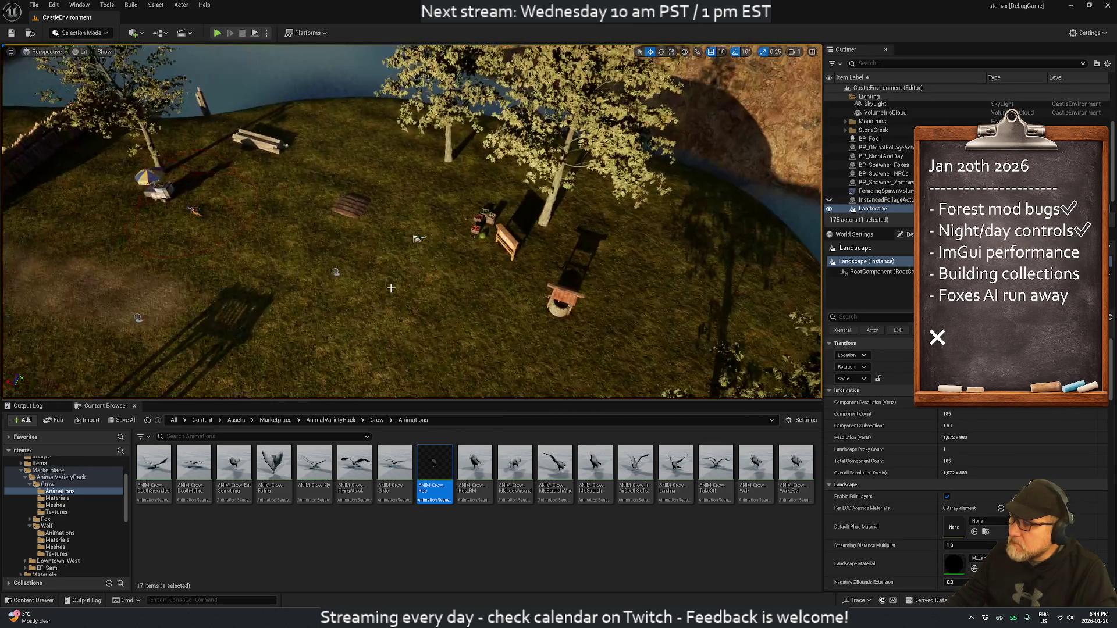
pyautogui.scroll(3, 35, 485)
pyautogui.click(46, 482)
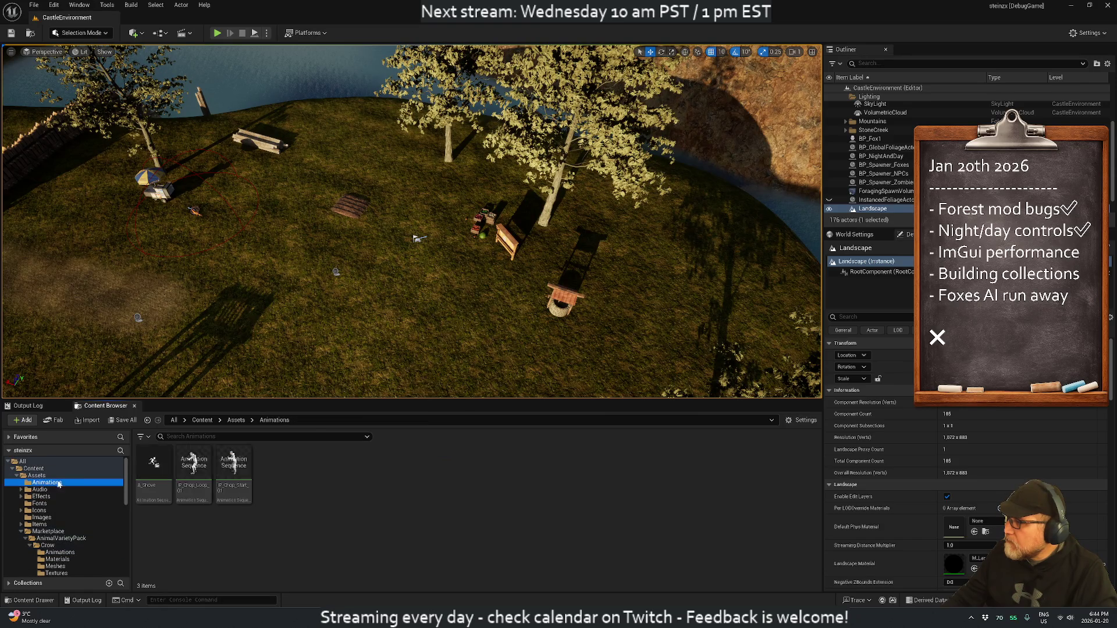
pyautogui.click(32, 406)
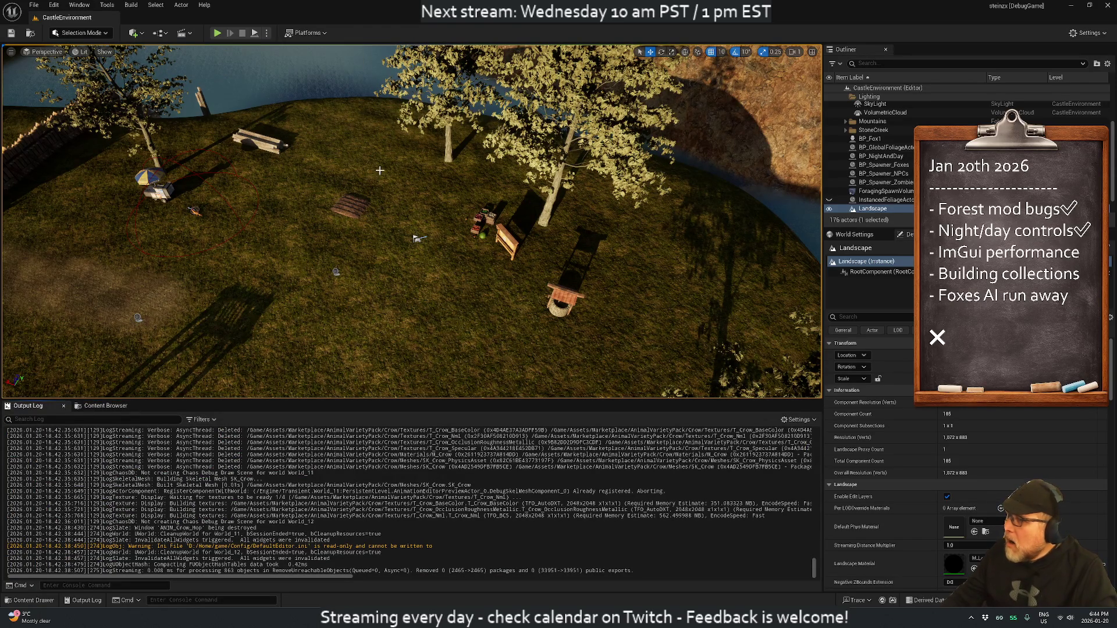
# Step: Run a Live Coding recompile that fails on Animal.cpp, save CastleEnvironment, and close the editor
pyautogui.click(1097, 600)
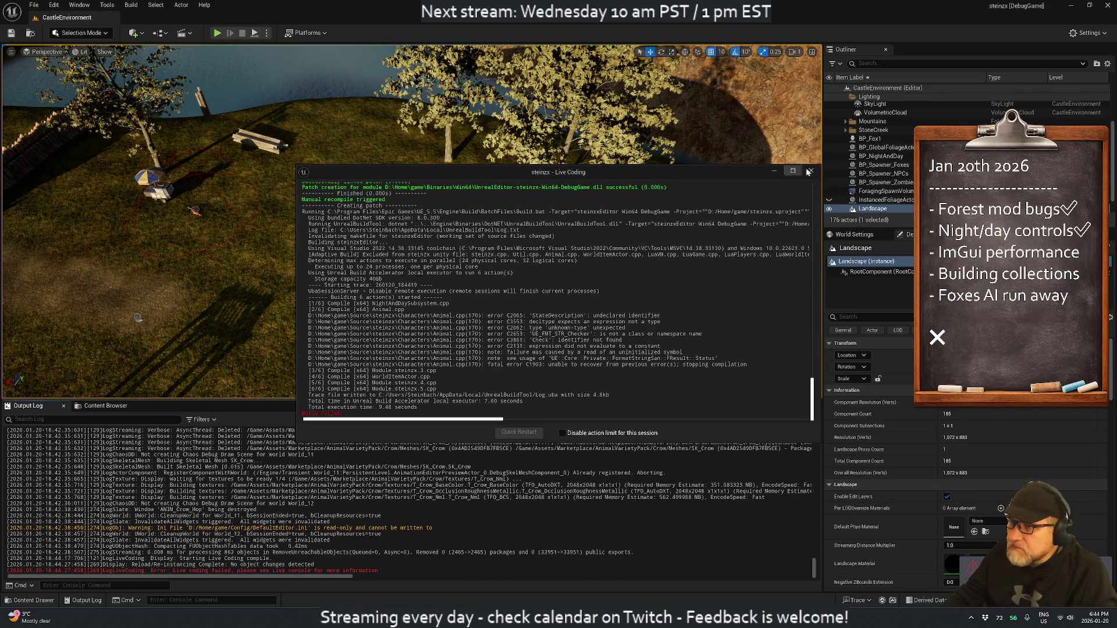
pyautogui.click(812, 172)
pyautogui.click(11, 33)
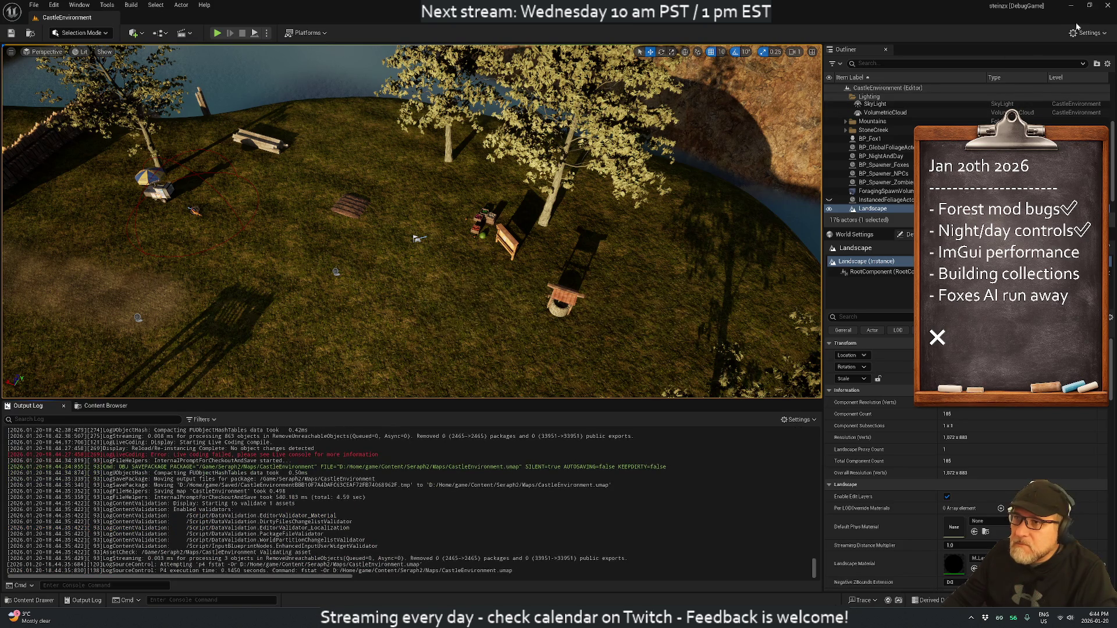
pyautogui.click(1109, 7)
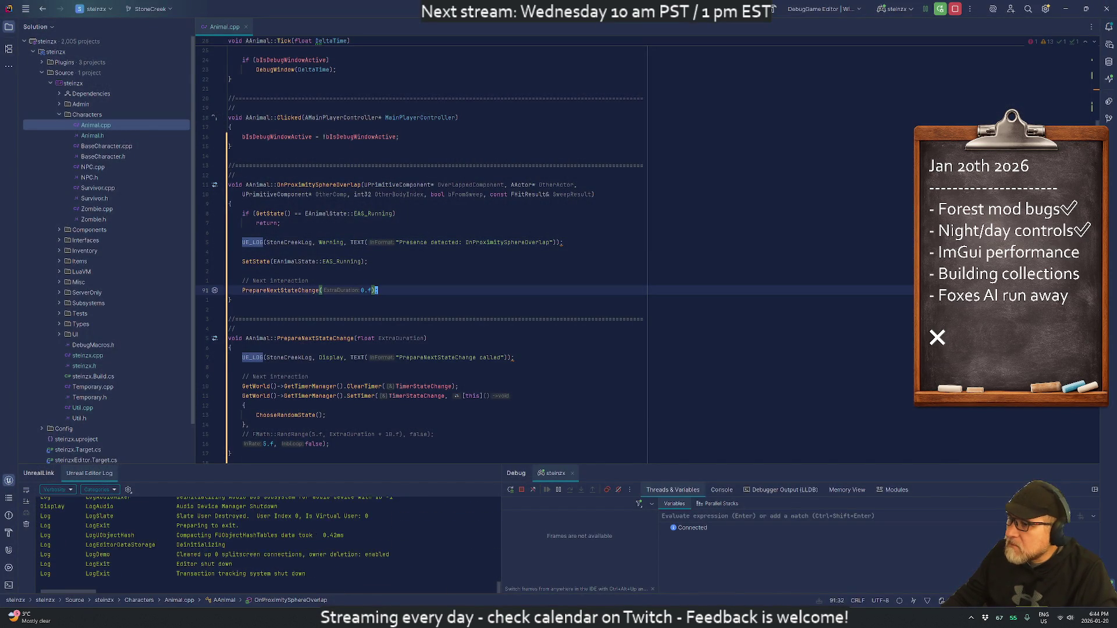
# Step: Build the steinzx project via Build Selected Projects and list the Animal.cpp compile problems
pyautogui.rightClick(66, 84)
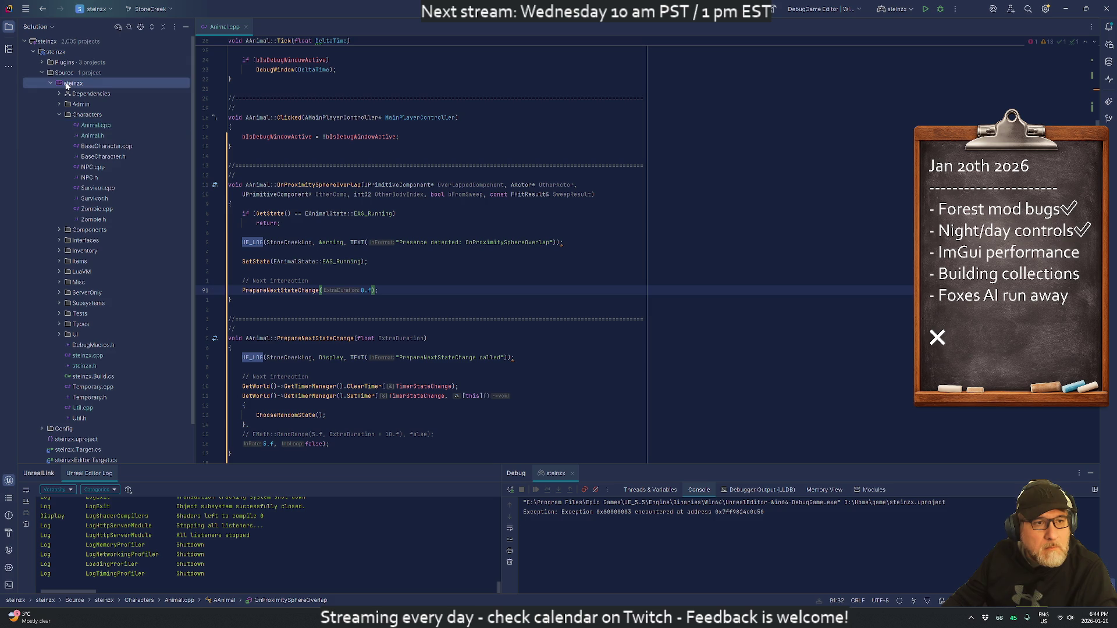
pyautogui.moveTo(103, 87)
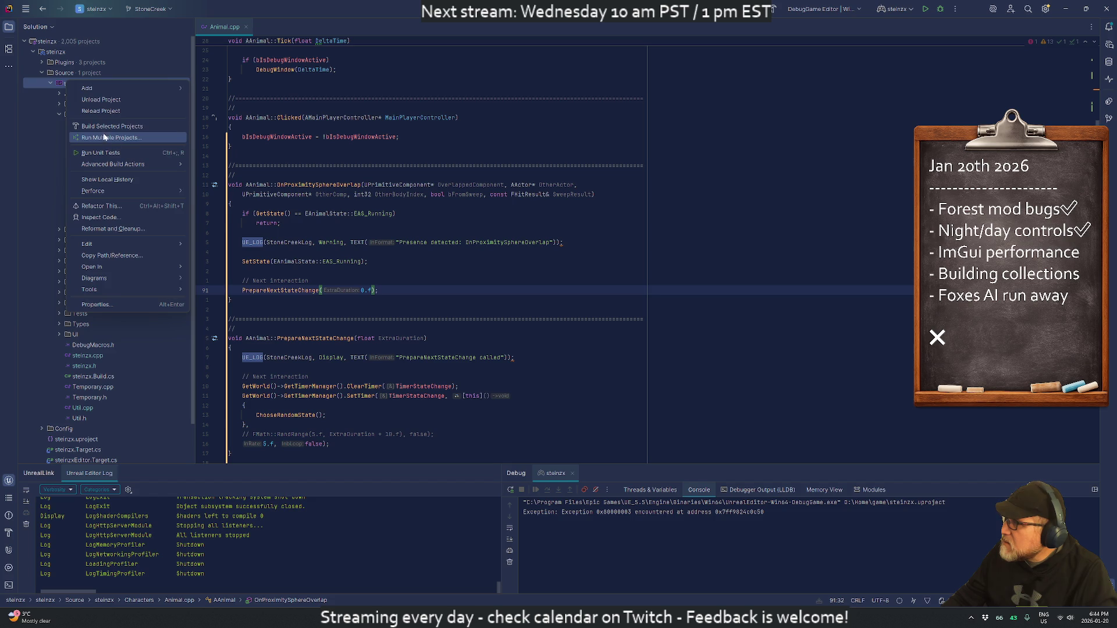
pyautogui.click(105, 126)
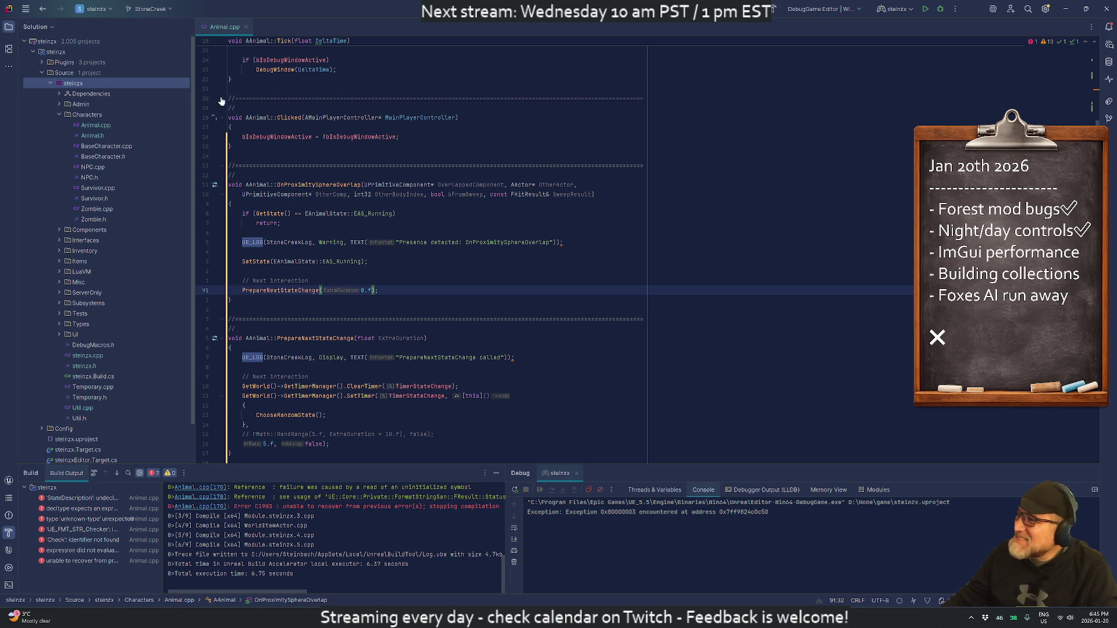
pyautogui.click(1033, 42)
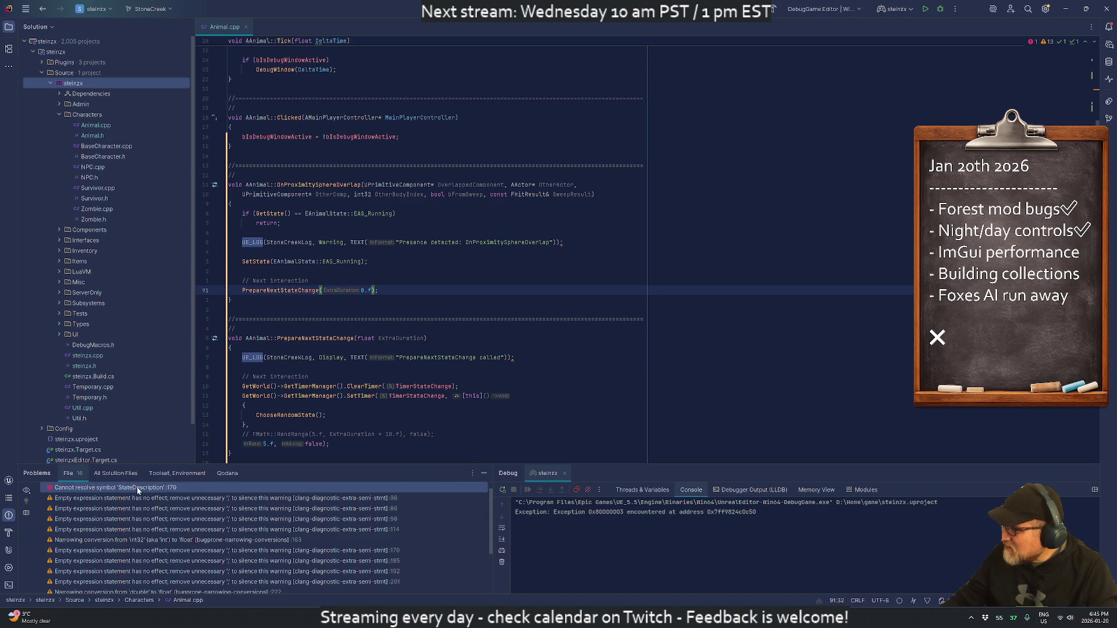
# Step: Jump to the unresolved StateDescription error and move its declaration above the New state log
pyautogui.doubleClick(138, 489)
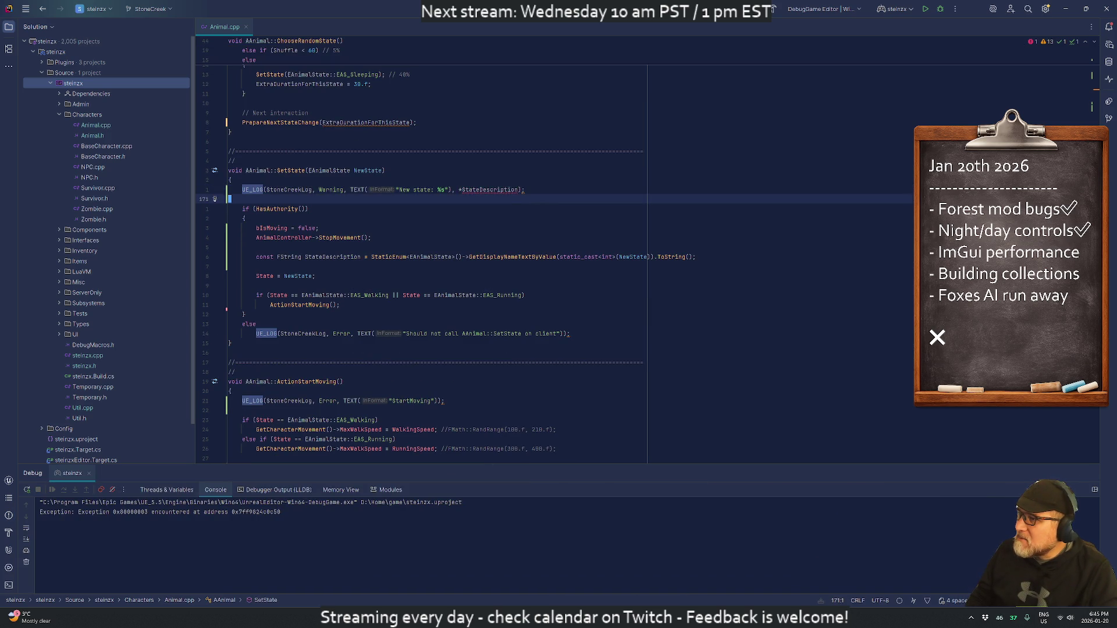
pyautogui.press('Down')
pyautogui.press('Down')
pyautogui.press('Down')
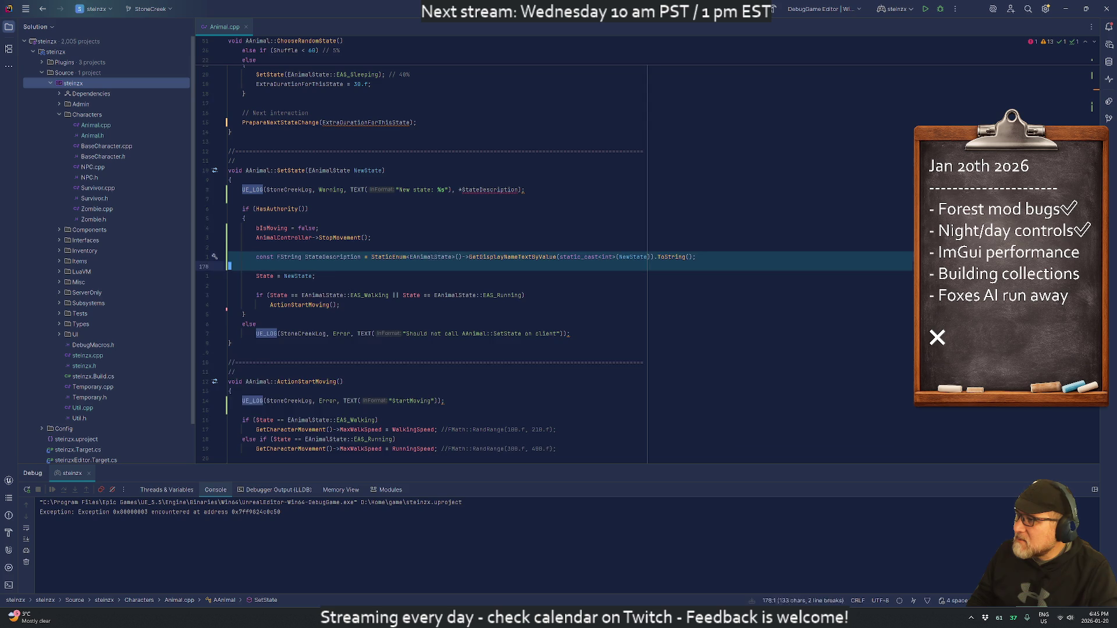
pyautogui.hotkey('ctrl', 'x')
pyautogui.hotkey('ctrl', 'x')
pyautogui.press('Up')
pyautogui.press('Up')
pyautogui.press('Up')
pyautogui.press('Down')
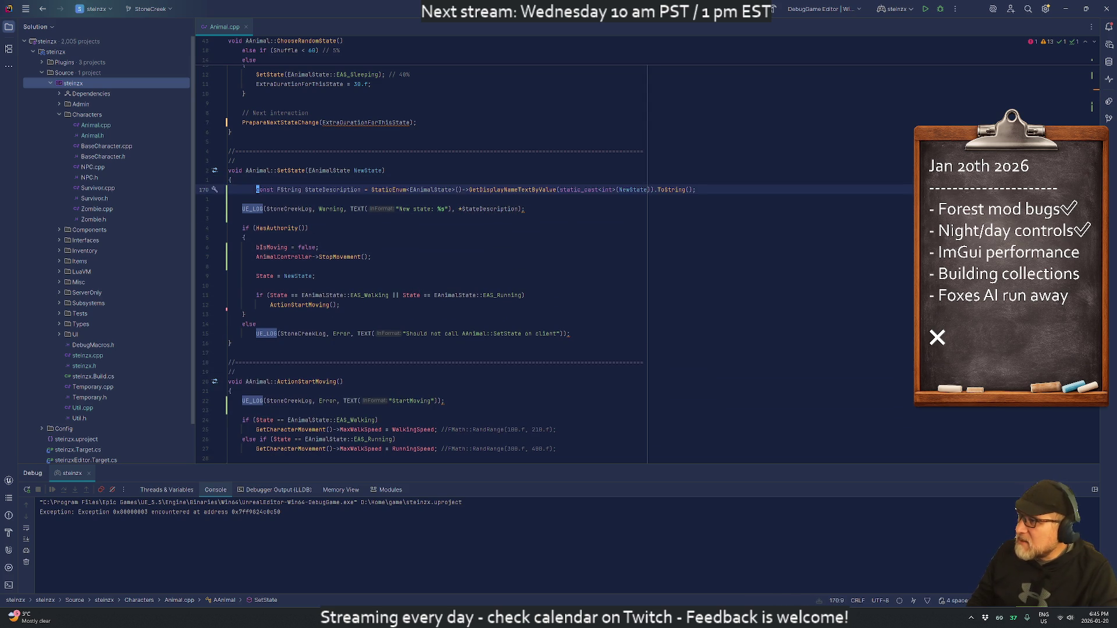
pyautogui.hotkey('ctrl', 'v')
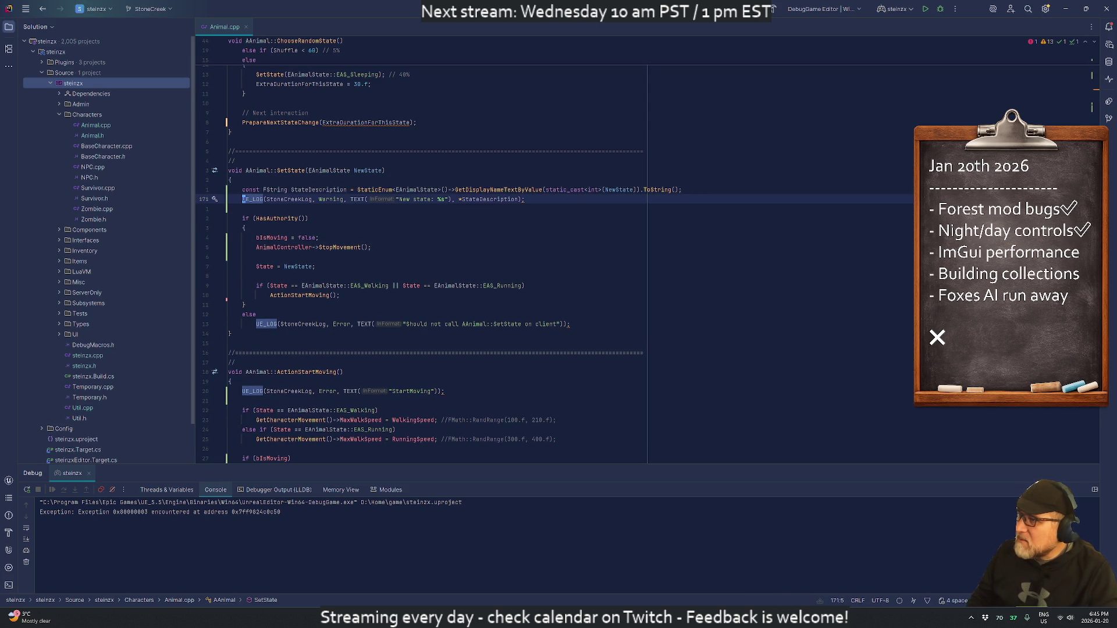
pyautogui.press('Up')
pyautogui.hotkey('ctrl', 'Right')
pyautogui.hotkey('ctrl', 'Right')
pyautogui.hotkey('ctrl', 'Right')
pyautogui.hotkey('ctrl', 'Right')
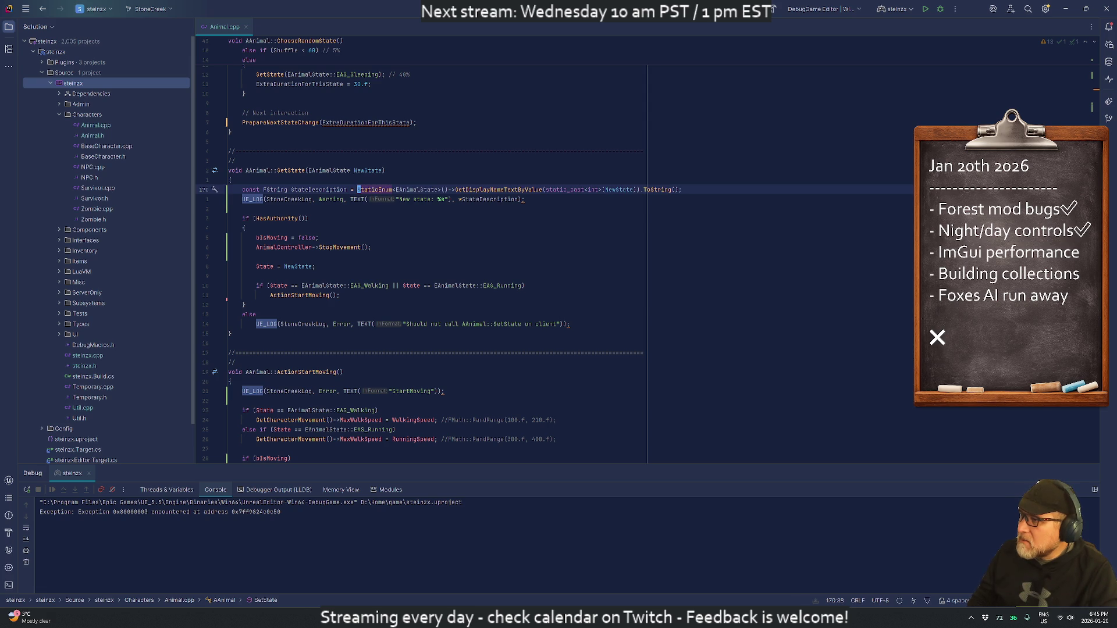
# Step: Paste the StaticEnum display-name expression into UE_LOG and delete the StateDescription variable line
pyautogui.hotkey('ctrl', 'Delete')
pyautogui.hotkey('ctrl', 'Delete')
pyautogui.hotkey('ctrl', 'Delete')
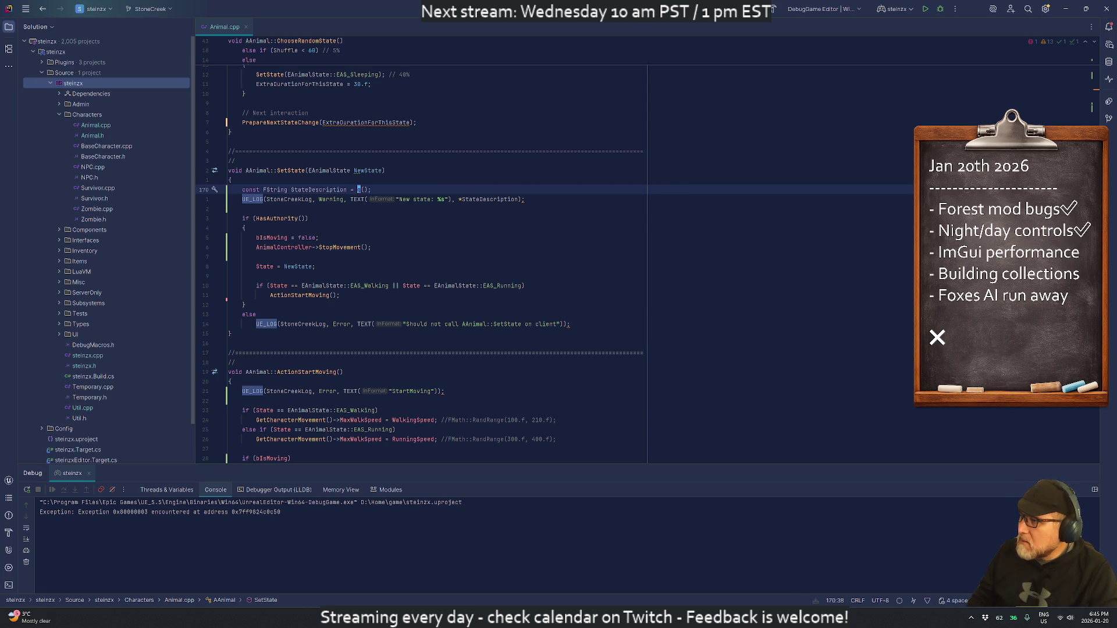
pyautogui.hotkey('ctrl', 'z')
pyautogui.hotkey('ctrl', 'shift', 'z')
pyautogui.press('Down')
pyautogui.hotkey('ctrl', 'Right')
pyautogui.hotkey('ctrl', 'Right')
pyautogui.hotkey('ctrl', 'Right')
pyautogui.click(463, 199)
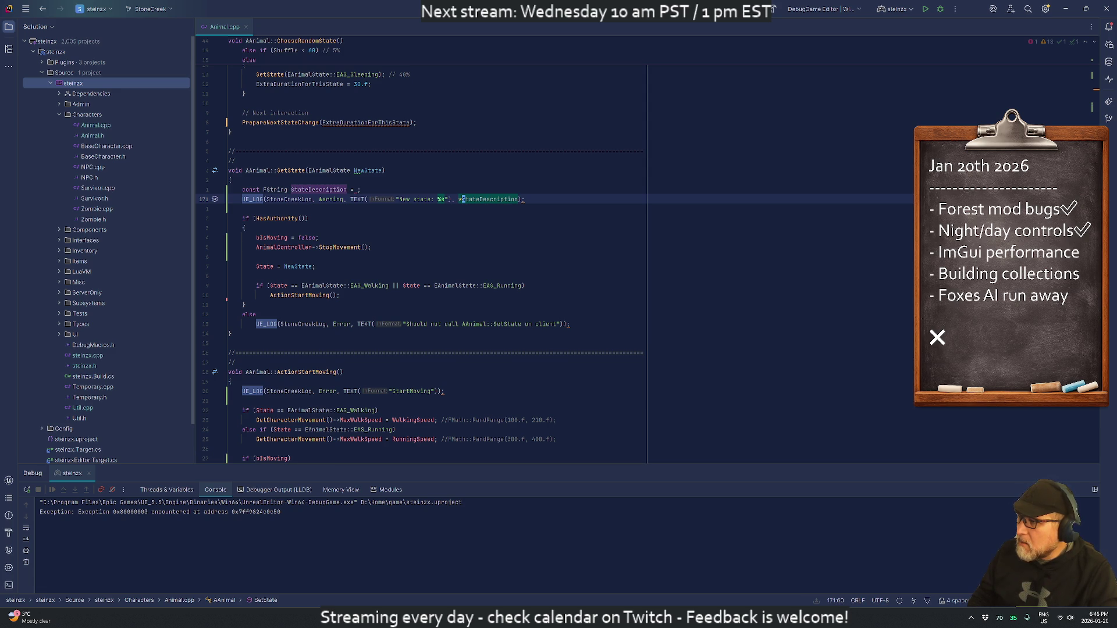
pyautogui.hotkey('ctrl', 'v')
pyautogui.hotkey('ctrl', 'BackSpace')
pyautogui.press('Up')
pyautogui.press('Left')
pyautogui.hotkey('ctrl', 'x')
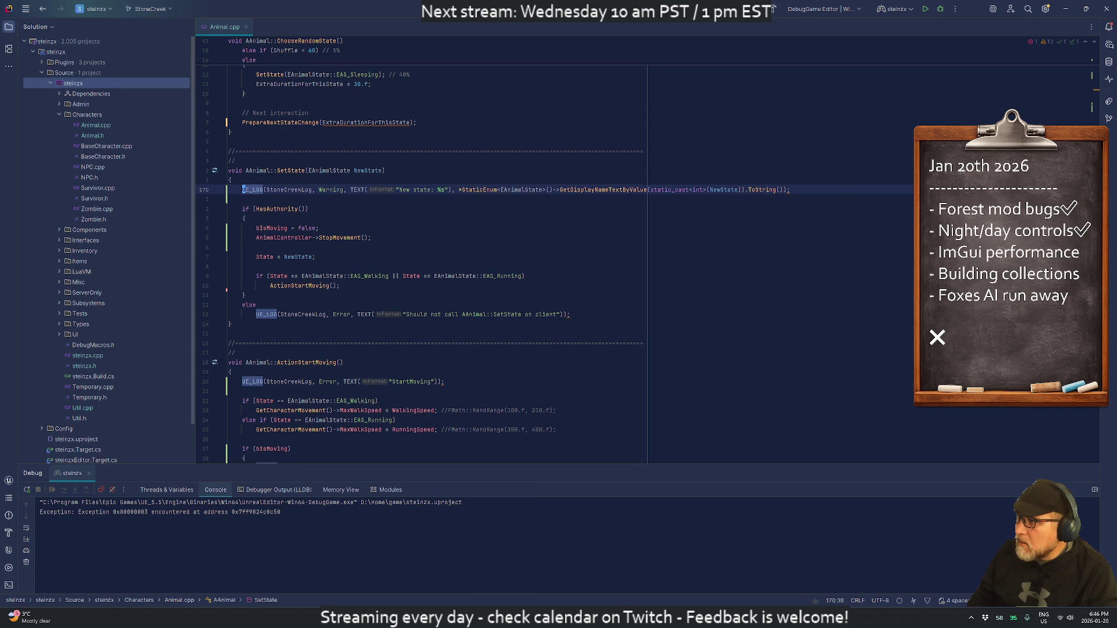
pyautogui.press('Home')
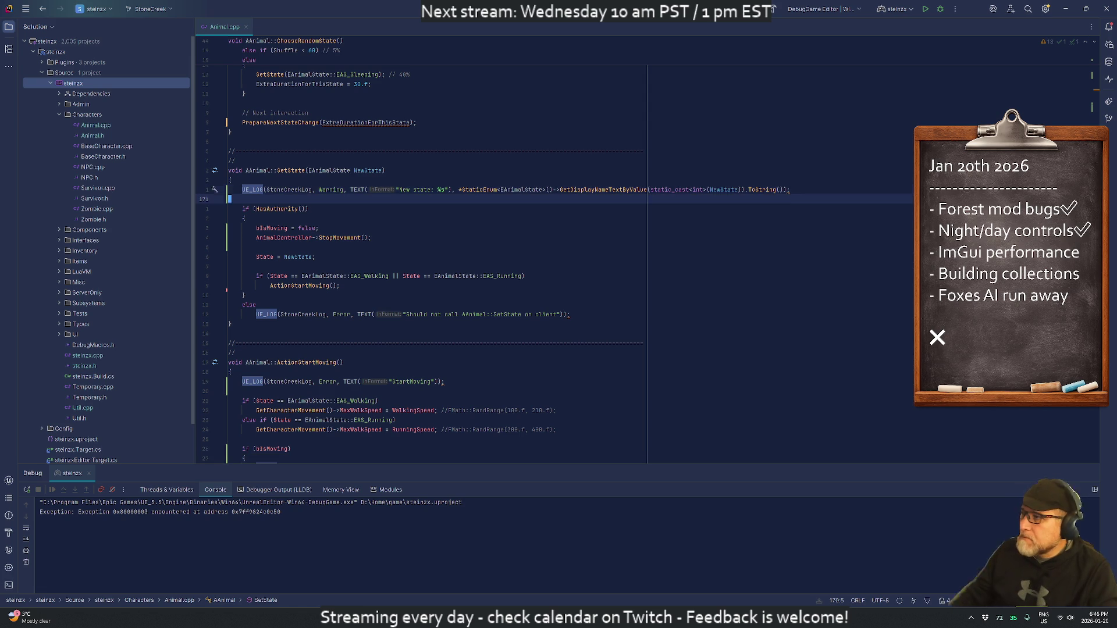
# Step: Wrap the New state UE_LOG call so the enum display-name argument sits on its own line
pyautogui.hotkey('ctrl', 'Right')
pyautogui.hotkey('ctrl', 'Right')
pyautogui.hotkey('ctrl', 'Right')
pyautogui.press('Return')
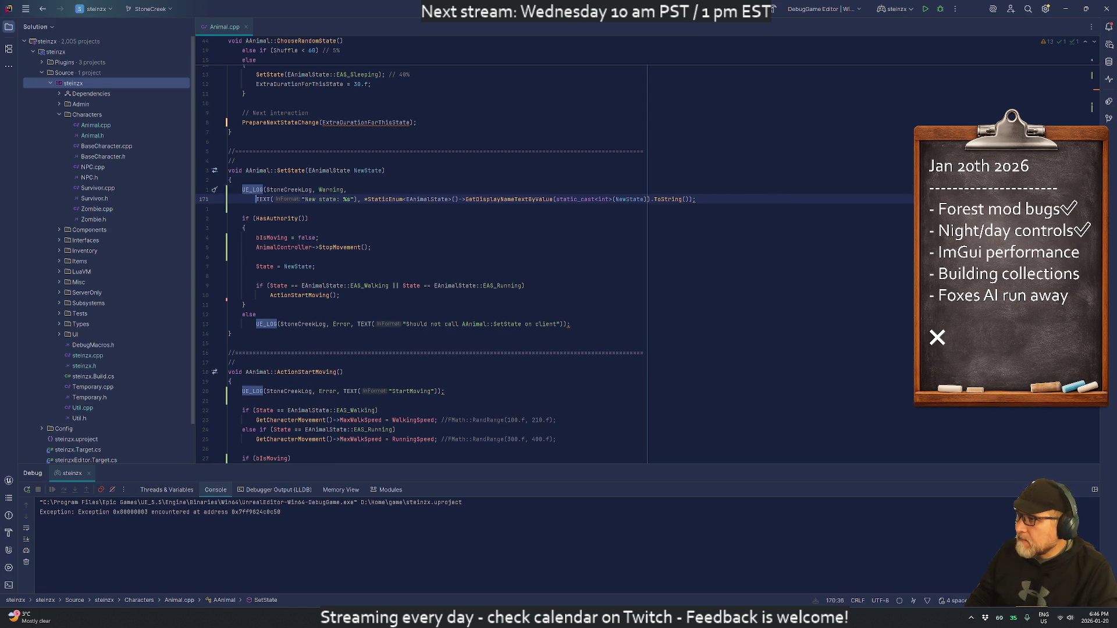
pyautogui.press('Left')
pyautogui.hotkey('ctrl', 'Right')
pyautogui.hotkey('ctrl', 'Right')
pyautogui.hotkey('ctrl', 'Right')
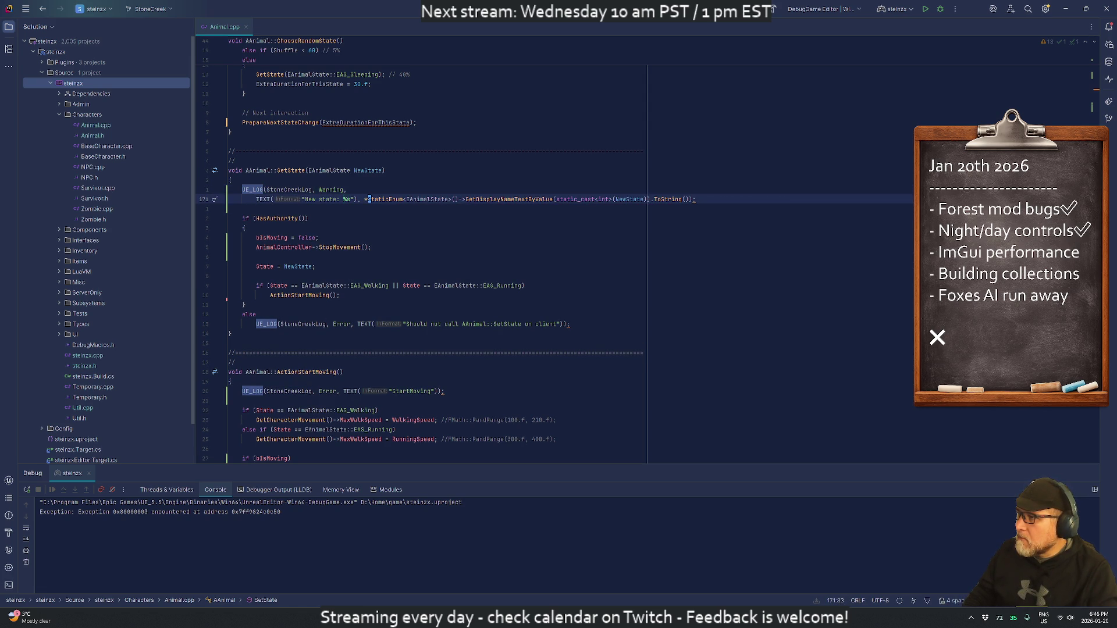
pyautogui.press('Return')
pyautogui.press('Up')
pyautogui.press('Up')
pyautogui.press('End')
pyautogui.press('Delete')
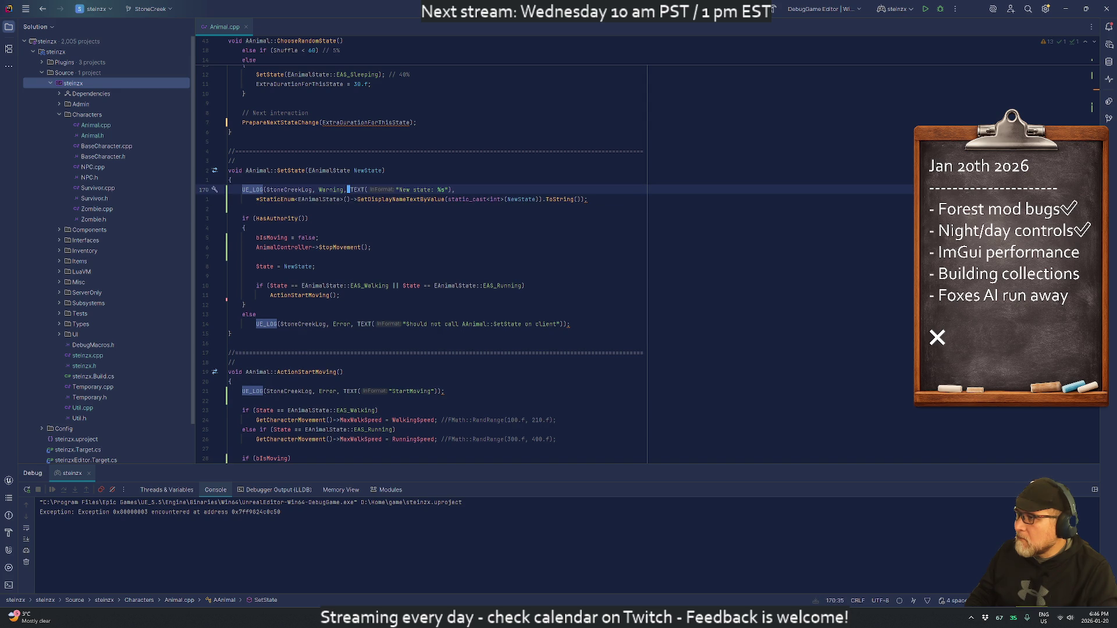
pyautogui.press('Down')
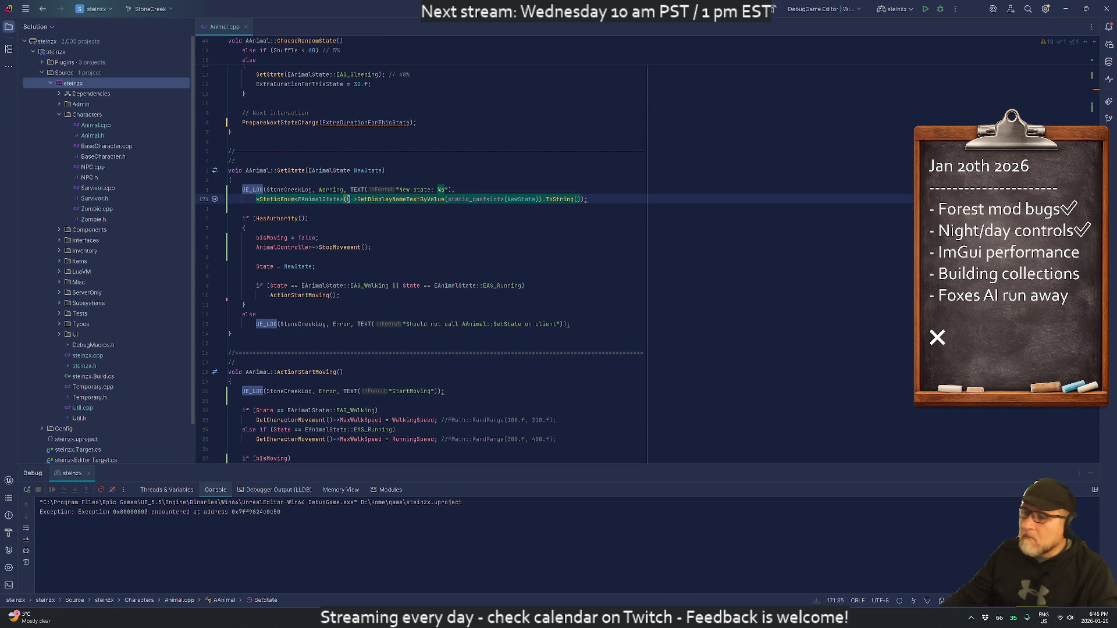
# Step: Build the DebugGame editor target with the SetState log change and switch to the relaunched Unreal Editor
pyautogui.click(773, 9)
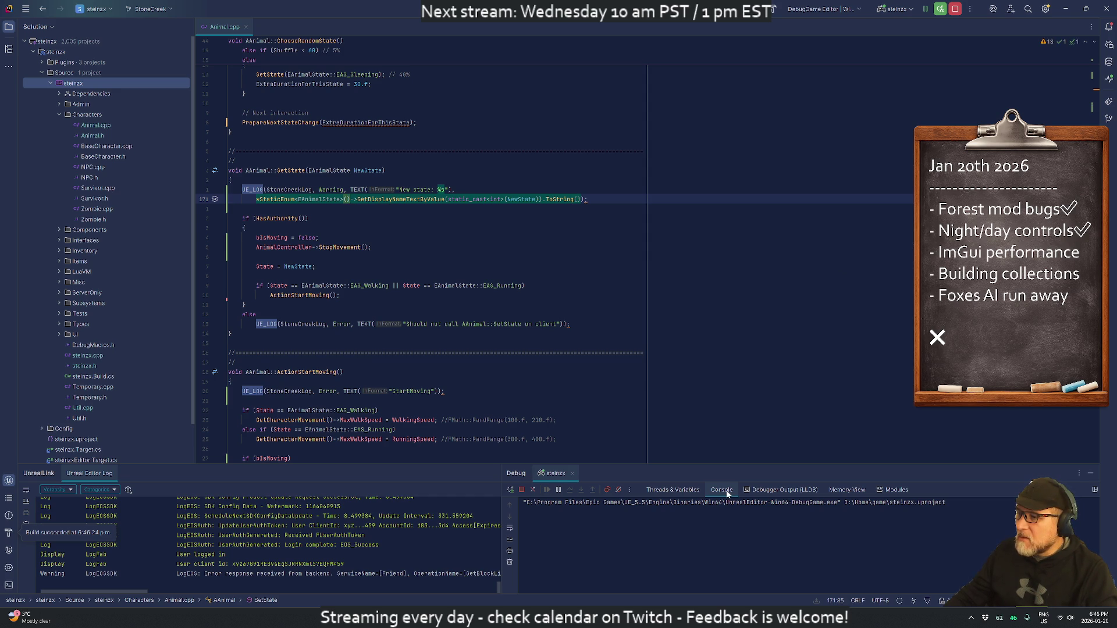
pyautogui.hotkey('alt', 'Tab')
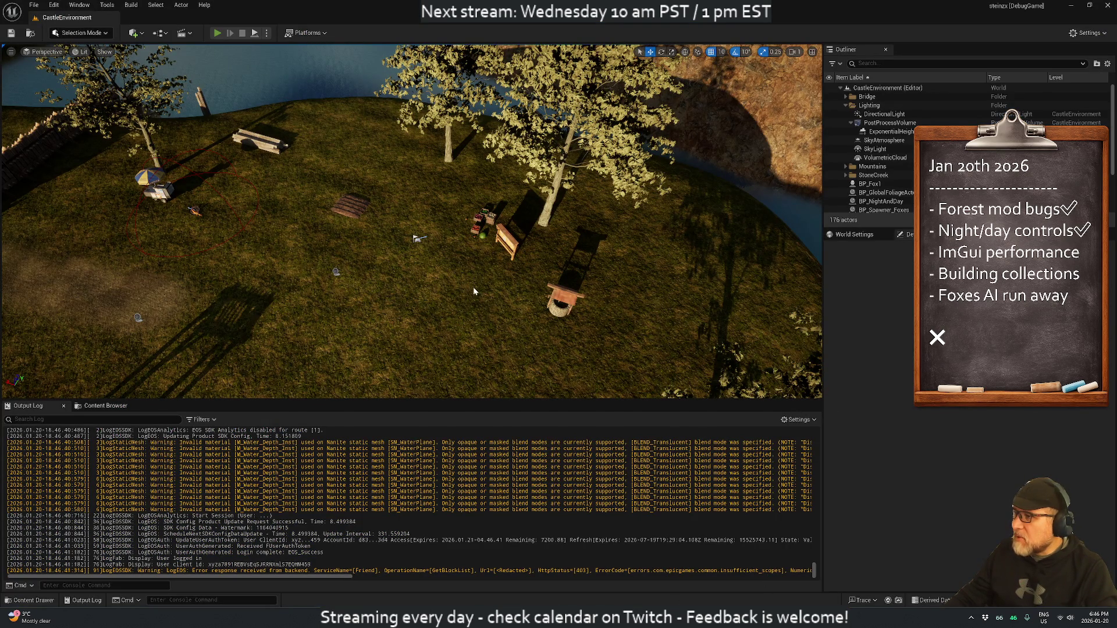
# Step: Play the level, turn the camera toward the fence and stall, and enlarge the Output Log
pyautogui.hotkey('alt', 'p')
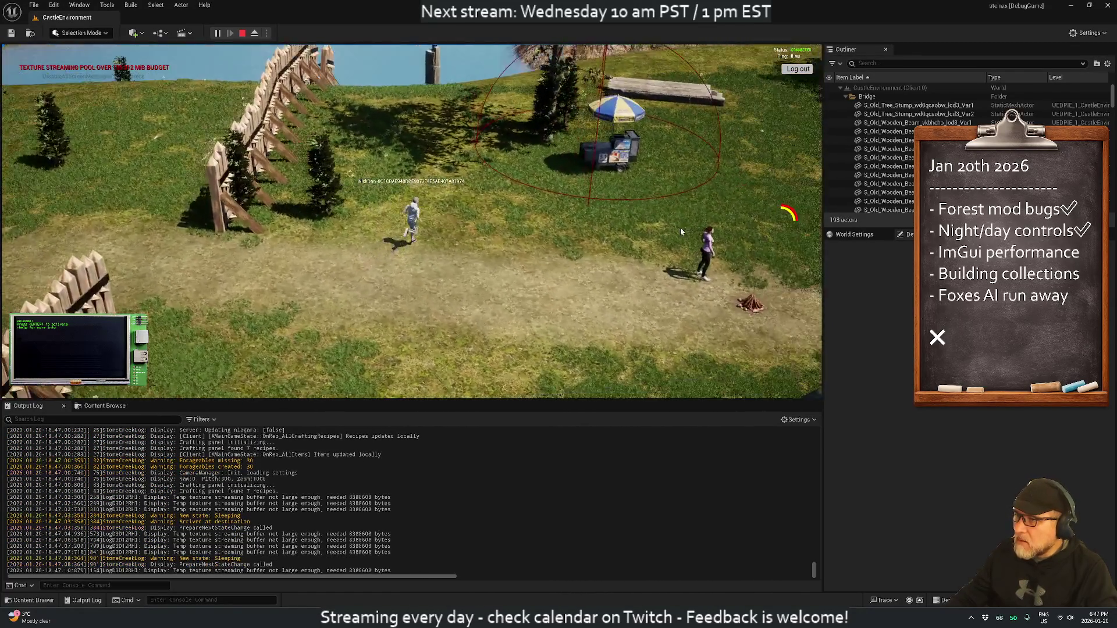
pyautogui.moveTo(681, 232); pyautogui.dragTo(531, 231)
pyautogui.moveTo(322, 231); pyautogui.dragTo(274, 233)
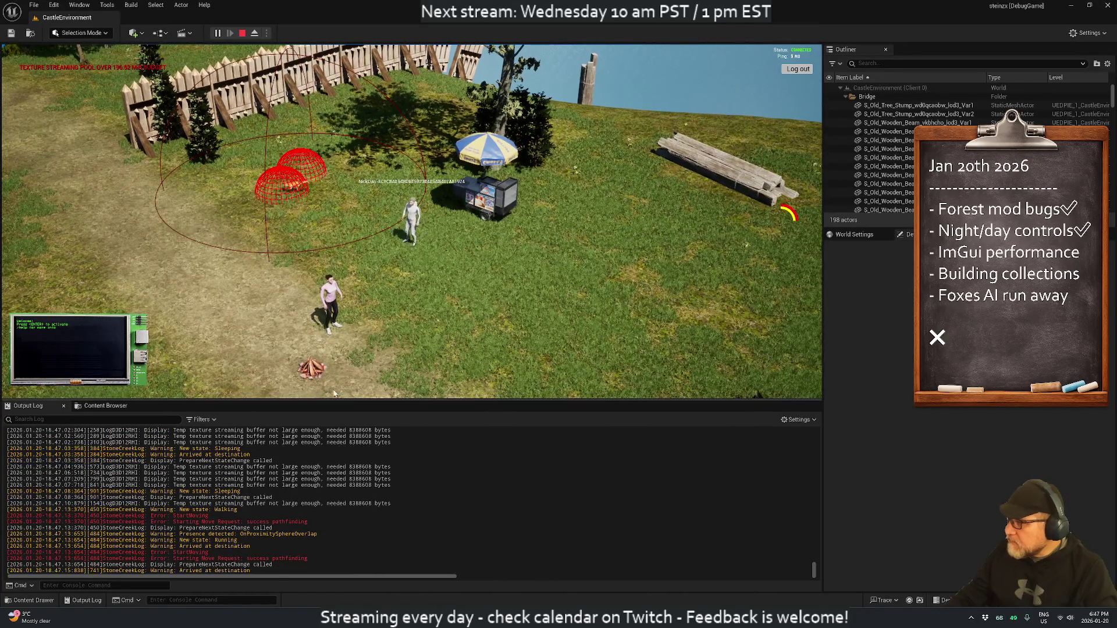
pyautogui.moveTo(336, 401)
pyautogui.mouseDown()
pyautogui.moveTo(336, 182)
pyautogui.moveTo(336, 194)
pyautogui.mouseUp()
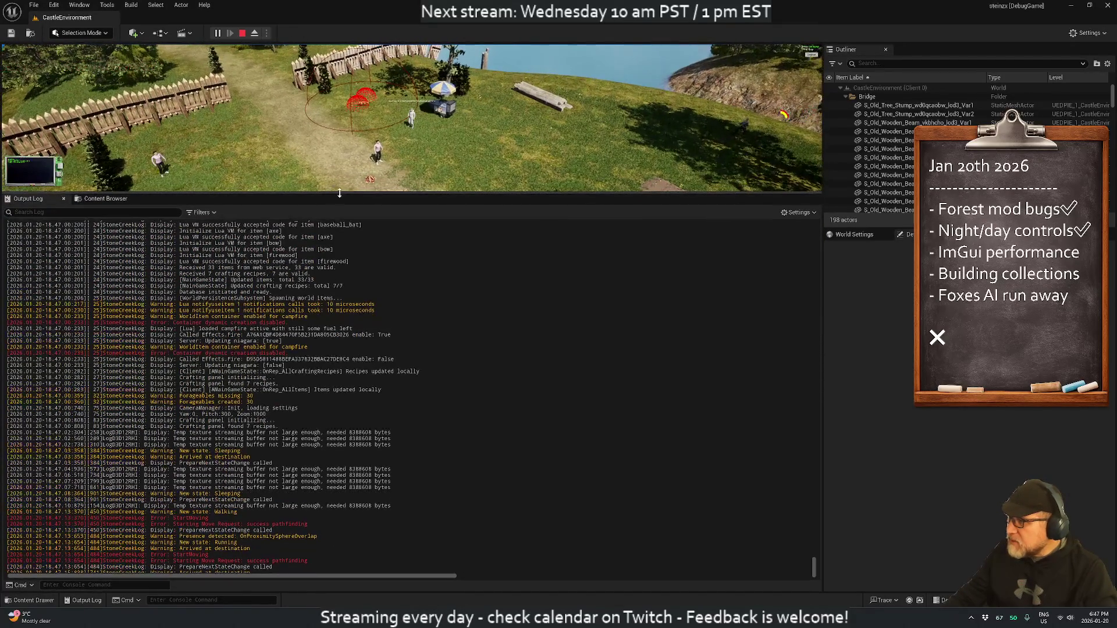
# Step: Run the character toward the fox, watch it flee with Presence detected and Running logged, then stop
pyautogui.scroll(5, 292, 103)
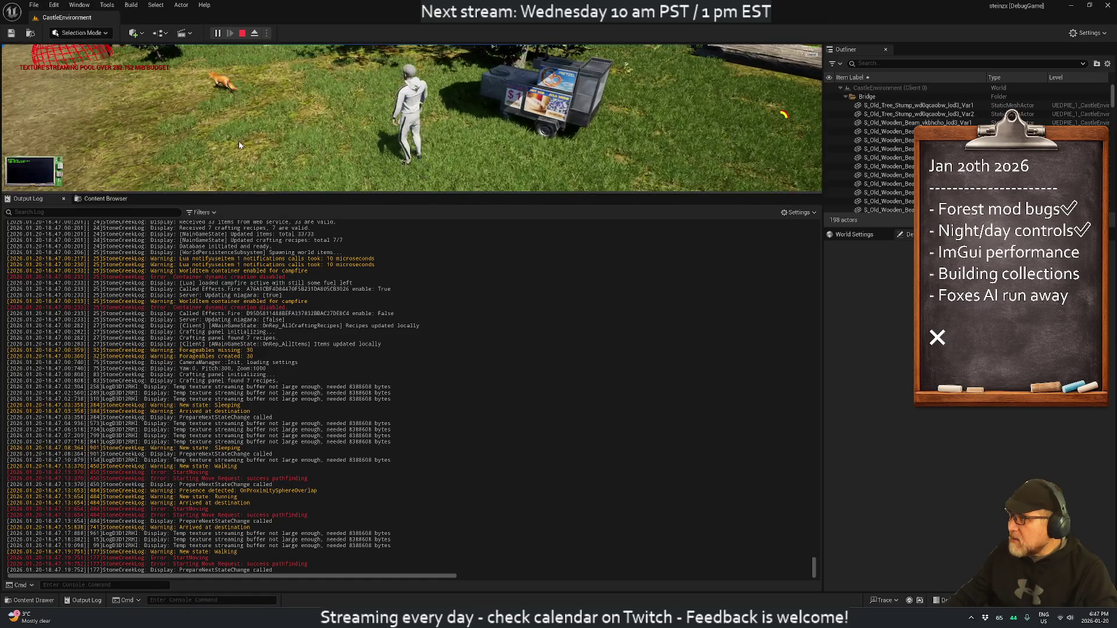
pyautogui.press('a')
pyautogui.press('s')
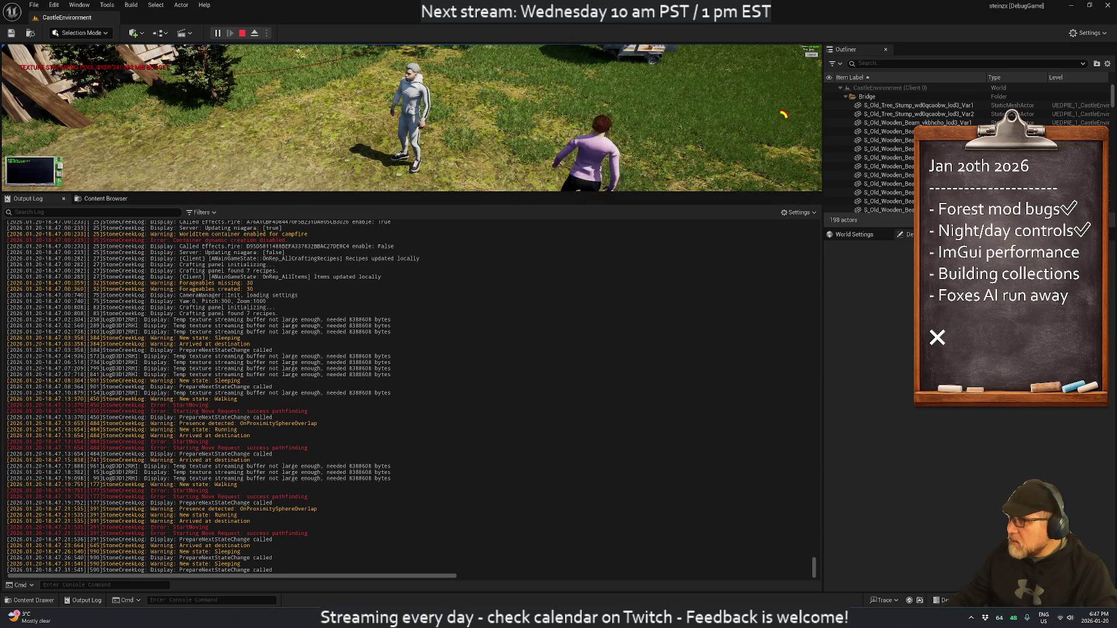
pyautogui.scroll(-5, 254, 170)
pyautogui.scroll(3, 254, 170)
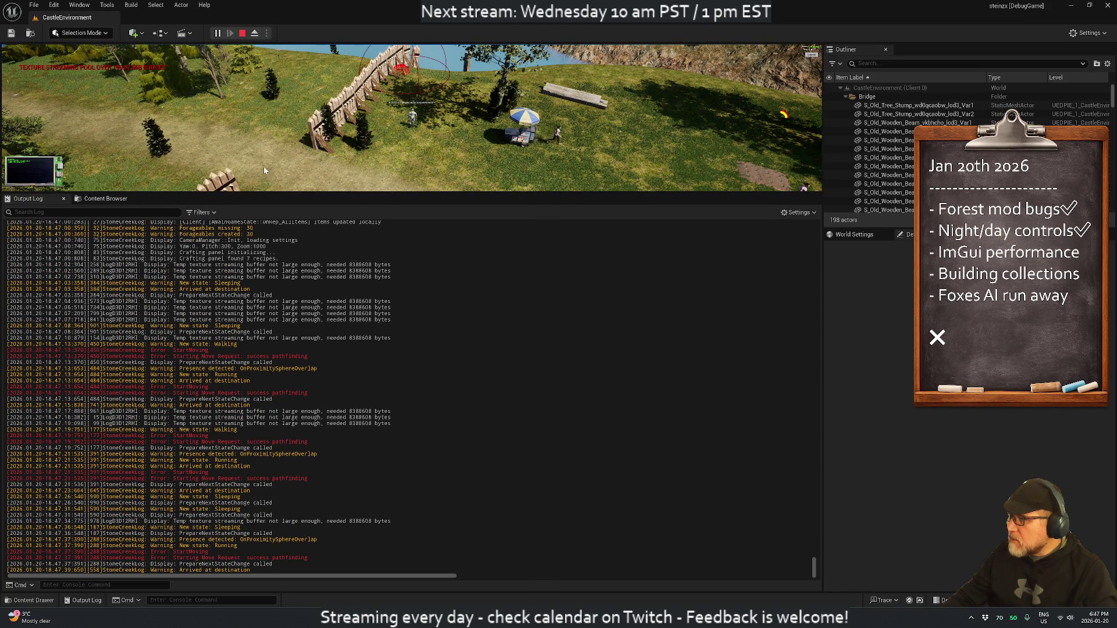
pyautogui.press('e')
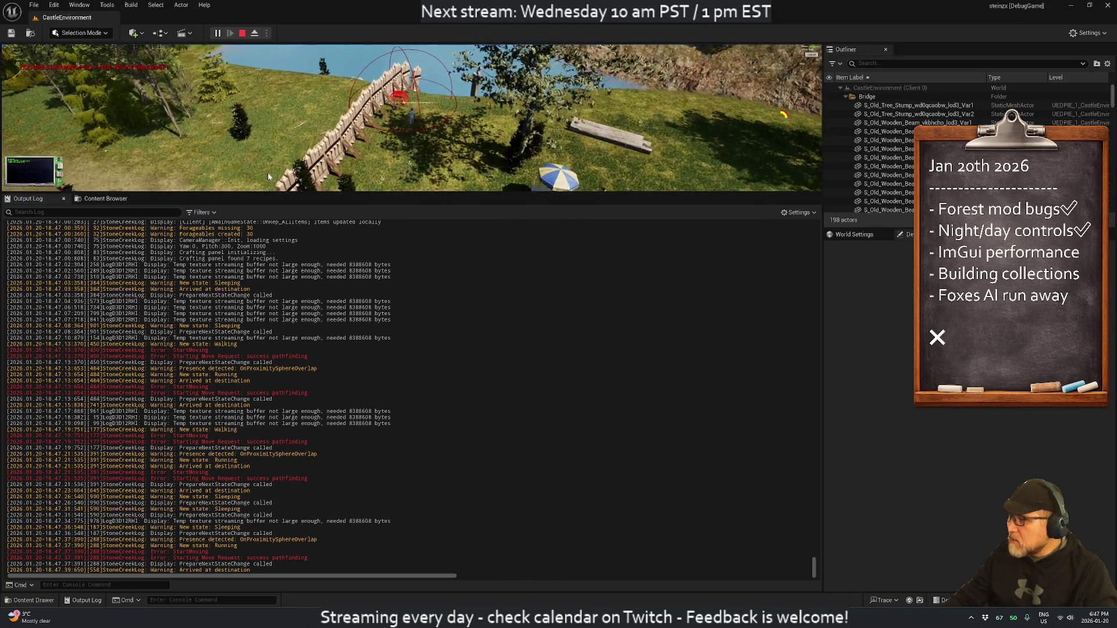
pyautogui.moveTo(329, 190)
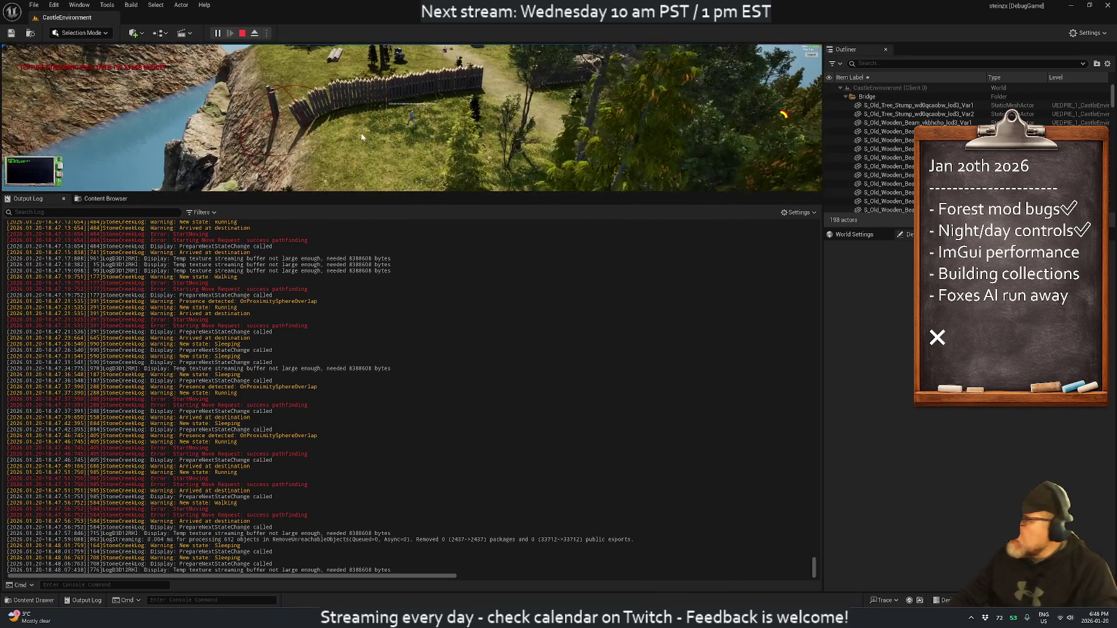
pyautogui.click(242, 35)
# Step: Switch back to Rider, place the cursor at SetState's StopMovement line, and cancel a search
pyautogui.hotkey('alt', 'Tab')
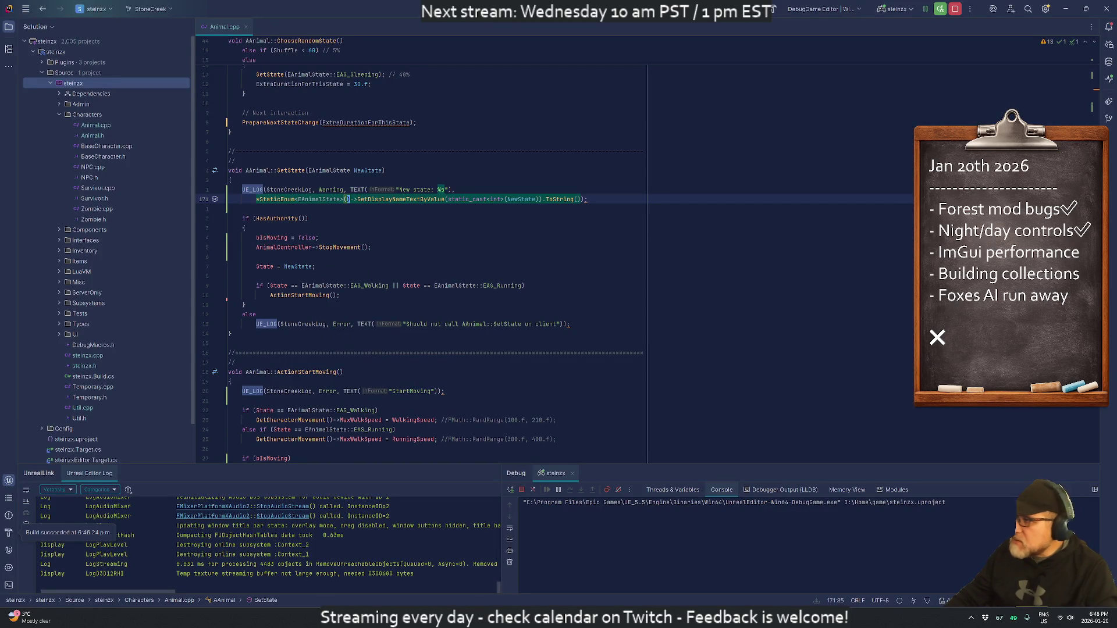
pyautogui.click(244, 227)
pyautogui.click(244, 248)
pyautogui.press('k')
pyautogui.press('k')
pyautogui.press('k')
pyautogui.write('/Gr')
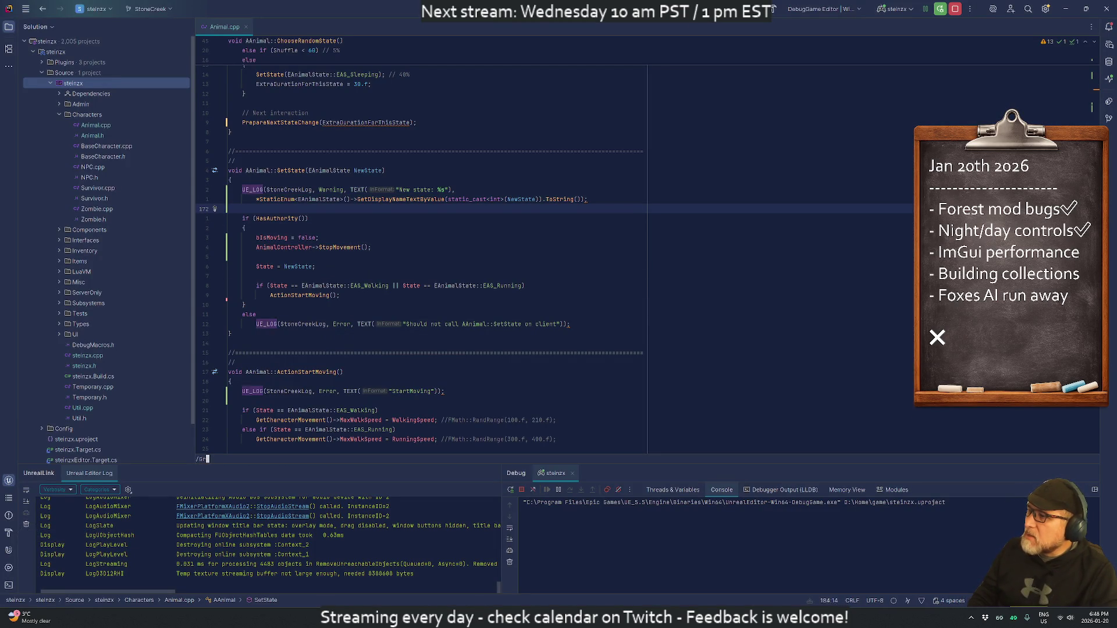
pyautogui.press('Escape')
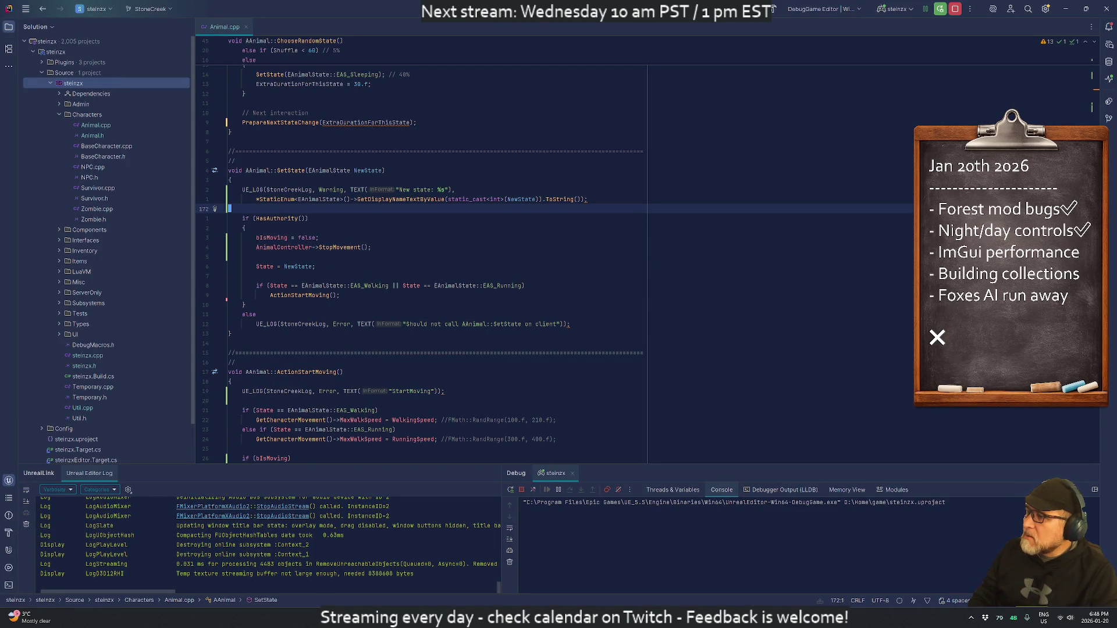
# Step: Use vim motions to jump to the top of Animal.cpp and page down to AAnimal::BeginPlay
pyautogui.press('g')
pyautogui.press('g')
pyautogui.press('j')
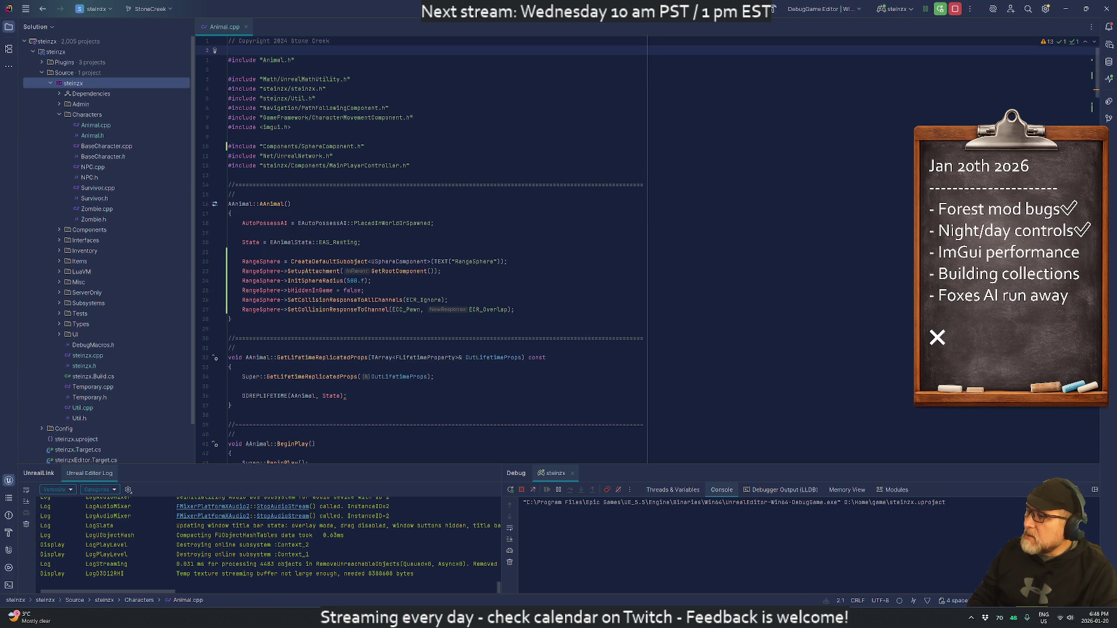
pyautogui.hotkey('ctrl', 'f')
pyautogui.write(':A')
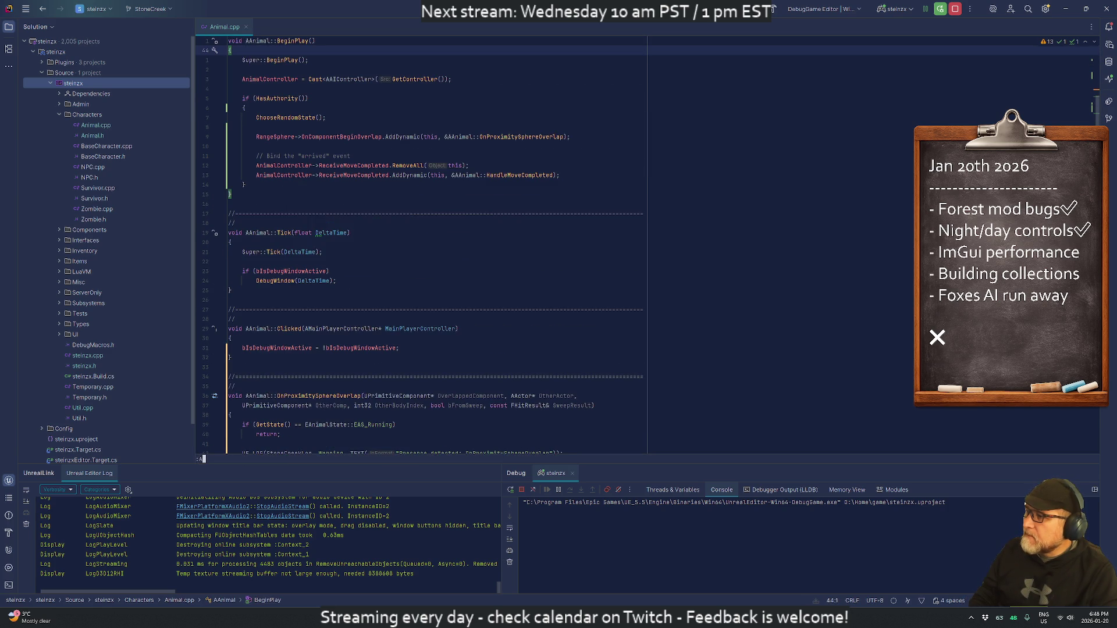
pyautogui.press('Escape')
pyautogui.write('j')
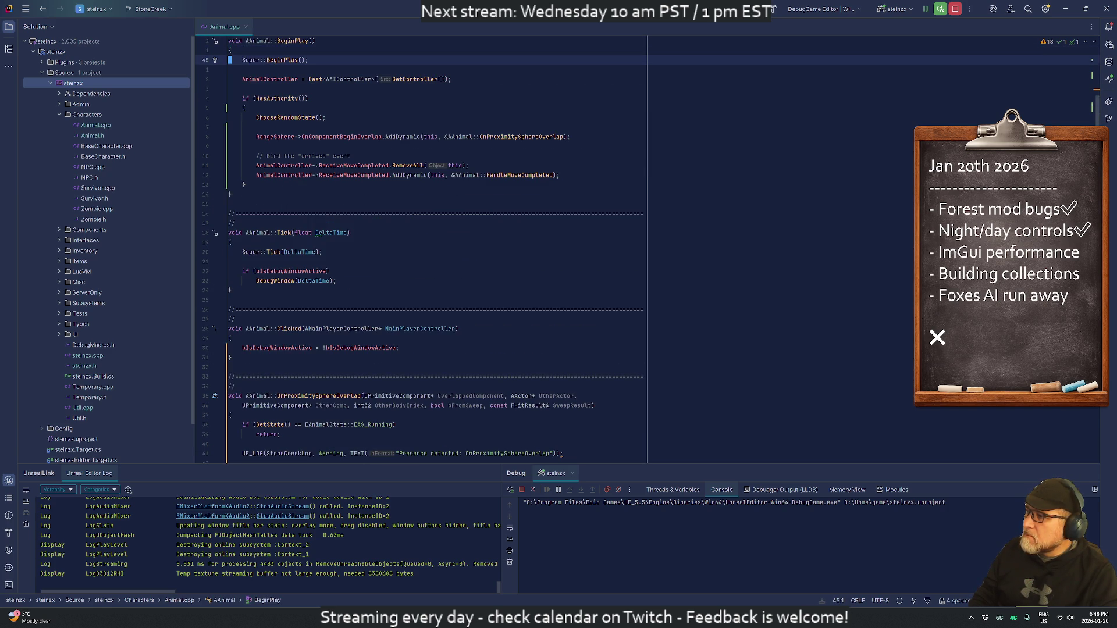
pyautogui.write(':A')
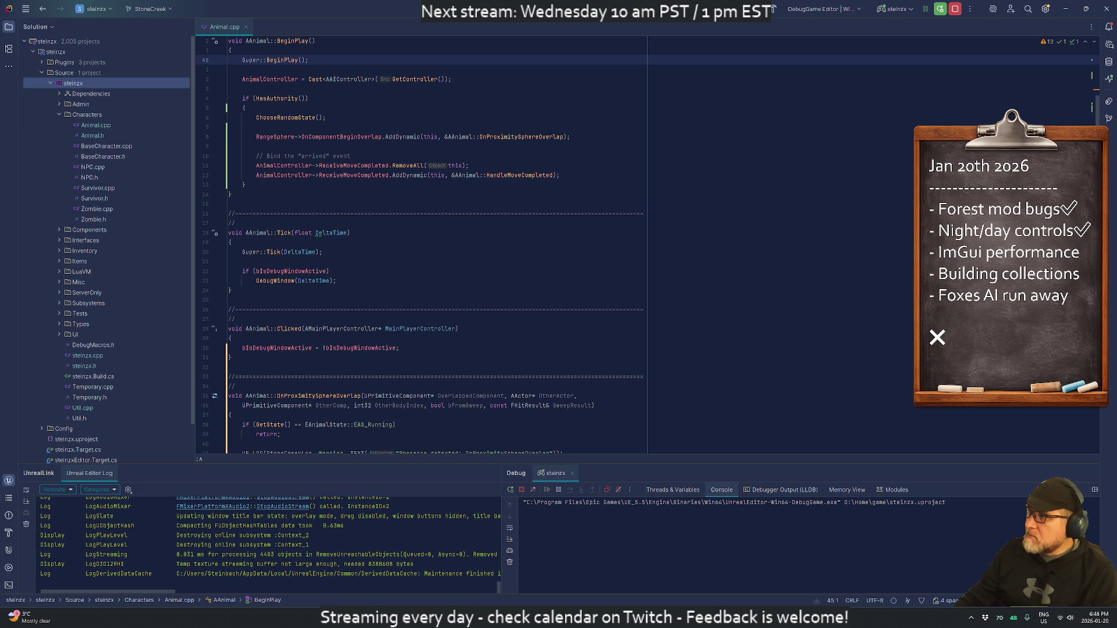
pyautogui.scroll(3, 419, 244)
pyautogui.scroll(-3, 419, 244)
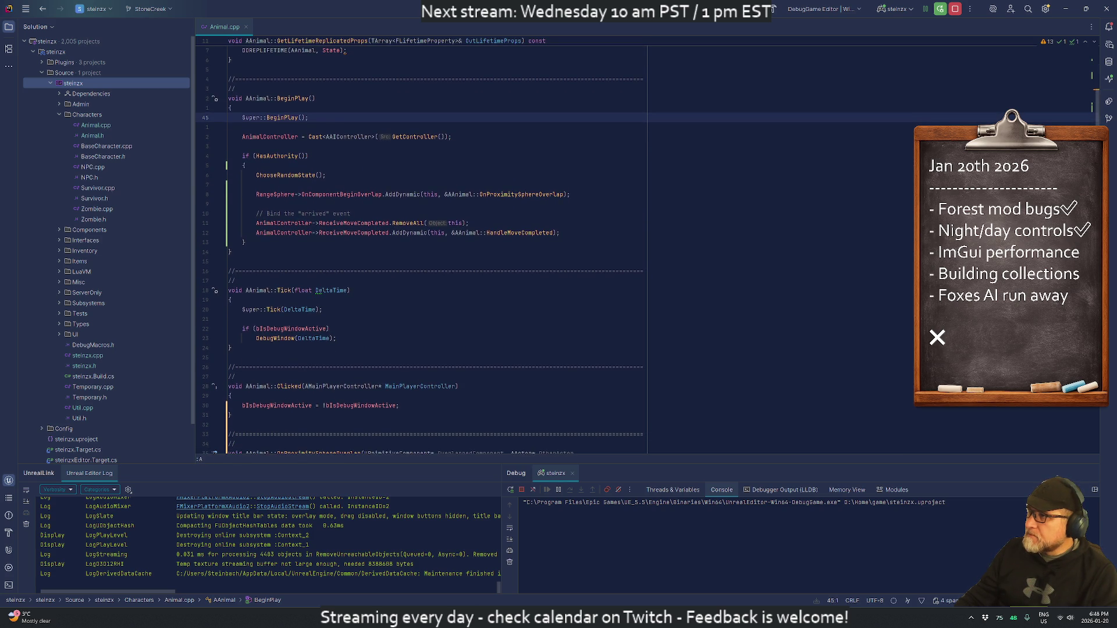
# Step: Jump to line 58 at the end of BeginPlay in Animal.cpp, then open Animal.h with :A
pyautogui.scroll(-3, 419, 244)
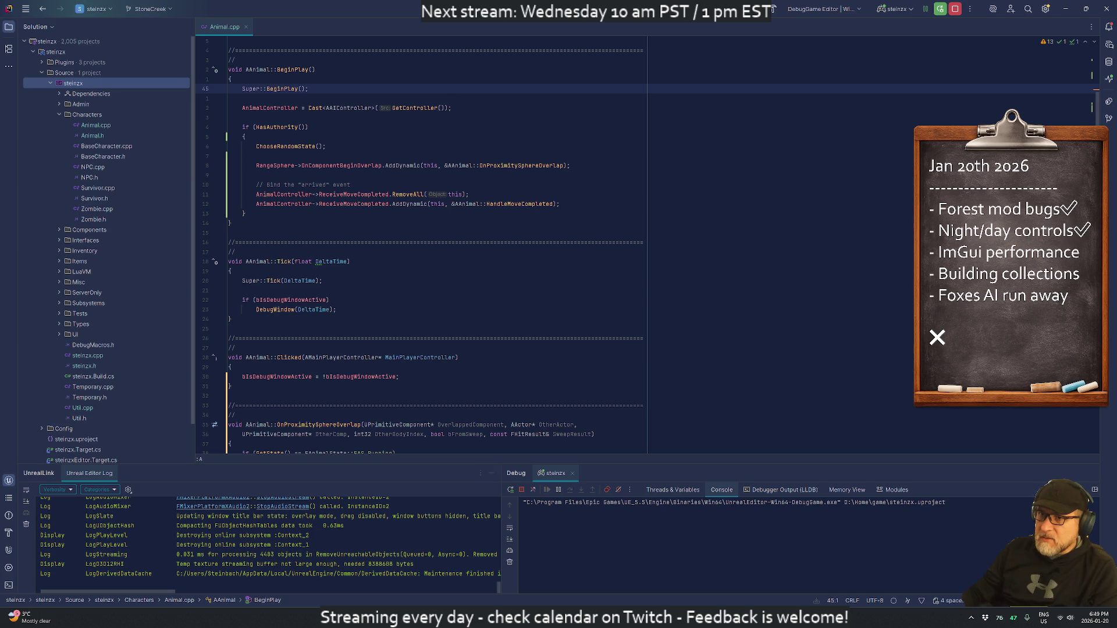
pyautogui.write('58')
pyautogui.press('Return')
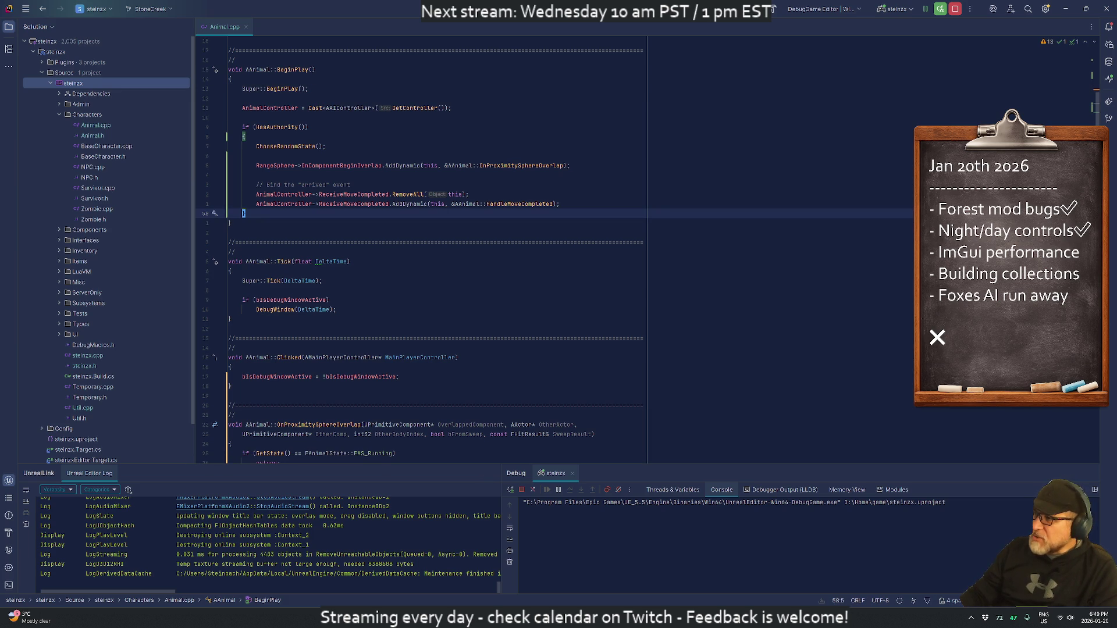
pyautogui.press('j')
pyautogui.press('j')
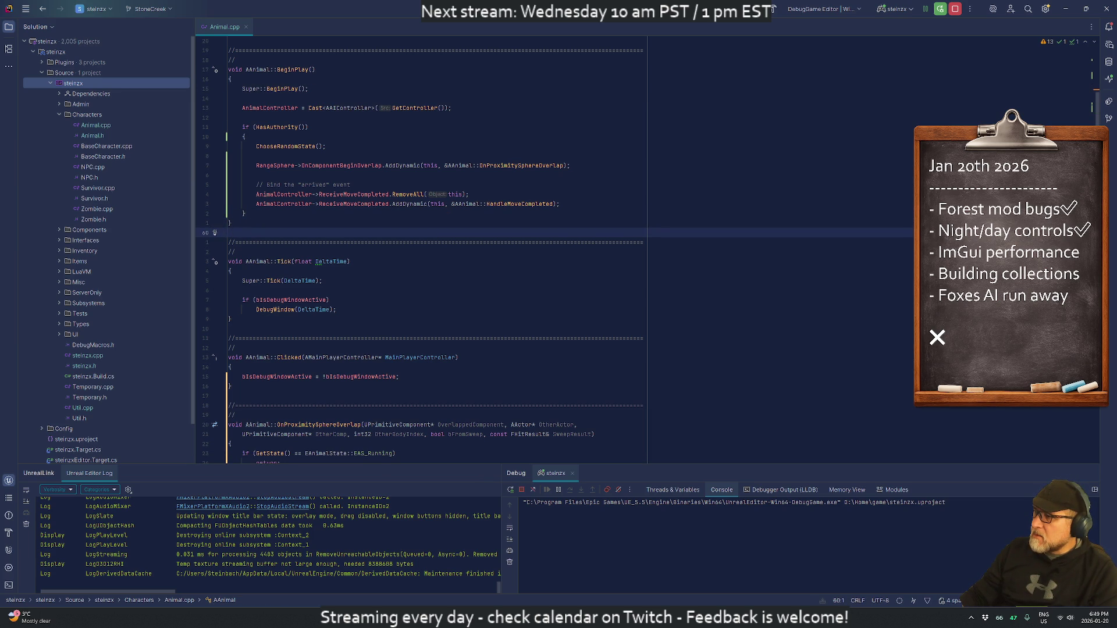
pyautogui.scroll(-3, 436, 250)
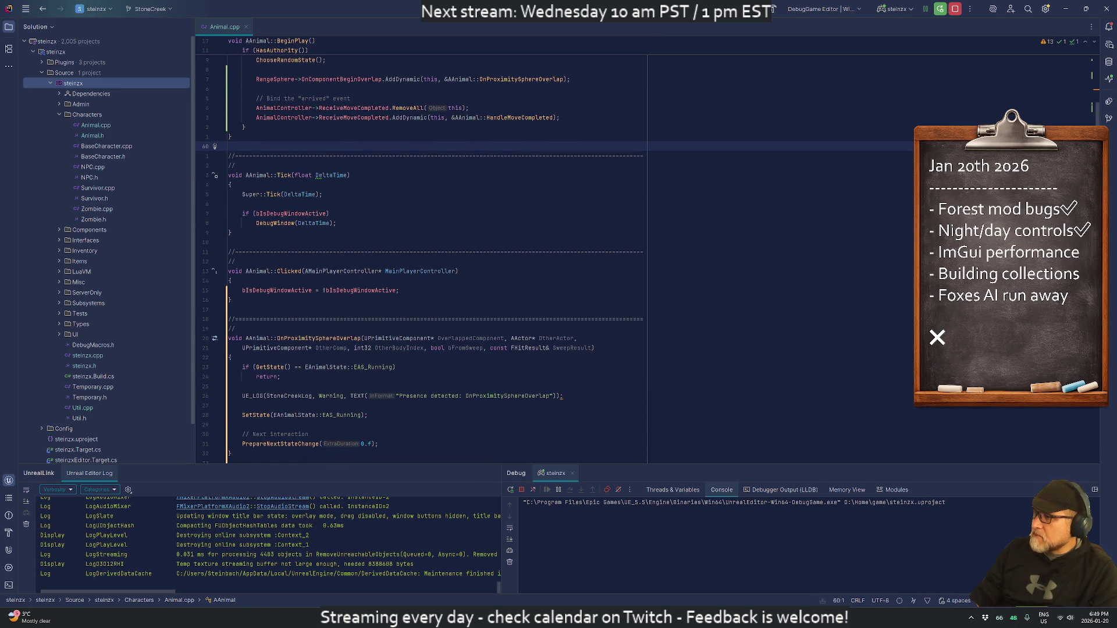
pyautogui.write(':A')
pyautogui.press('Return')
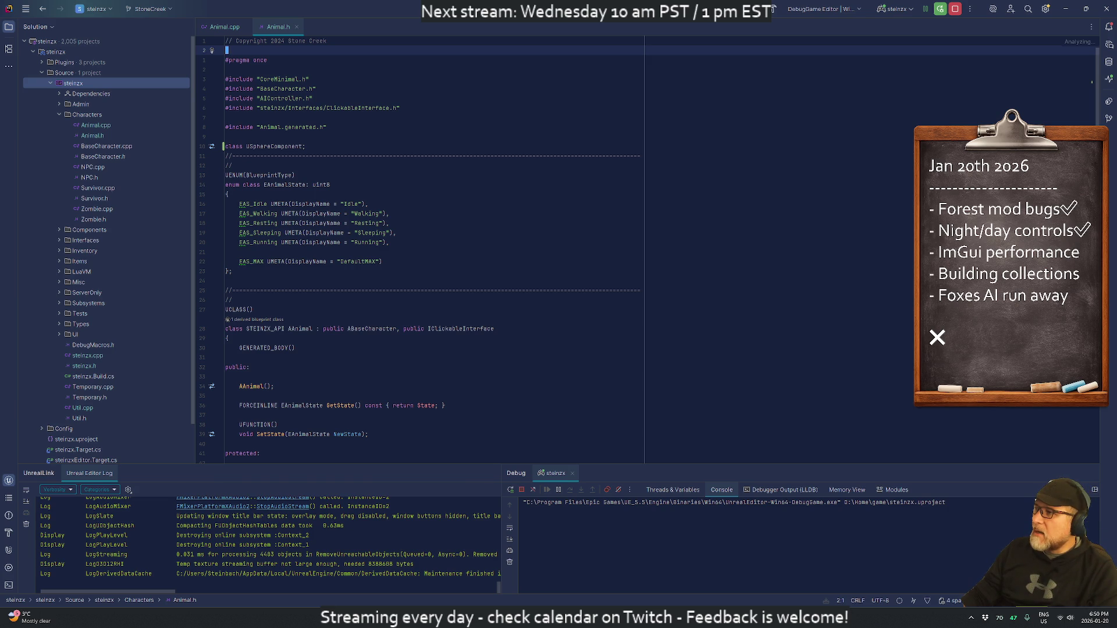
# Step: Move the Tick declaration in Animal.h below GetLifetimeReplicatedProps
pyautogui.click(349, 155)
pyautogui.scroll(-6, 349, 155)
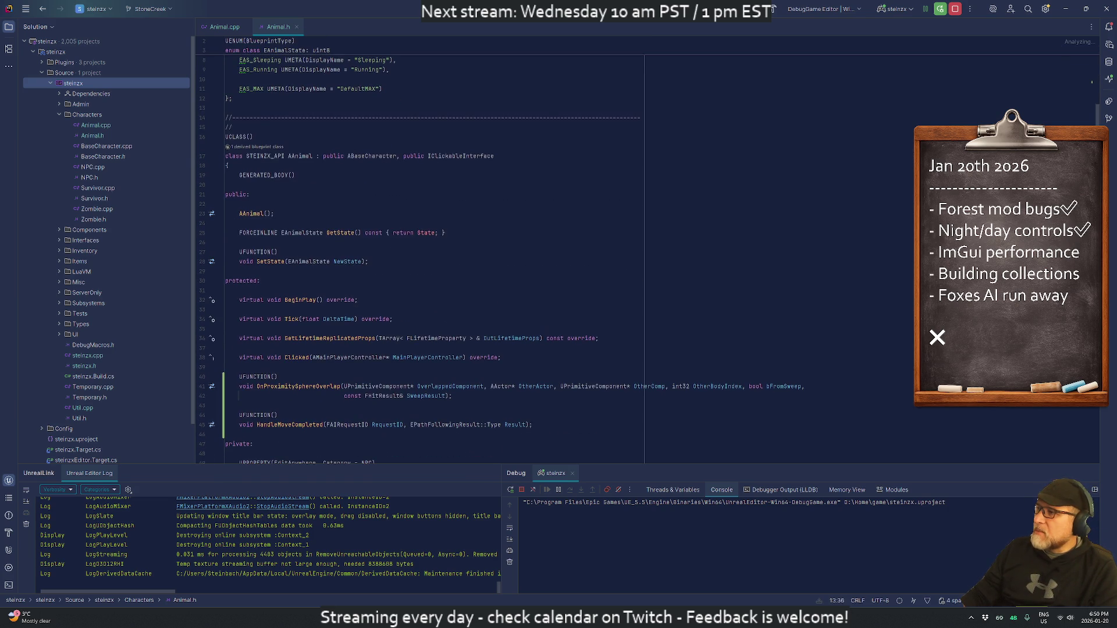
pyautogui.scroll(-7, 349, 155)
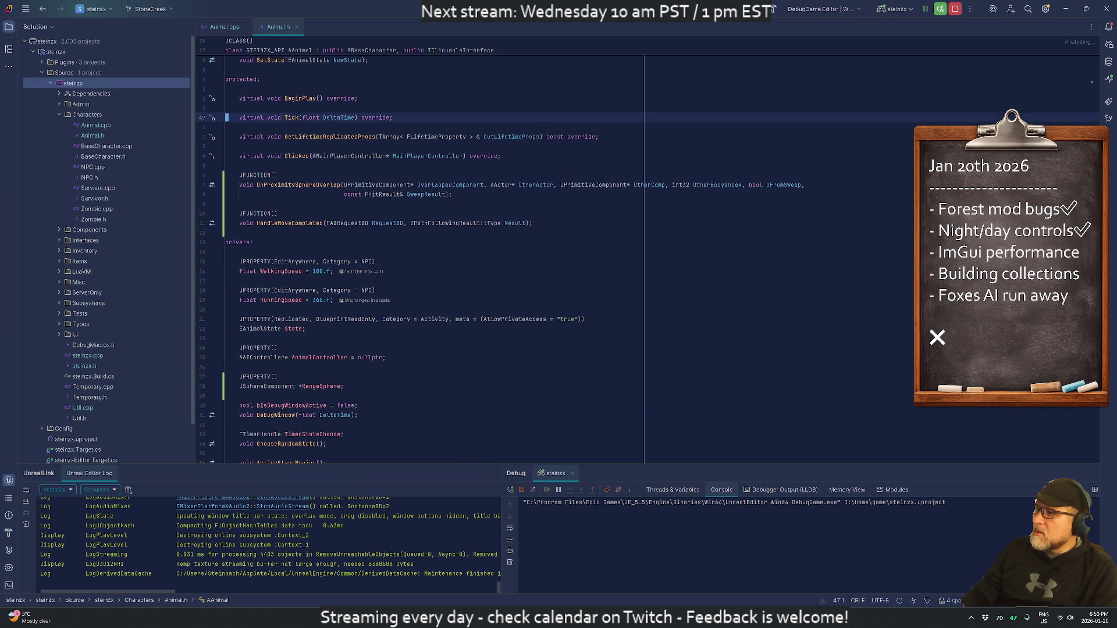
pyautogui.click(226, 119)
pyautogui.hotkey('alt', 'shift', 'Down')
pyautogui.hotkey('alt', 'shift', 'Down')
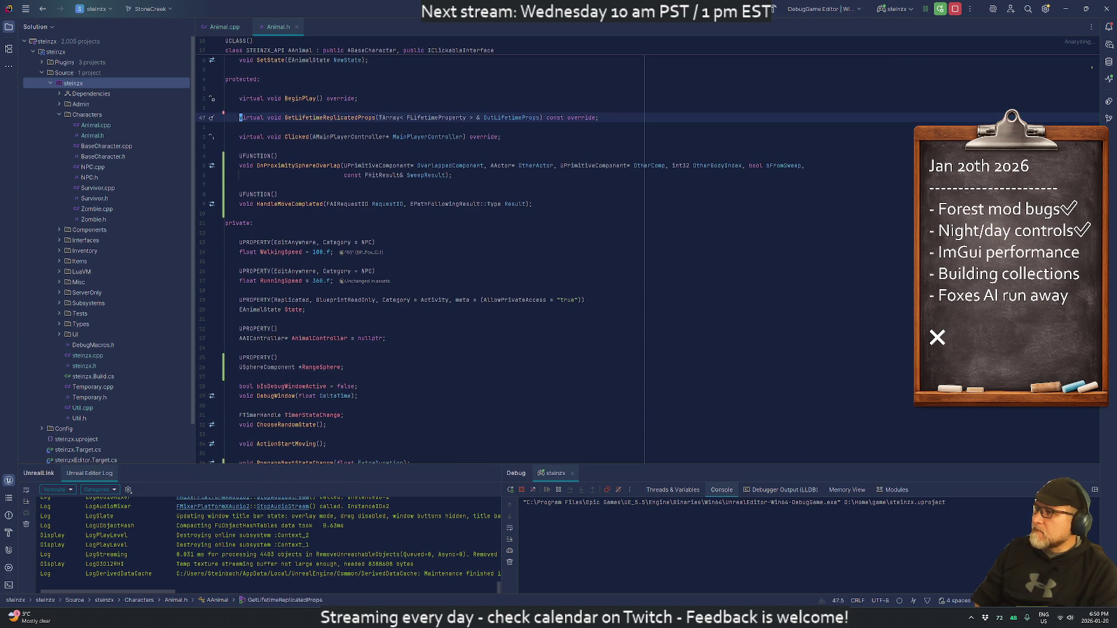
# Step: Go to the ActionStartMoving definition in Animal.cpp from its declaration in Animal.h
pyautogui.press('Down')
pyautogui.press('Down')
pyautogui.press('Down')
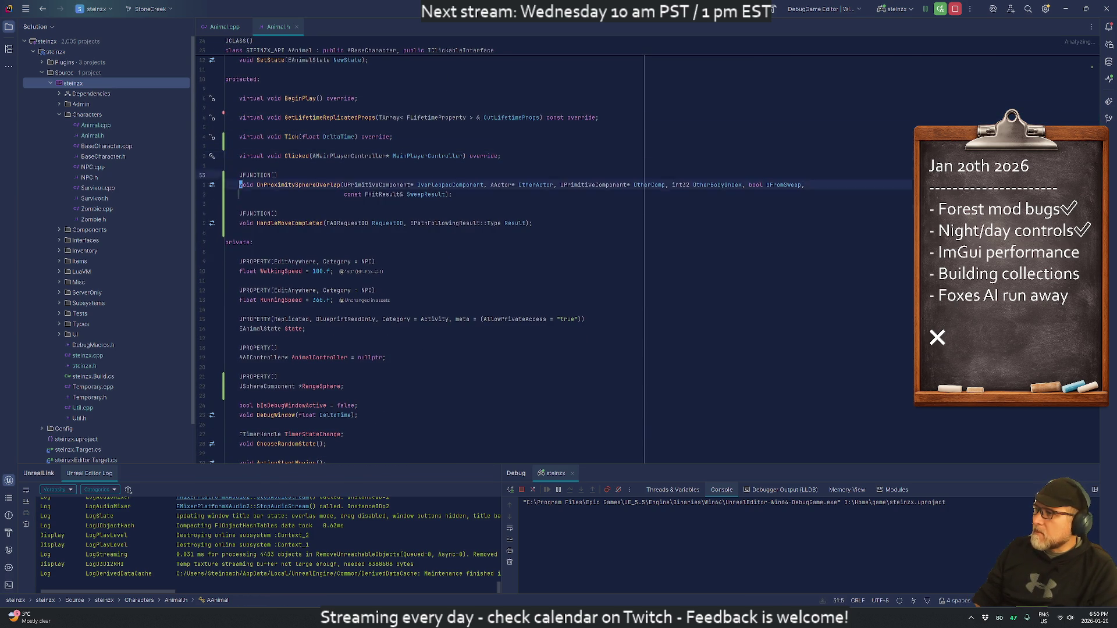
pyautogui.press('Down')
pyautogui.press('Down')
pyautogui.press('Down')
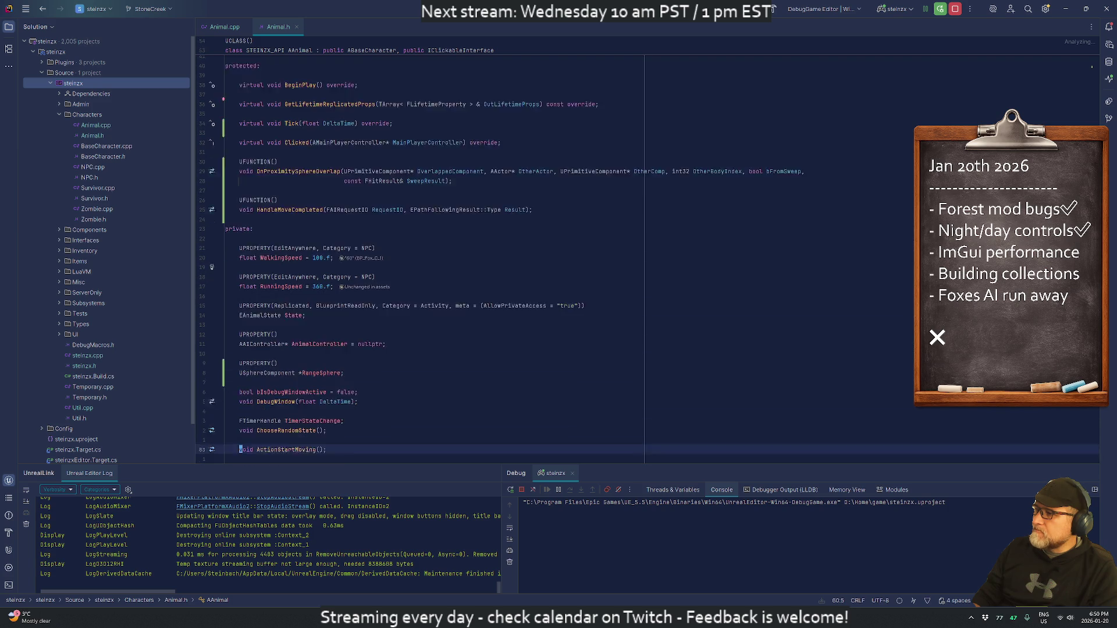
pyautogui.press('Up')
pyautogui.press('Up')
pyautogui.press('Up')
pyautogui.press('Home')
pyautogui.press('Up')
pyautogui.press('Up')
pyautogui.press('Up')
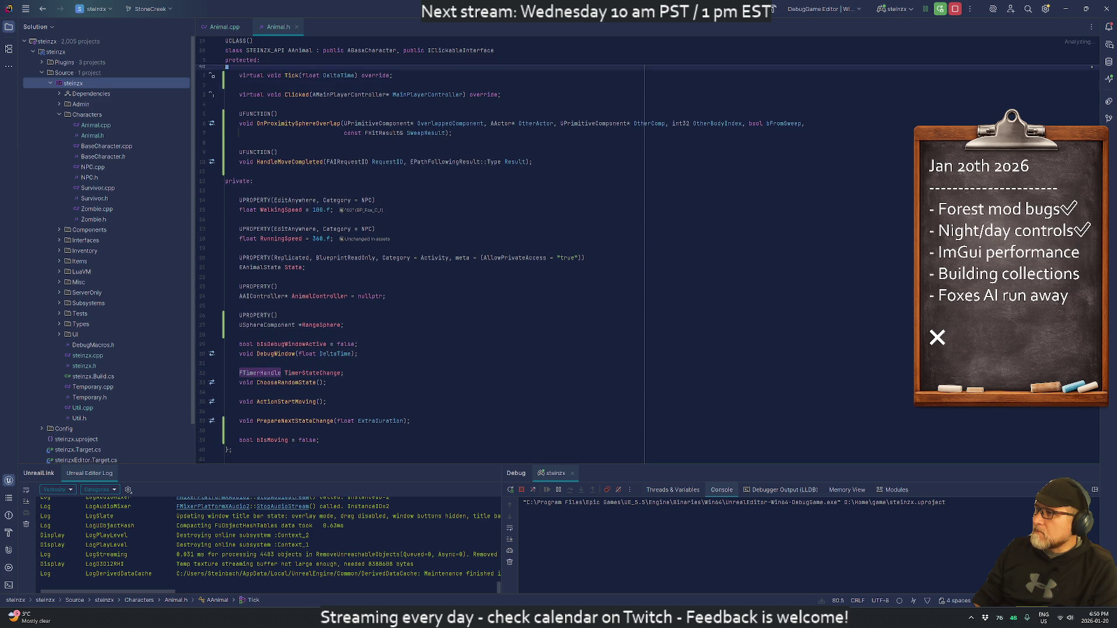
pyautogui.press('Down')
pyautogui.press('Down')
pyautogui.press('Down')
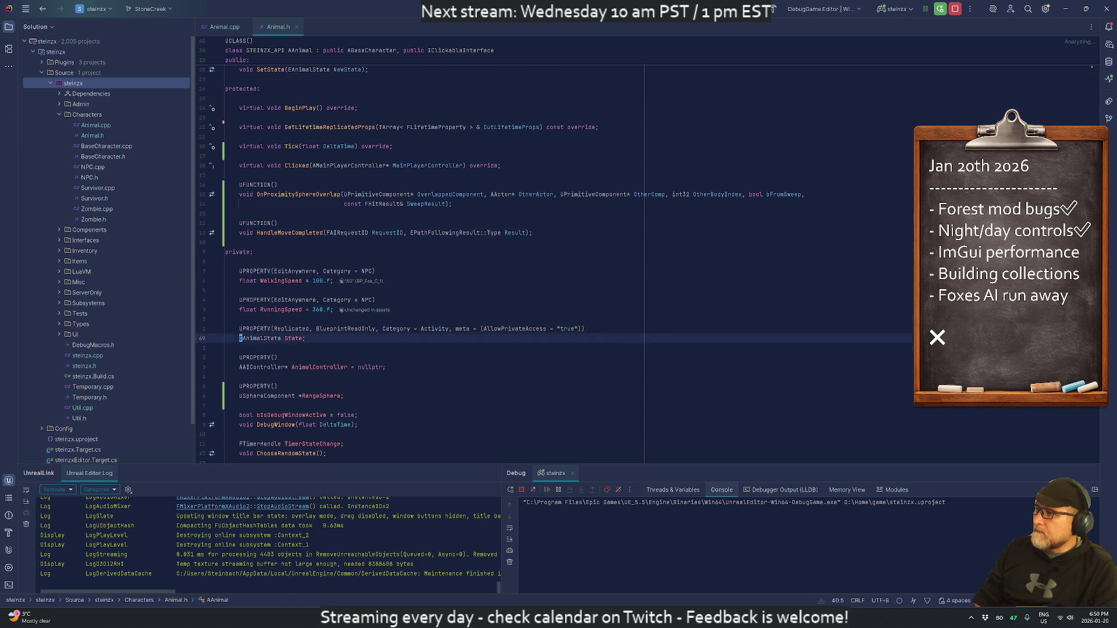
pyautogui.press('Up')
pyautogui.press('Up')
pyautogui.press('Up')
pyautogui.press('Up')
pyautogui.press('Home')
pyautogui.press('Down')
pyautogui.hotkey('ctrl', 'Right')
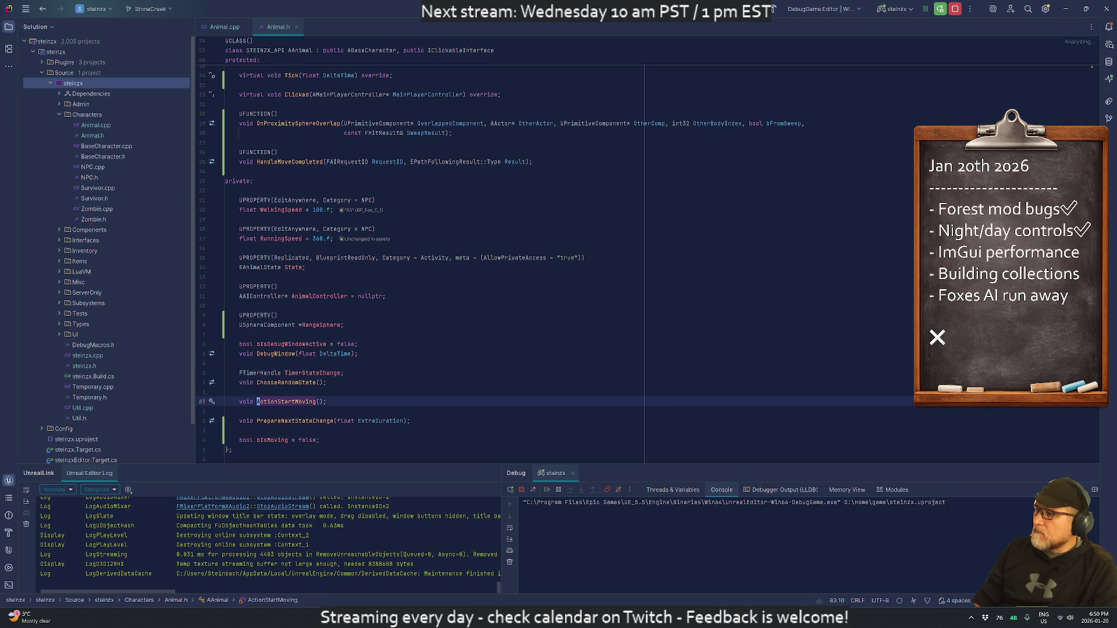
pyautogui.hotkey('ctrl', 'b')
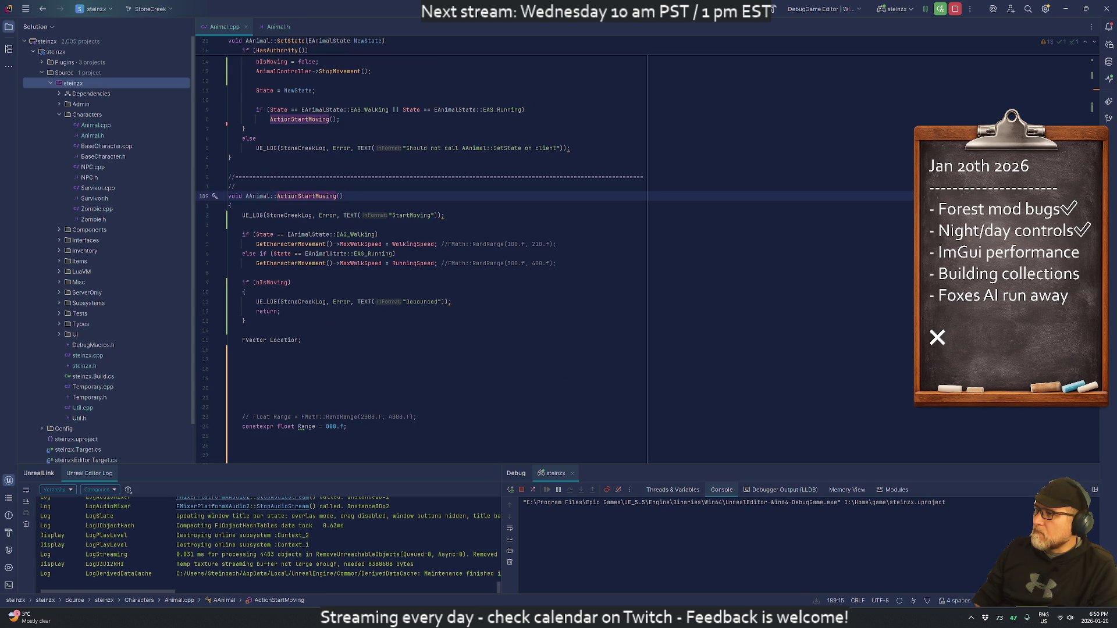
# Step: Select the Pathfind call and its arguments on line 222
pyautogui.scroll(-2, 436, 262)
pyautogui.scroll(-10, 437, 250)
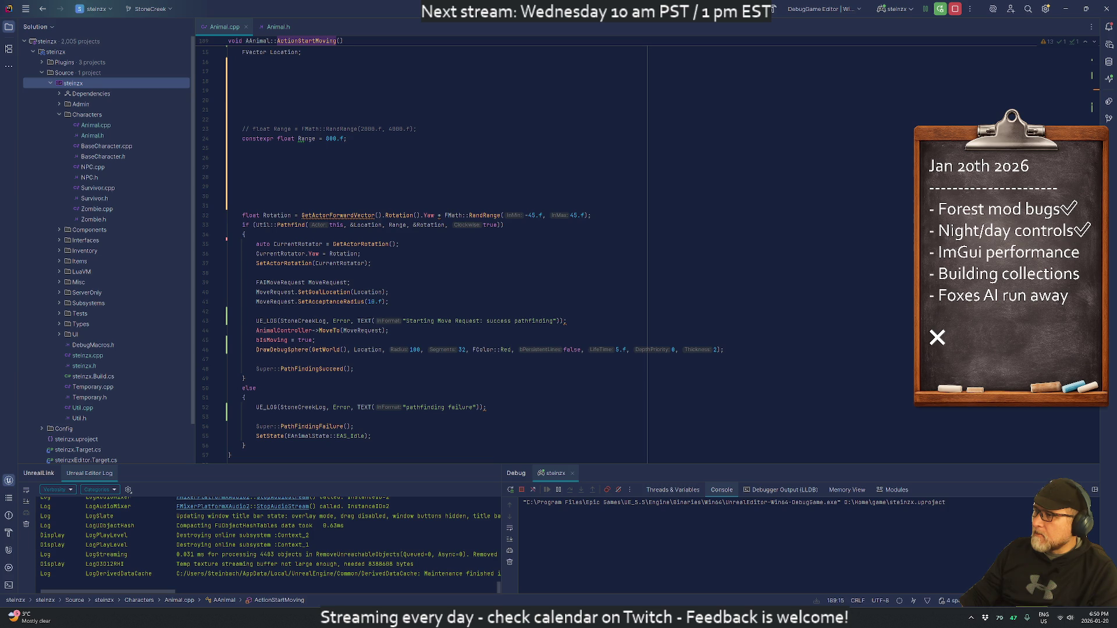
pyautogui.click(271, 216)
pyautogui.click(288, 224)
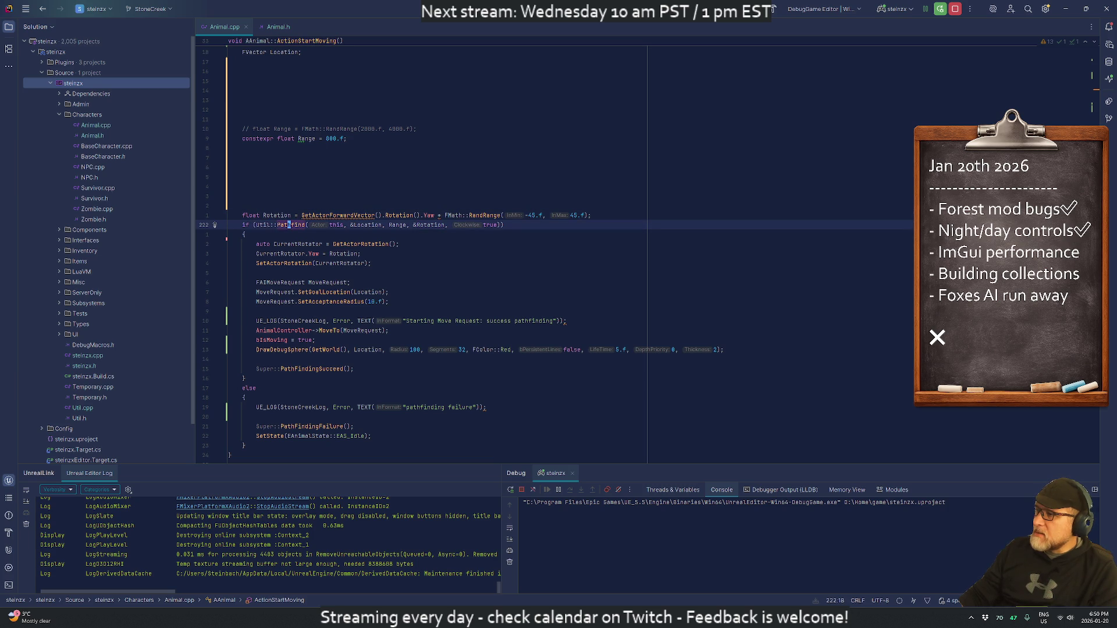
pyautogui.click(449, 225)
pyautogui.click(288, 225)
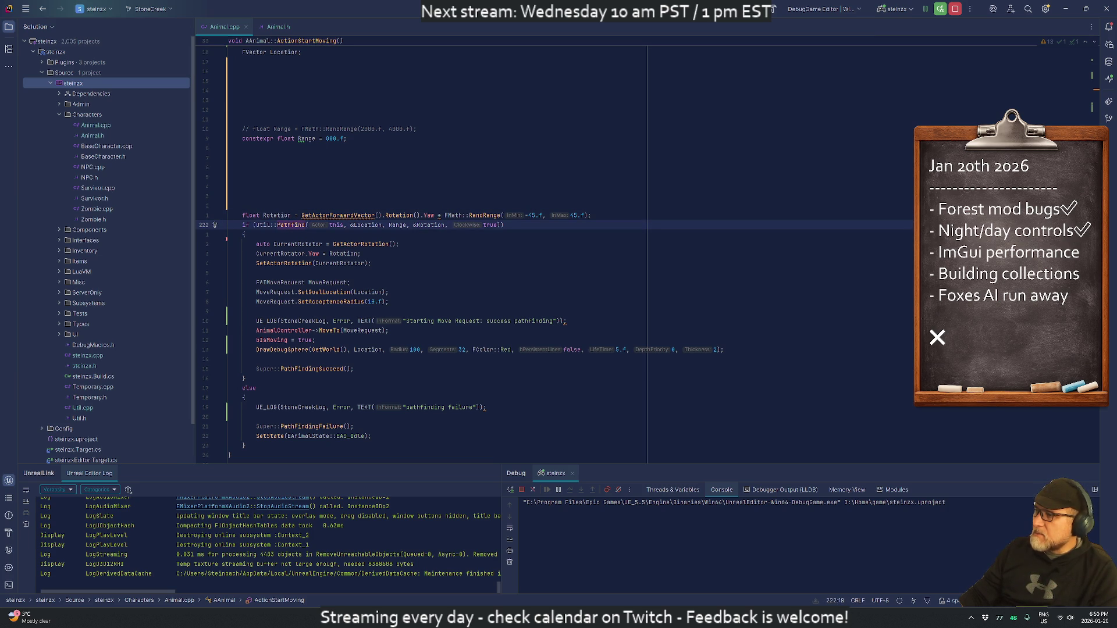
# Step: Search all files for 'Util::Pathfind' and open the bool Util::Pathfind definition
pyautogui.hotkey('ctrl', 'shift', 'f')
pyautogui.click(502, 103)
pyautogui.hotkey('ctrl', 'a')
pyautogui.write('Util::Path')
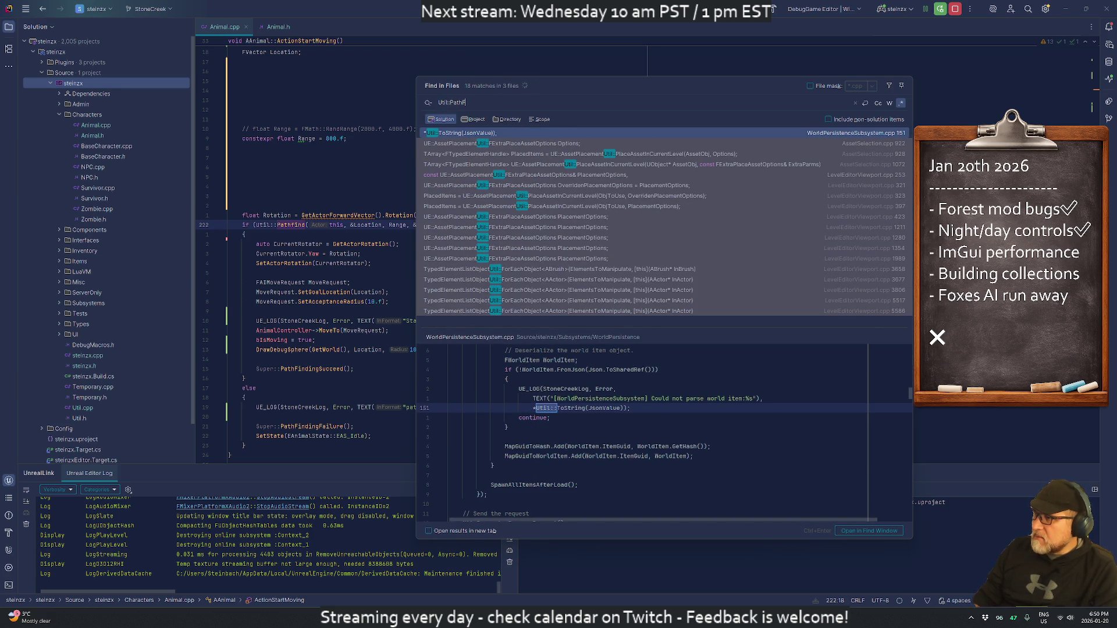
pyautogui.write('find')
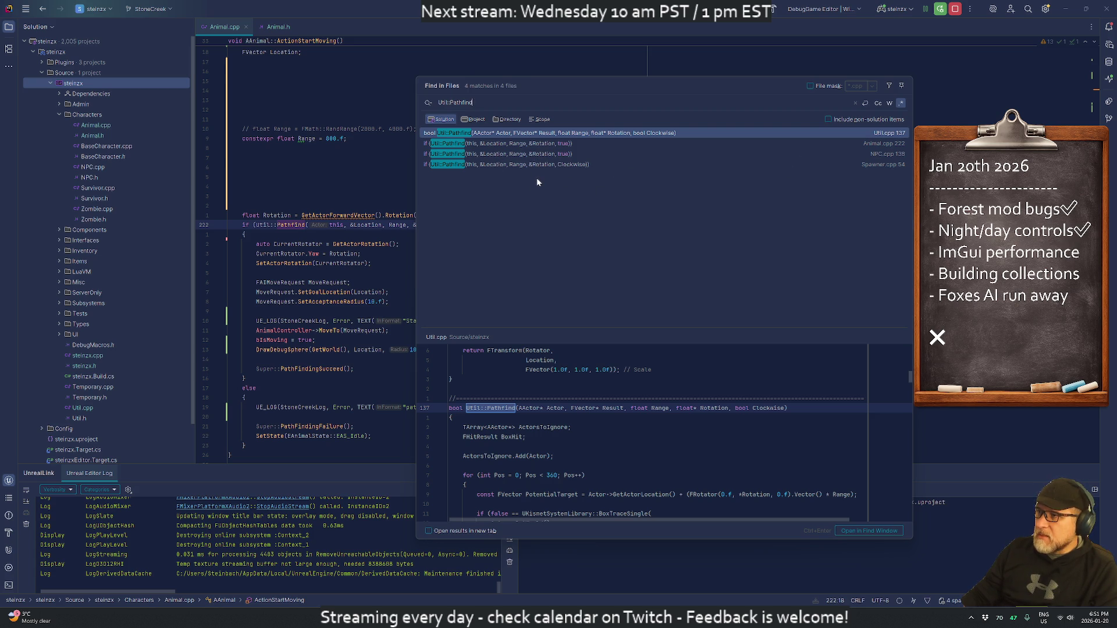
pyautogui.doubleClick(517, 134)
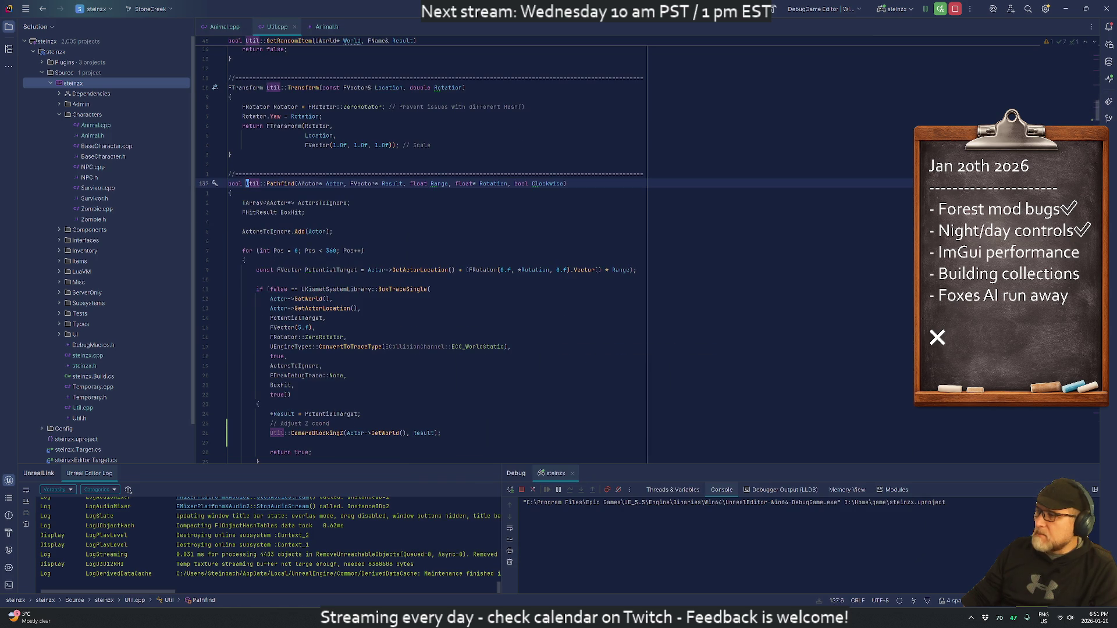
pyautogui.scroll(-7, 437, 256)
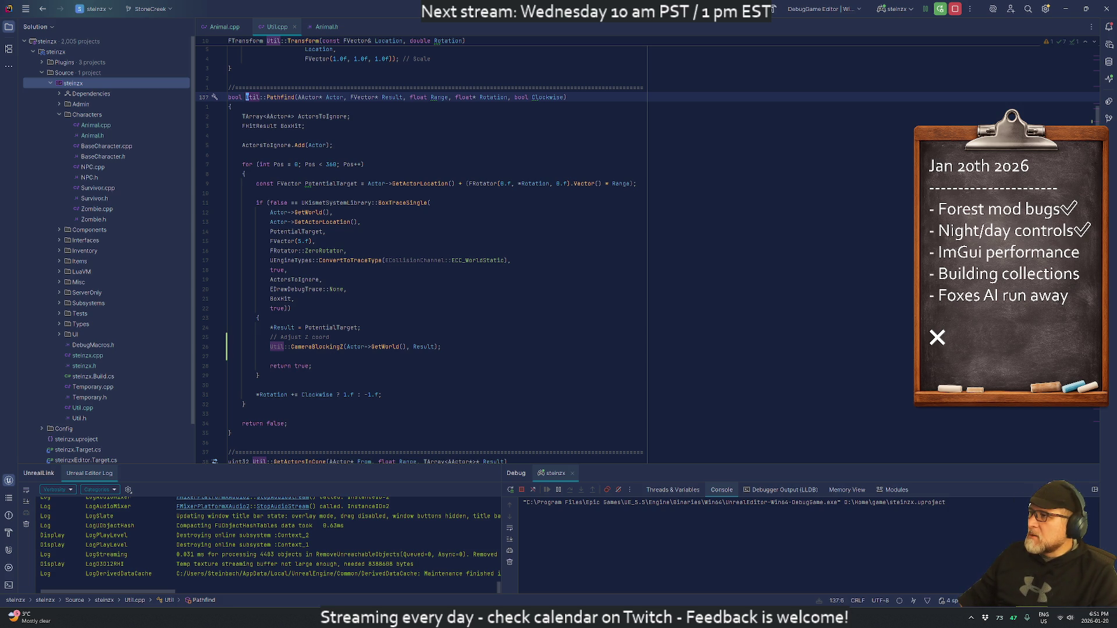
pyautogui.scroll(-1, 419, 174)
pyautogui.scroll(1, 419, 175)
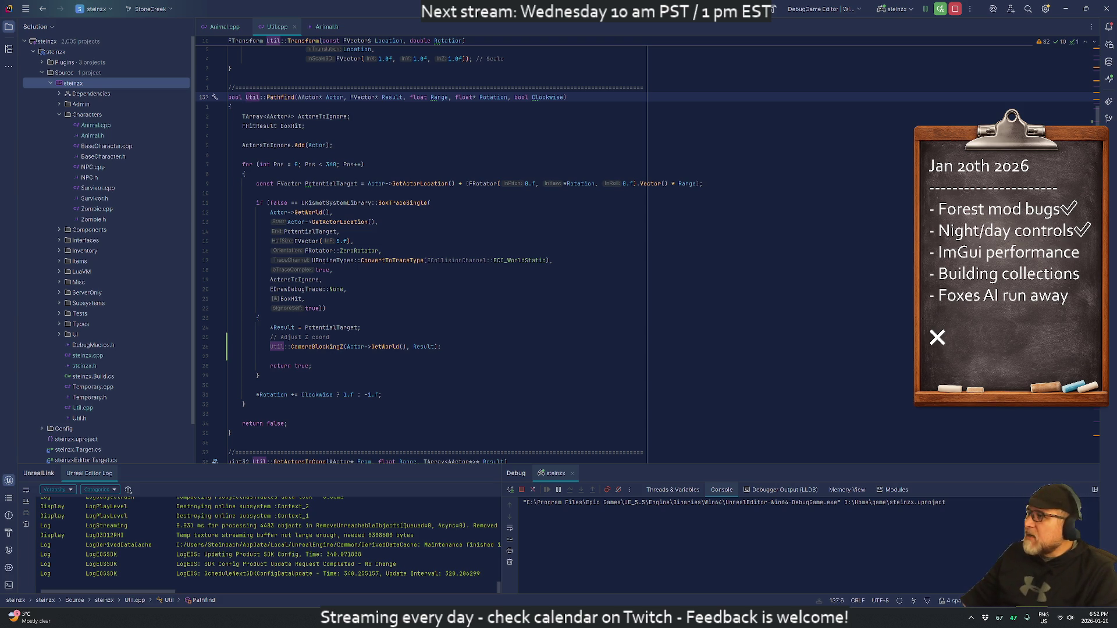
pyautogui.click(352, 183)
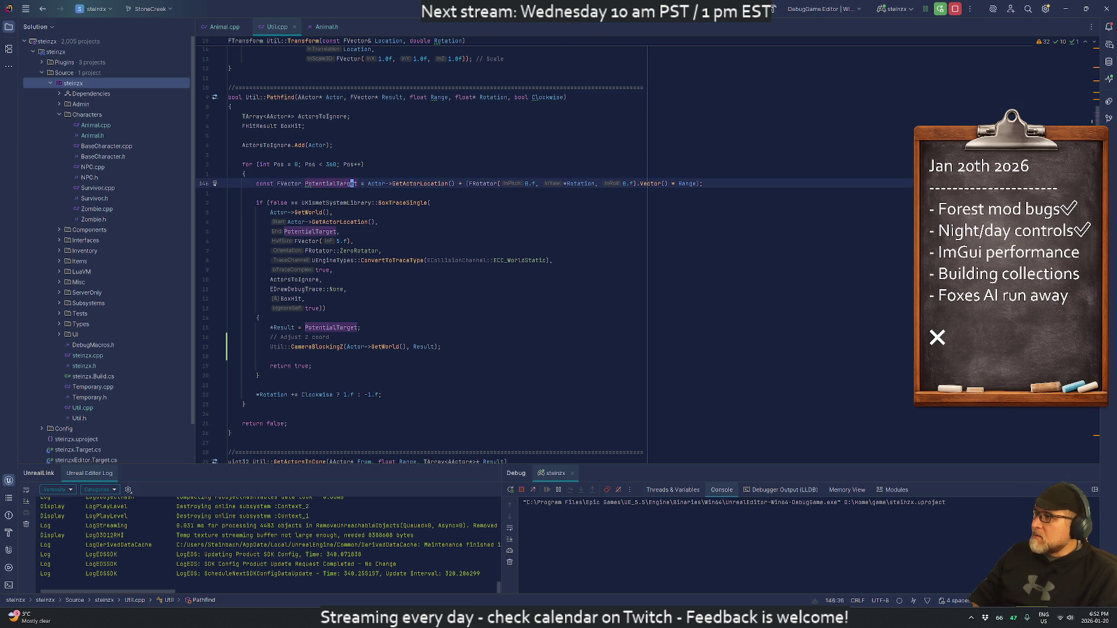
# Step: Make a new blank line after the Z adjustment, above the CameraBlockingZ call
pyautogui.click(230, 154)
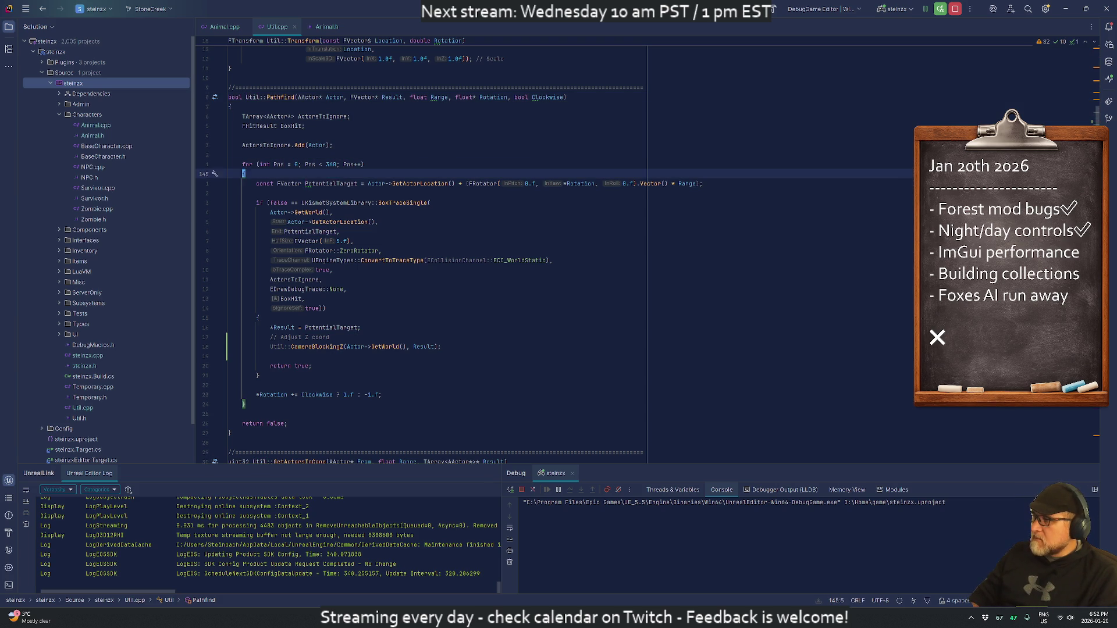
pyautogui.press('Down')
pyautogui.press('Down')
pyautogui.press('Down')
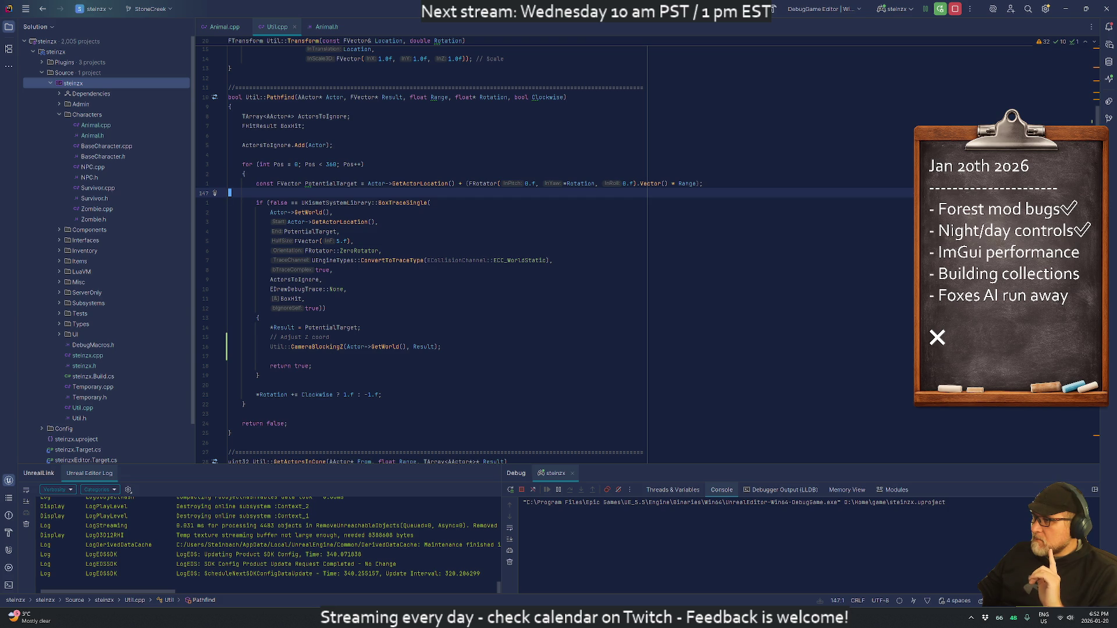
pyautogui.press('F2')
pyautogui.press('F2')
pyautogui.press('F2')
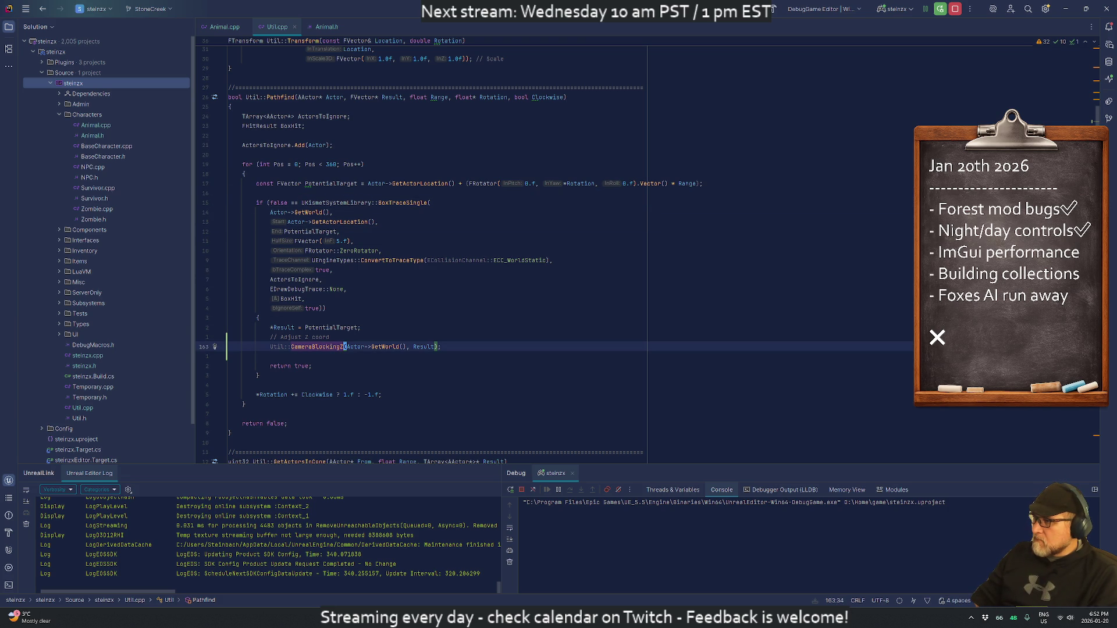
pyautogui.hotkey('ctrl', 'alt', 'Return')
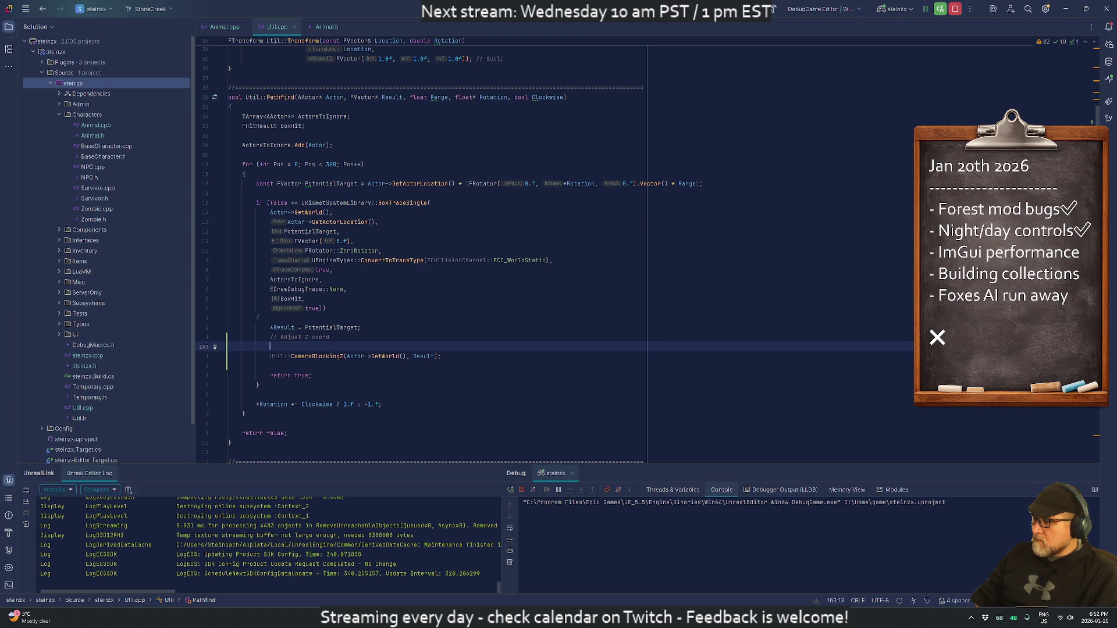
pyautogui.write('Res')
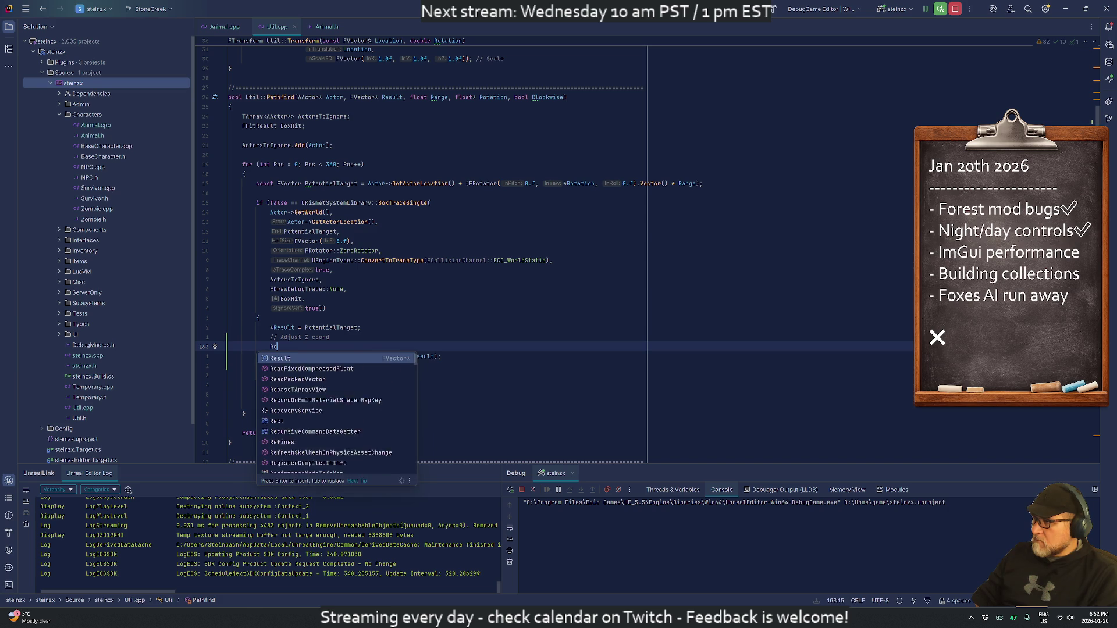
pyautogui.press('BackSpace')
pyautogui.press('BackSpace')
pyautogui.press('BackSpace')
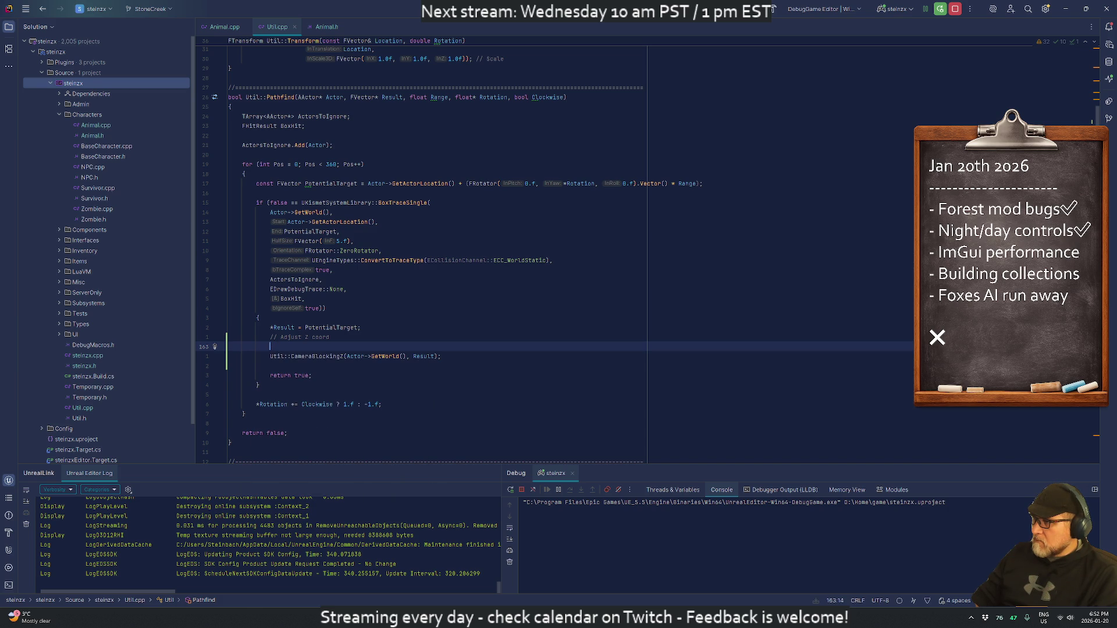
pyautogui.hotkey('alt', 'shift', 'Up')
pyautogui.press('Down')
pyautogui.press('Down')
pyautogui.press('Down')
pyautogui.press('Return')
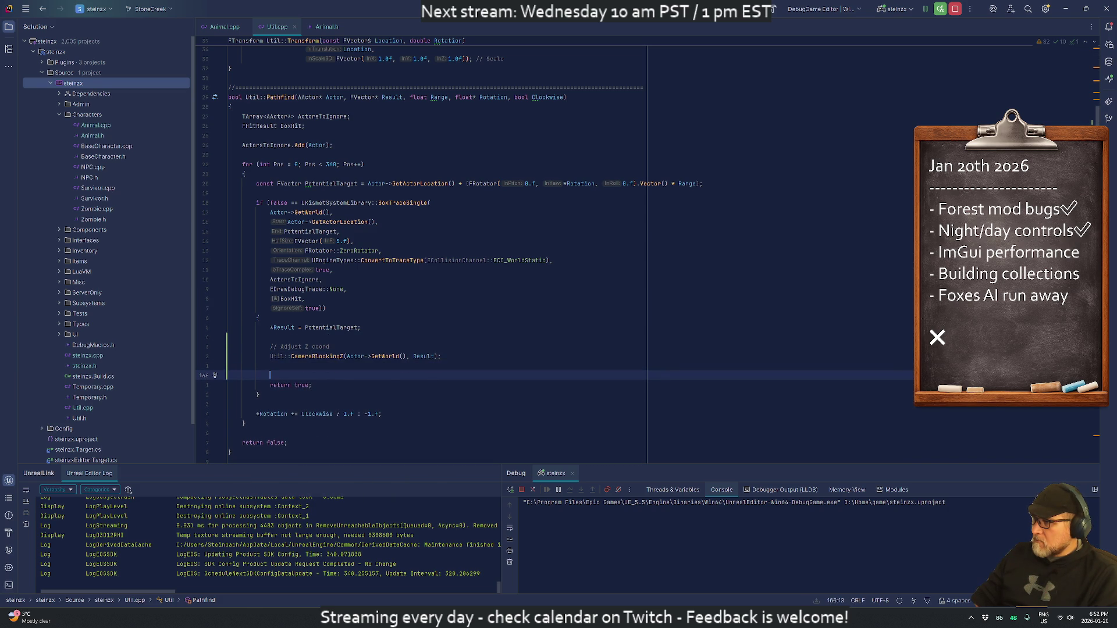
# Step: Write the condition if (FMath::Abs(Result->Z - PotentialTarget.Z) < 50.)
pyautogui.write('if ')
pyautogui.write('(')
pyautogui.write('Result-')
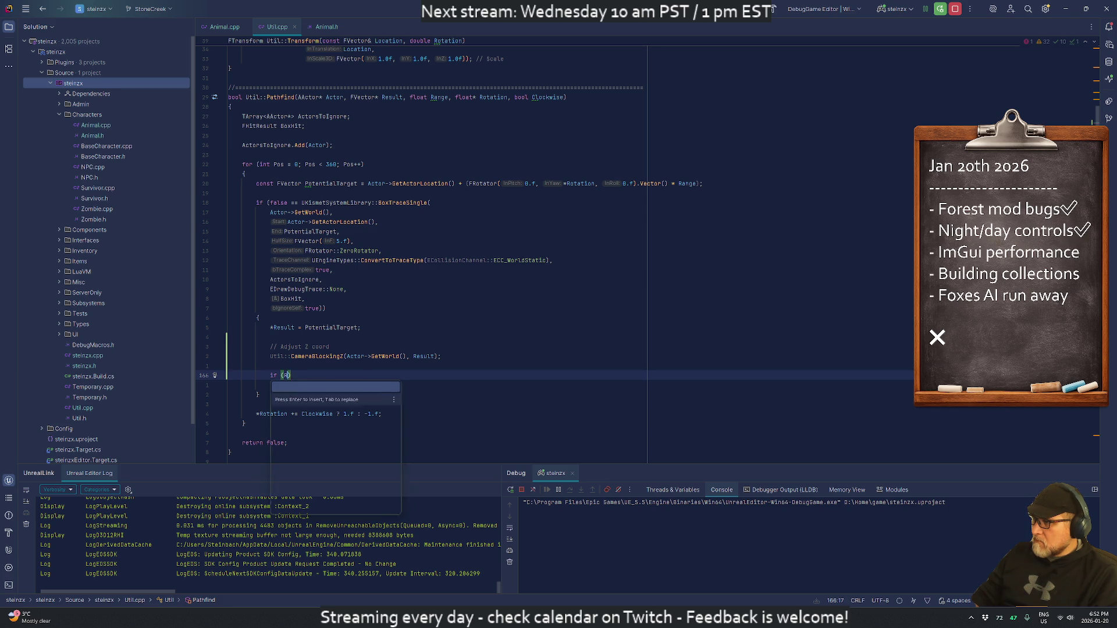
pyautogui.write('>Z,')
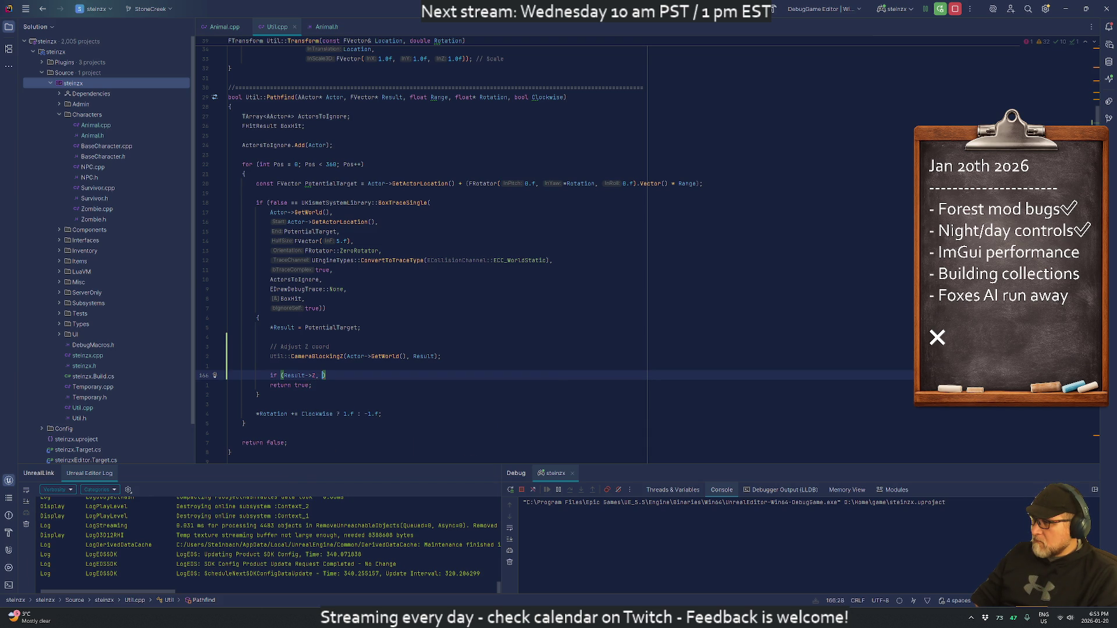
pyautogui.press('Left')
pyautogui.write(',')
pyautogui.click(281, 376)
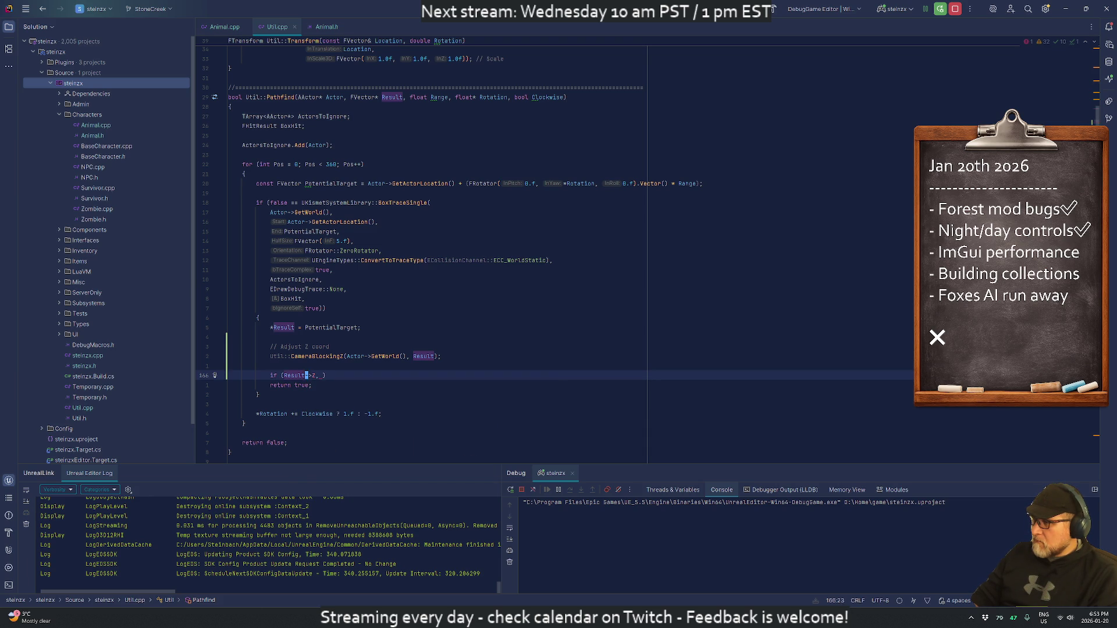
pyautogui.write('FMat')
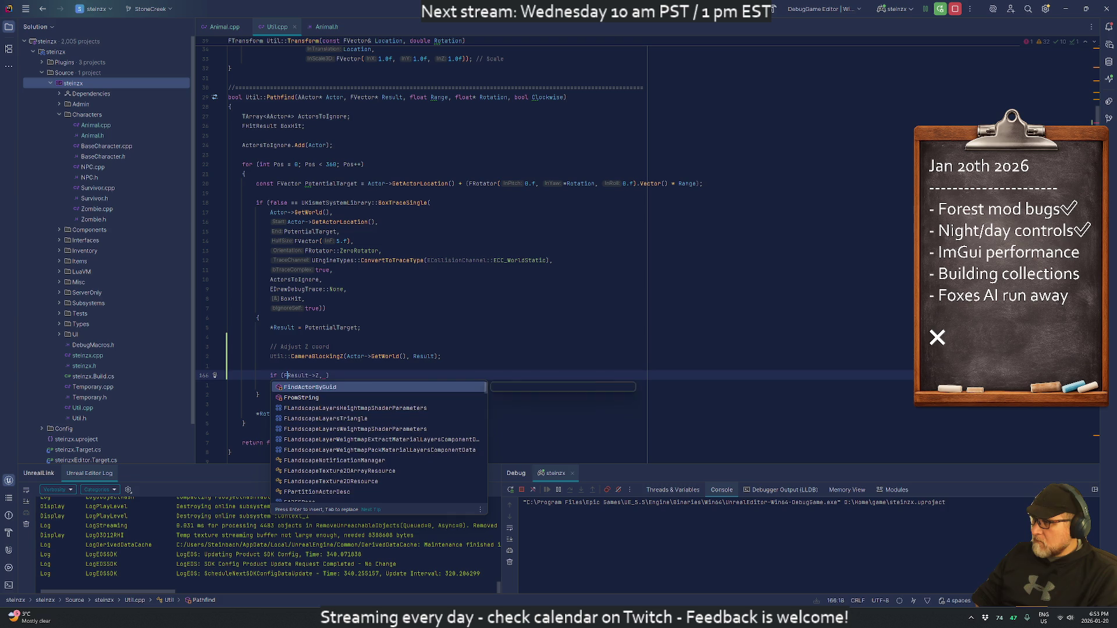
pyautogui.write('h::D')
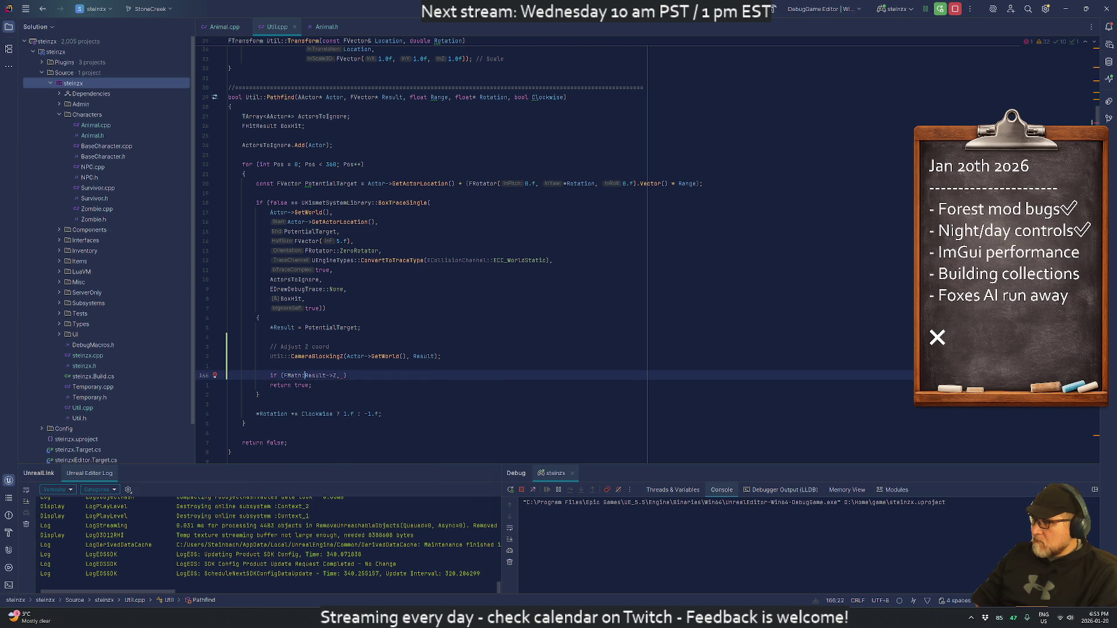
pyautogui.write('is')
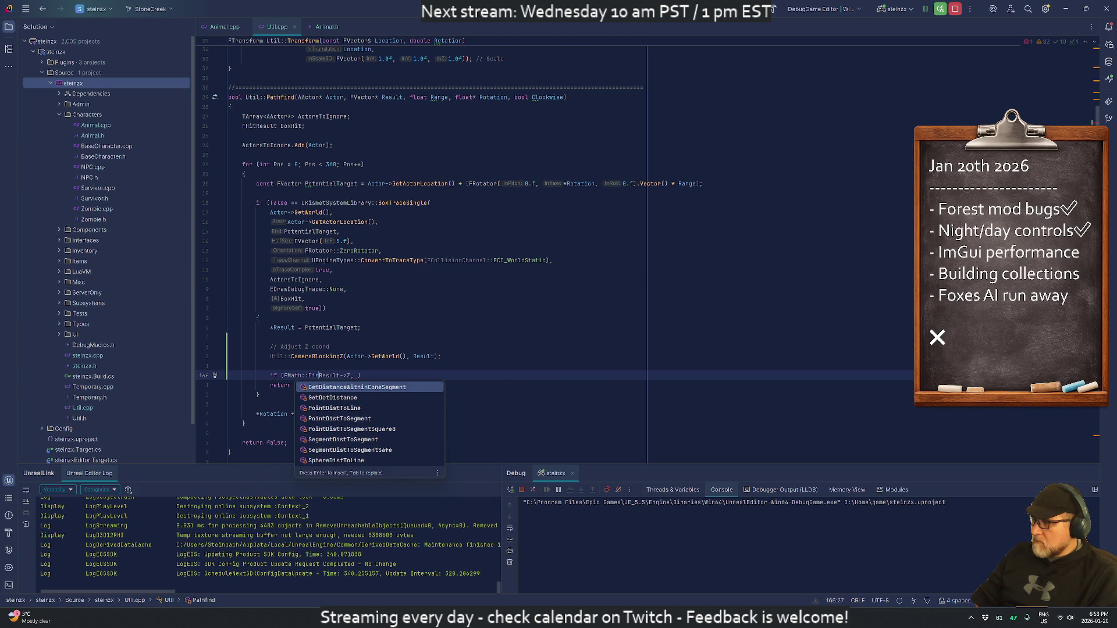
pyautogui.press('BackSpace')
pyautogui.press('BackSpace')
pyautogui.press('BackSpace')
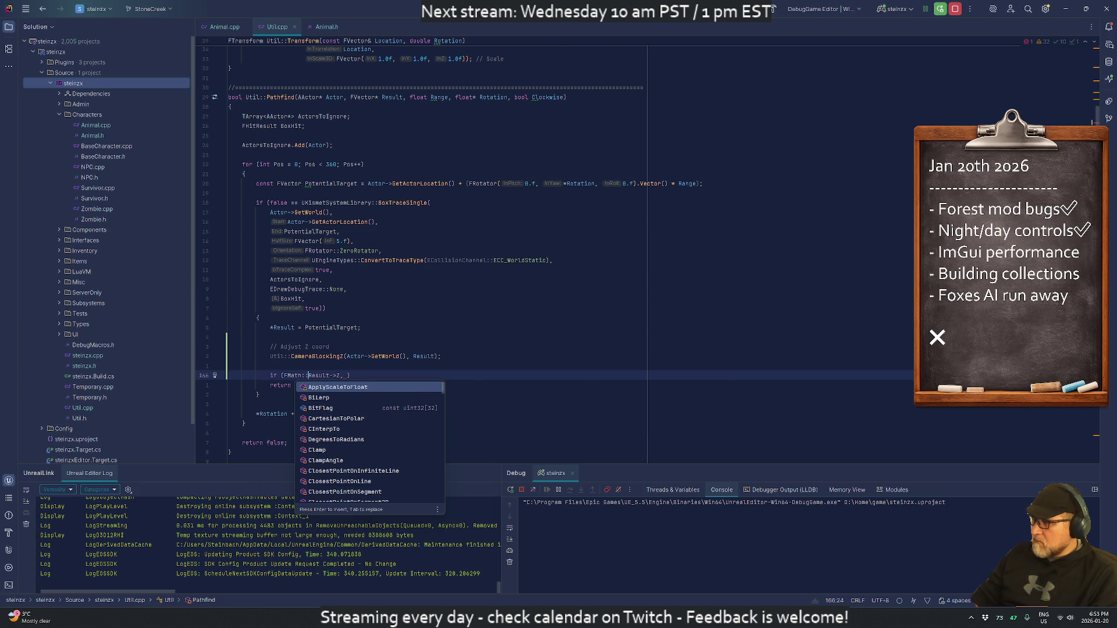
pyautogui.write('Ab')
pyautogui.press('Return')
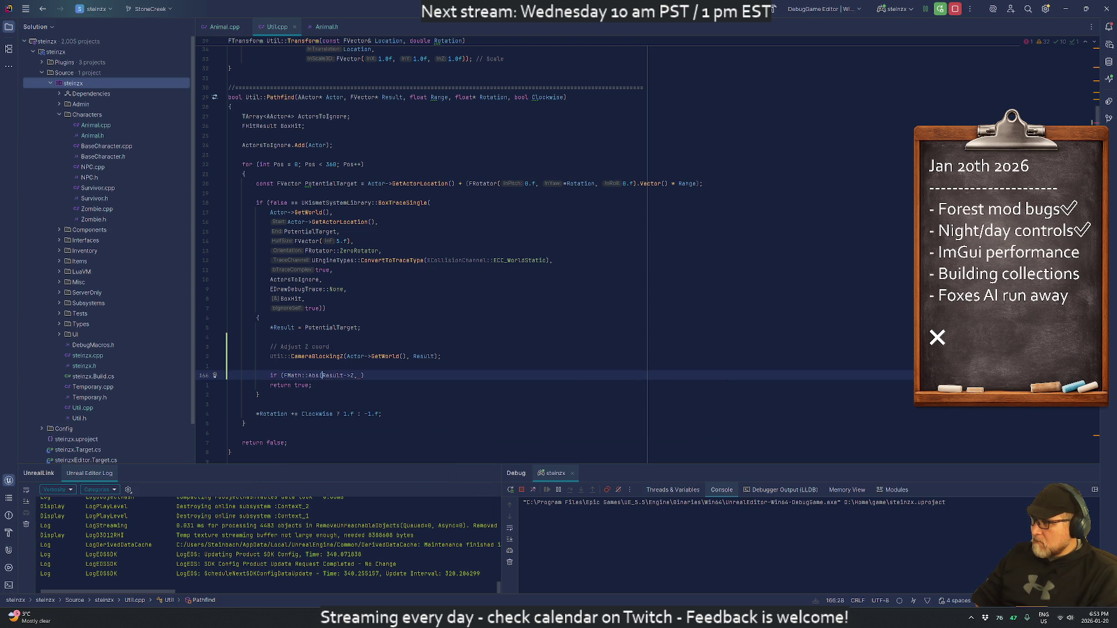
pyautogui.hotkey('ctrl', 'Right')
pyautogui.hotkey('ctrl', 'Right')
pyautogui.press('BackSpace')
pyautogui.write('- ')
pyautogui.write('PotentialTa')
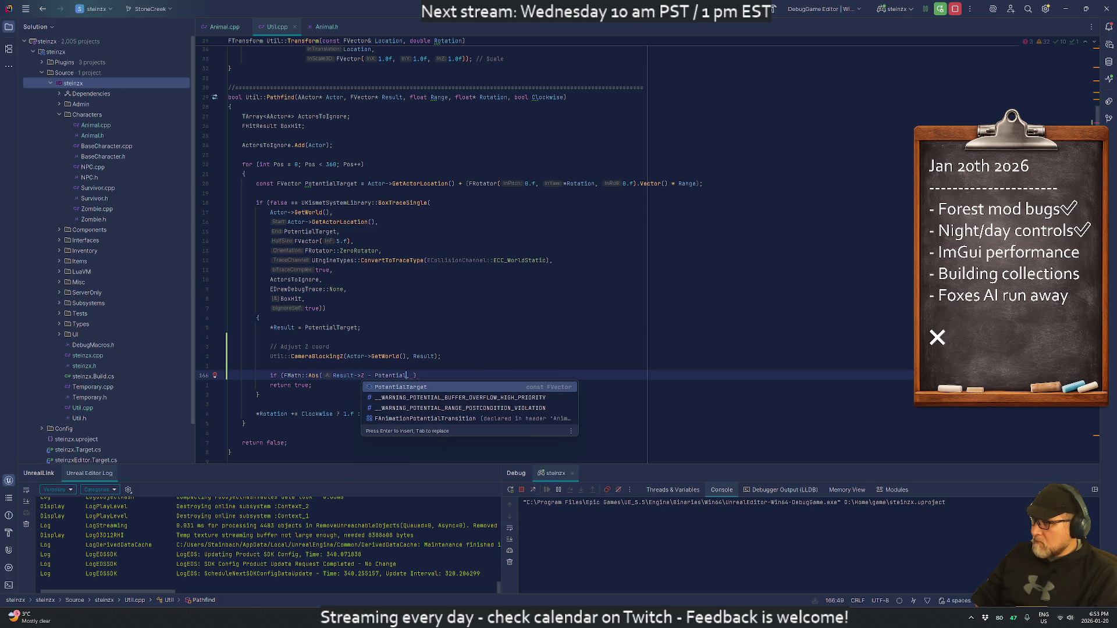
pyautogui.write('rget.')
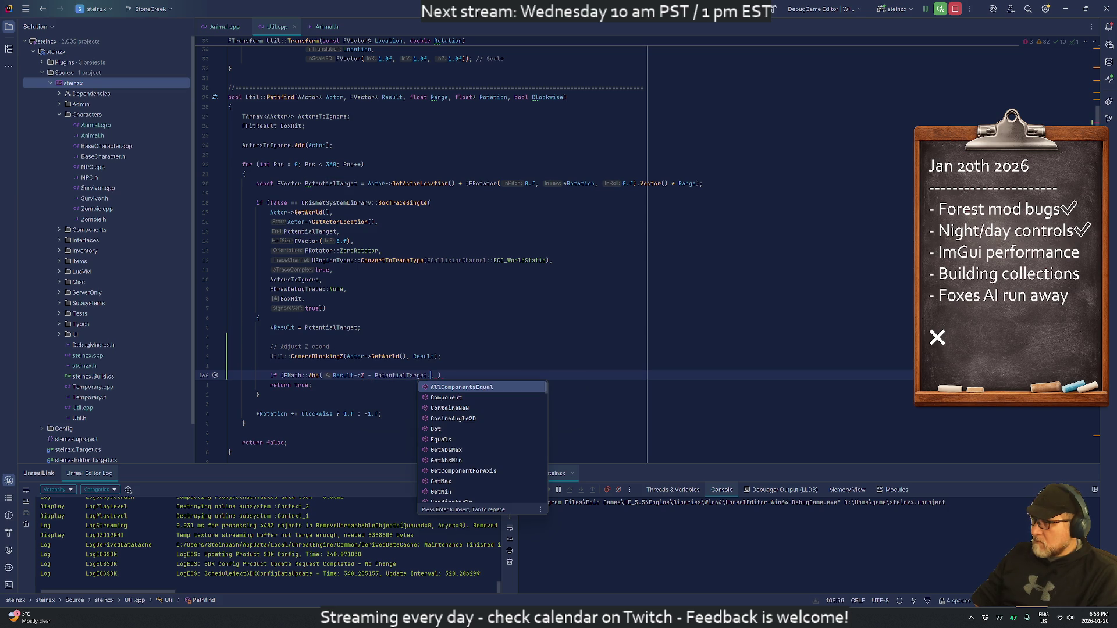
pyautogui.write('Z')
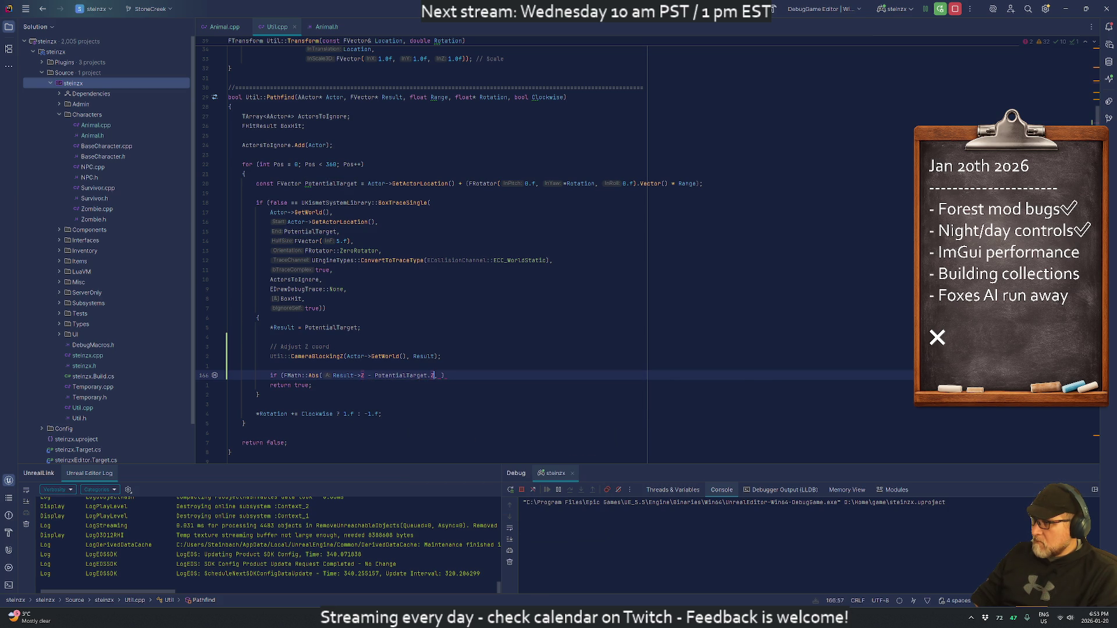
pyautogui.press('Left')
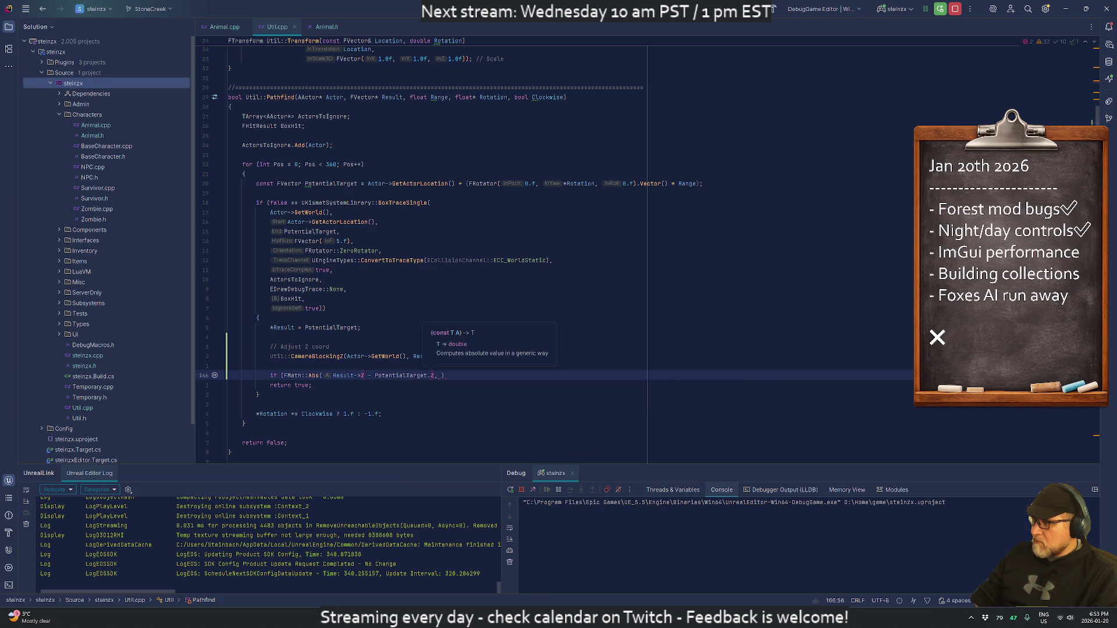
pyautogui.press('Right')
pyautogui.write(') ')
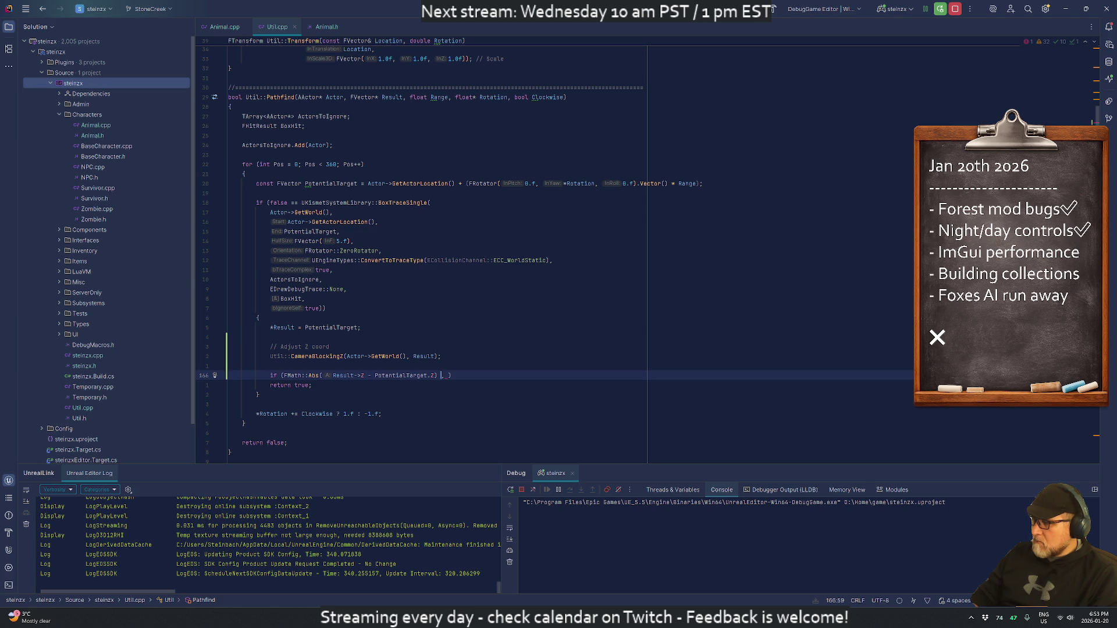
pyautogui.write('<')
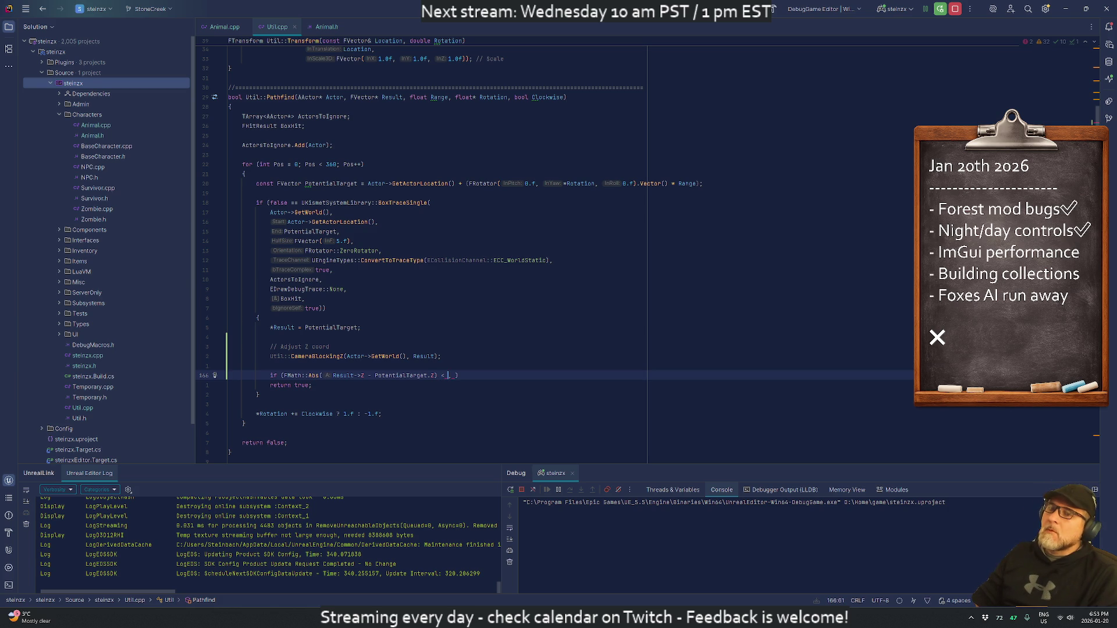
pyautogui.write(' 50.f)')
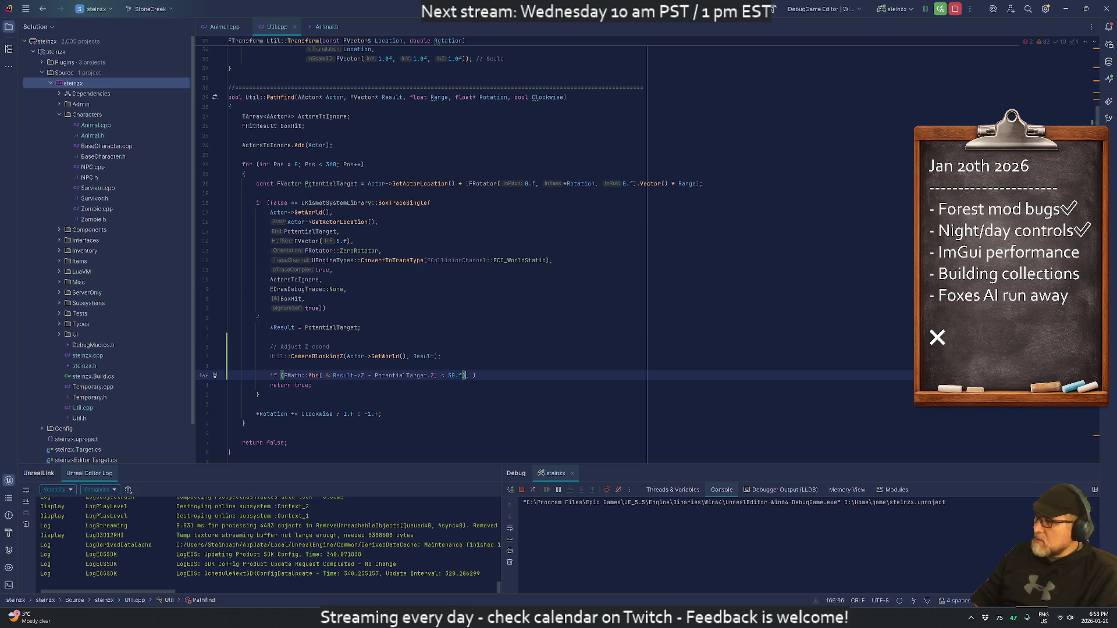
# Step: Wrap the return true statement in a curly-brace block under the condition
pyautogui.hotkey('ctrl', 'shift', 'Return')
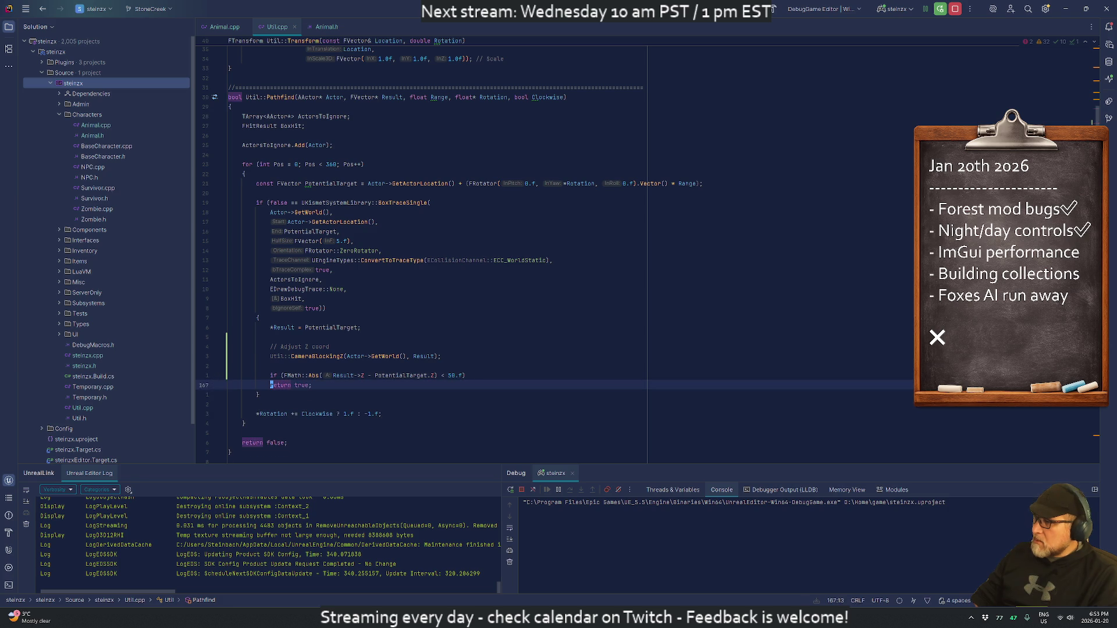
pyautogui.press('Tab')
pyautogui.press('Up')
pyautogui.press('End')
pyautogui.press('Return')
pyautogui.write('{')
pyautogui.press('Return')
pyautogui.press('Down')
pyautogui.press('Down')
pyautogui.hotkey('alt', 'shift', 'Up')
pyautogui.hotkey('alt', 'shift', 'Up')
pyautogui.press('Down')
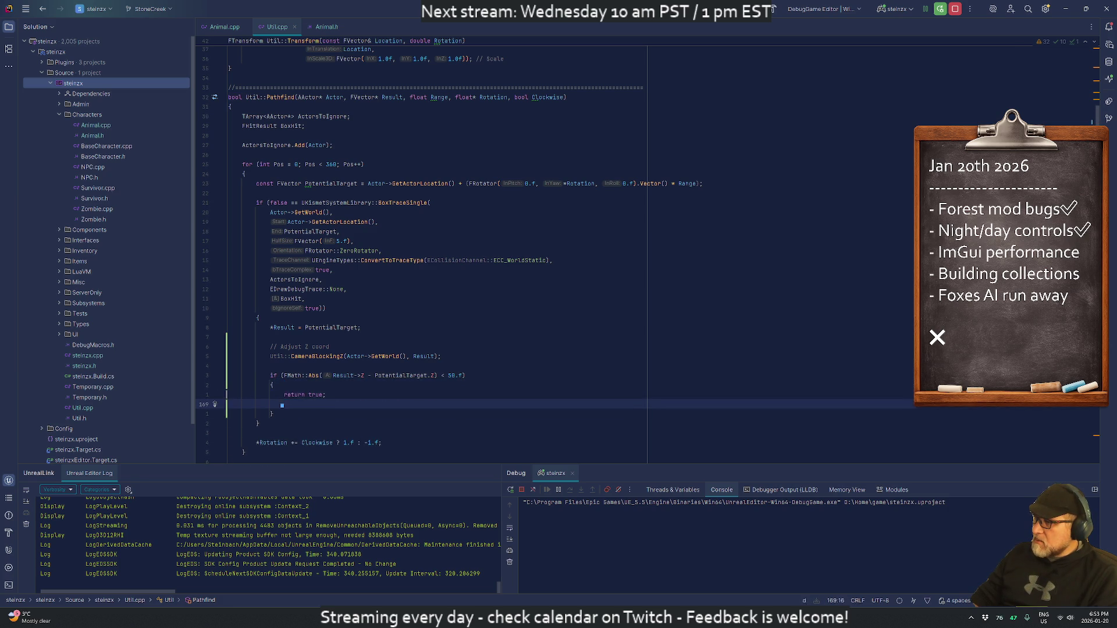
pyautogui.hotkey('alt', 'shift', 'Up')
# Step: Inside the if, add UE_LOG(StoneCreekLog, Error) with 'Found a potential pathfind with almost same Z level'
pyautogui.write('UE_LO')
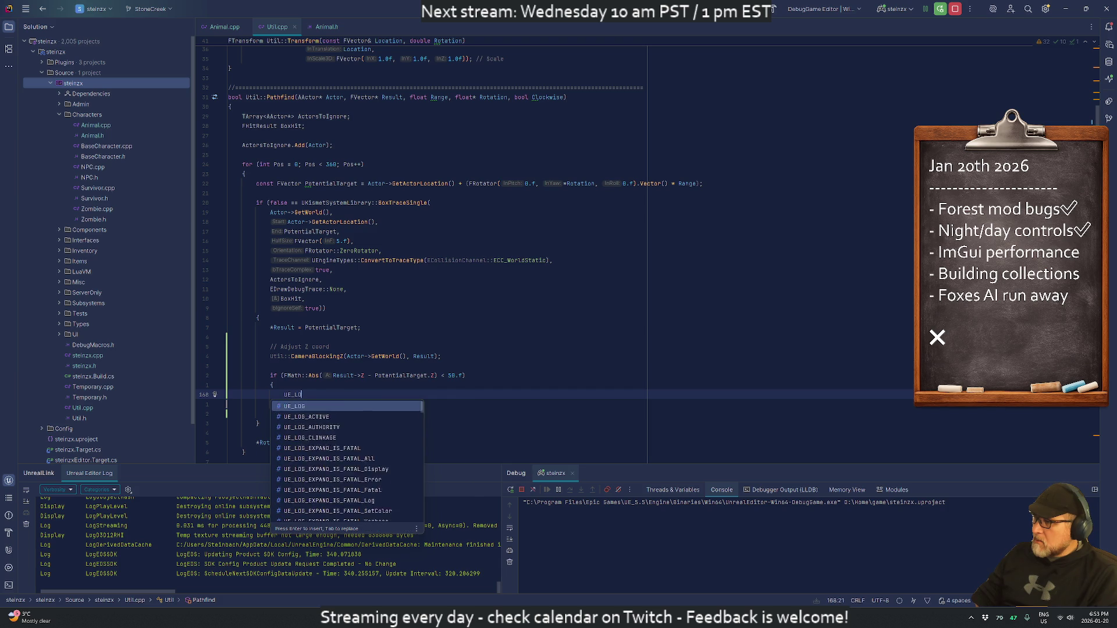
pyautogui.press('Return')
pyautogui.write('StoneCreekLo')
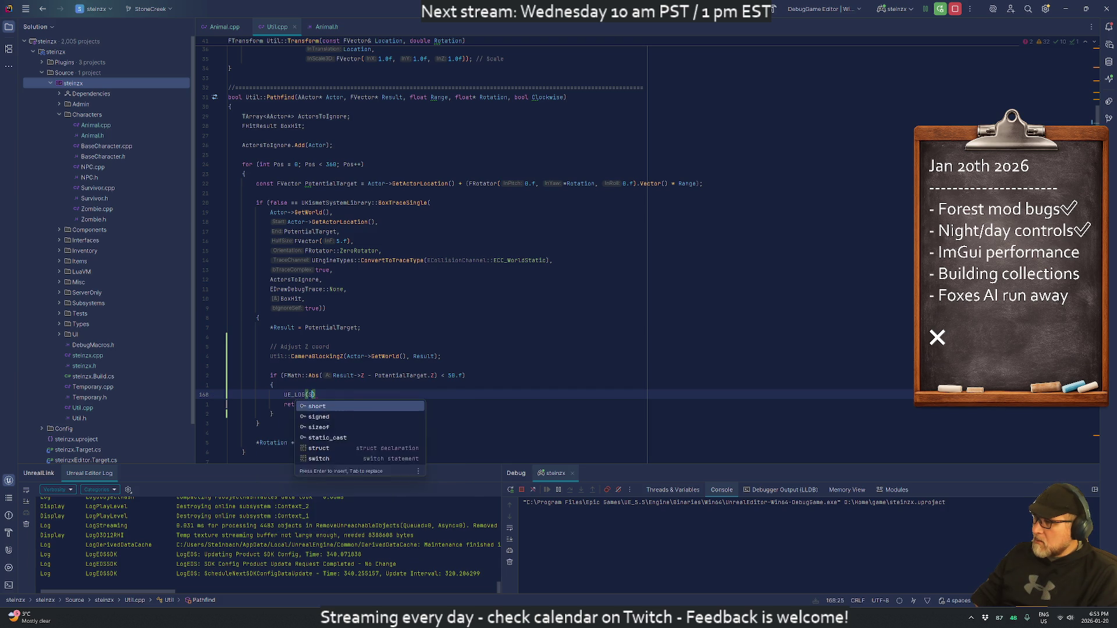
pyautogui.press('Return')
pyautogui.write(', ')
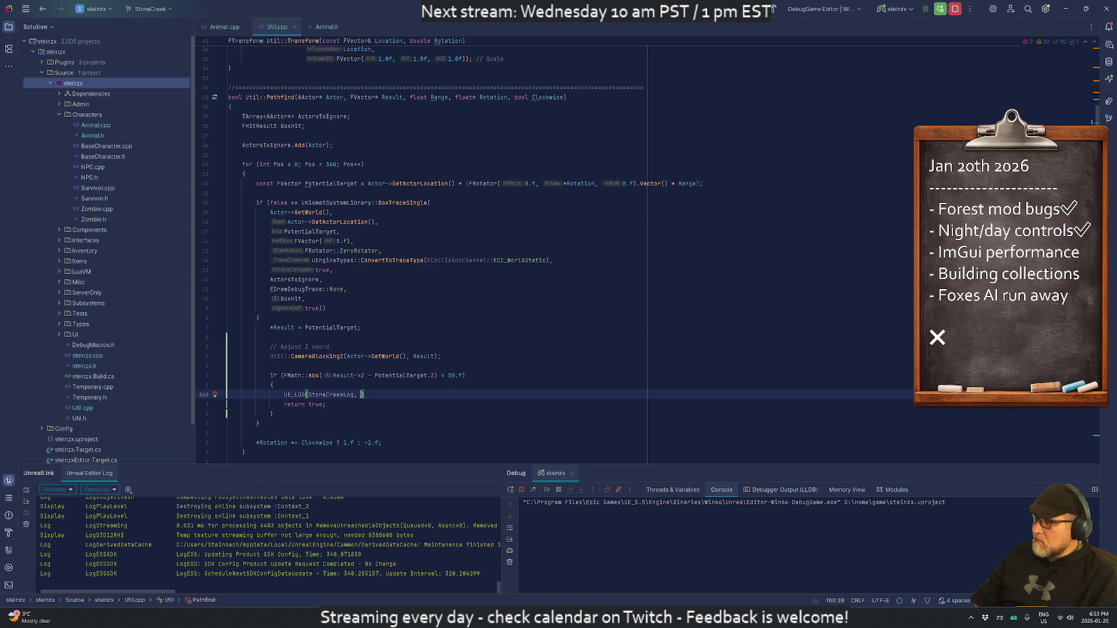
pyautogui.write('Error, ')
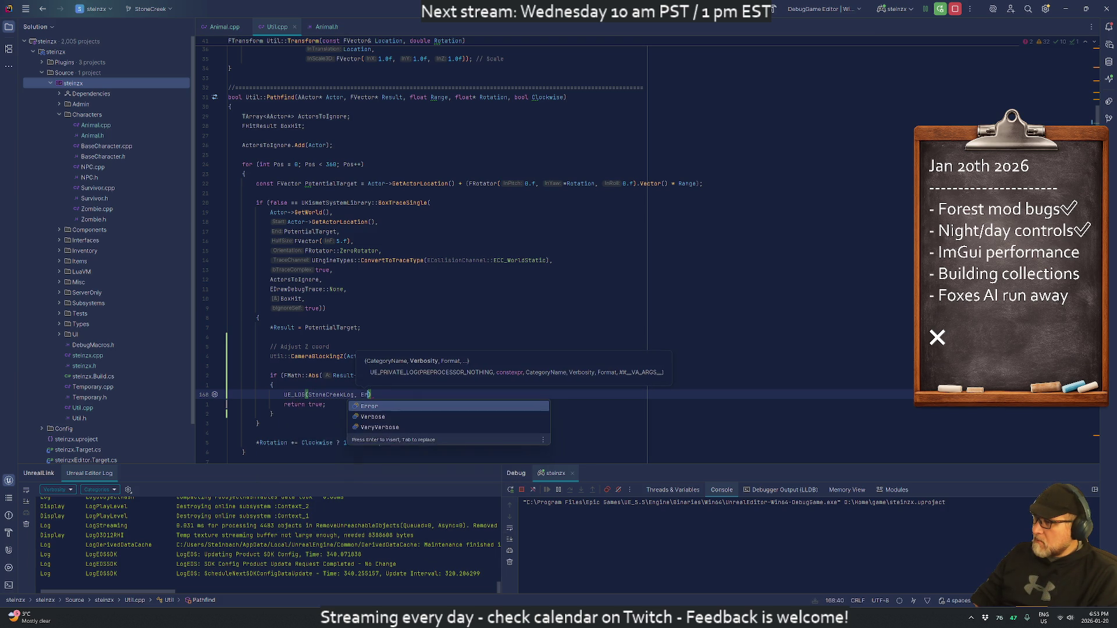
pyautogui.write('TEXT("')
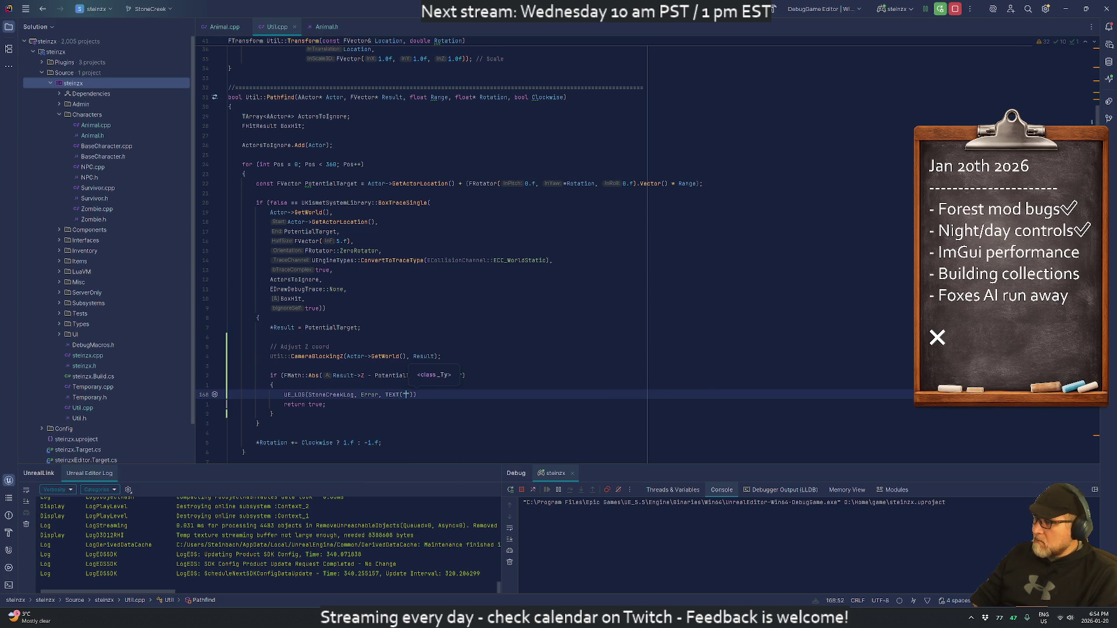
pyautogui.write('Found a')
pyautogui.write('potential ')
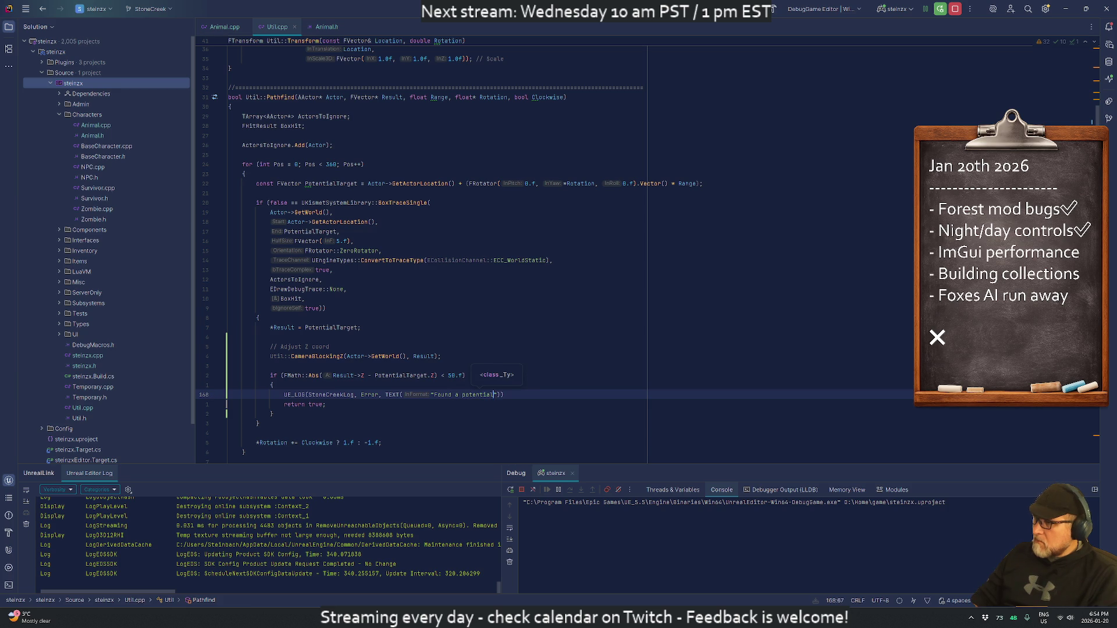
pyautogui.write('pathfind with a')
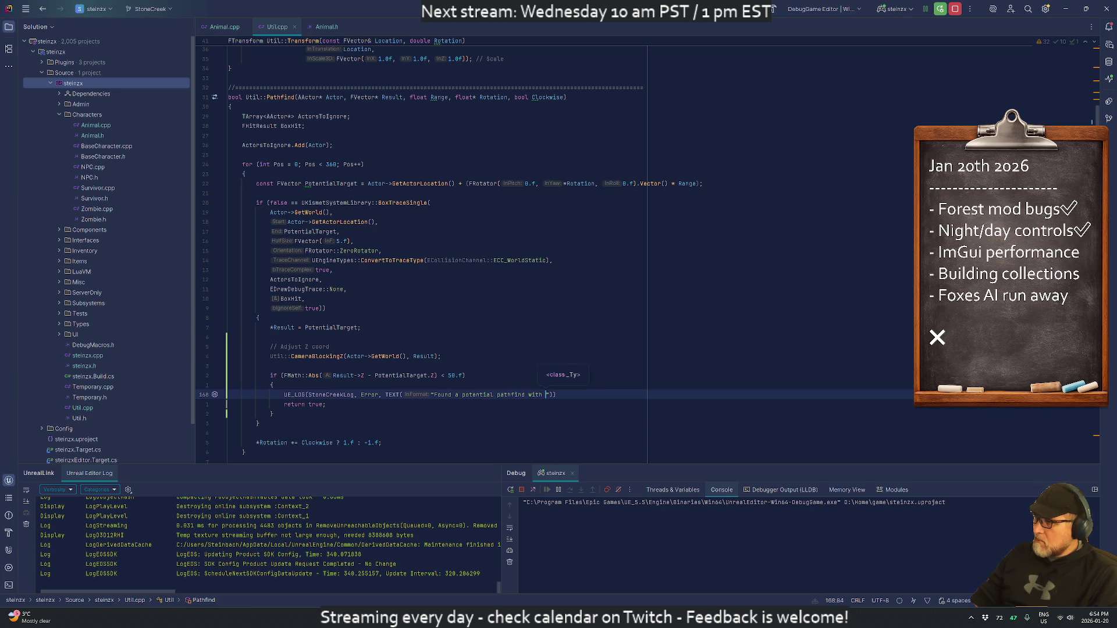
pyautogui.write('lmost same Z level')
pyautogui.press('End')
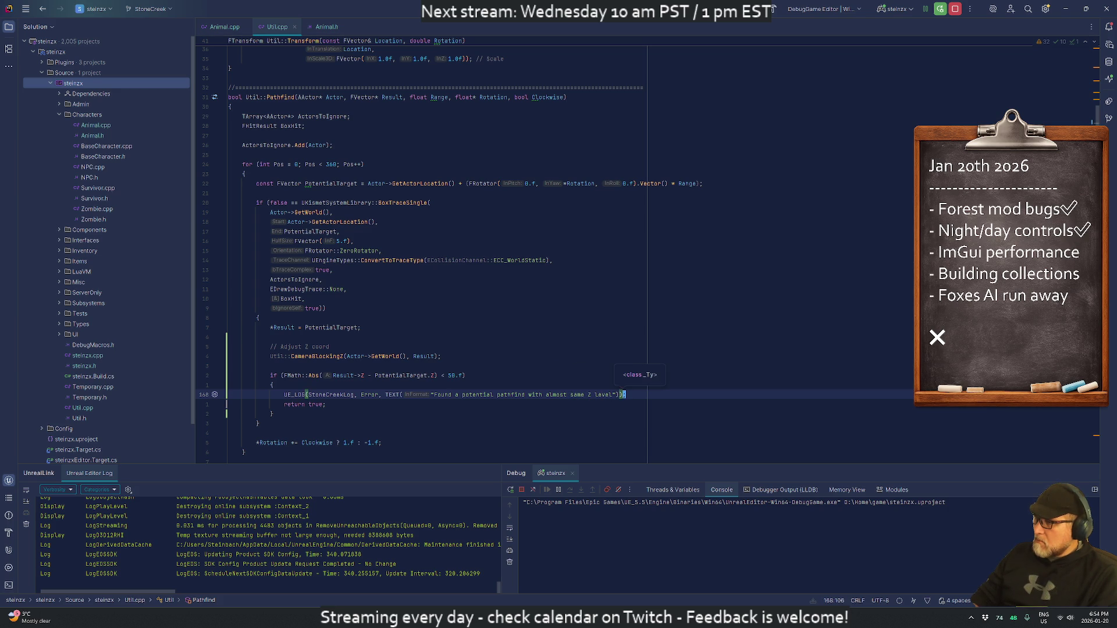
# Step: Add an else branch with the copied log changed to 'Failed to find potential pathfind...'
pyautogui.click(271, 414)
pyautogui.press('End')
pyautogui.press('Return')
pyautogui.write('else')
pyautogui.press('Return')
pyautogui.write('UE_LOG(StoneCreekLog, Error, TEXT("Found a potential pathfind with almost same Z level"));')
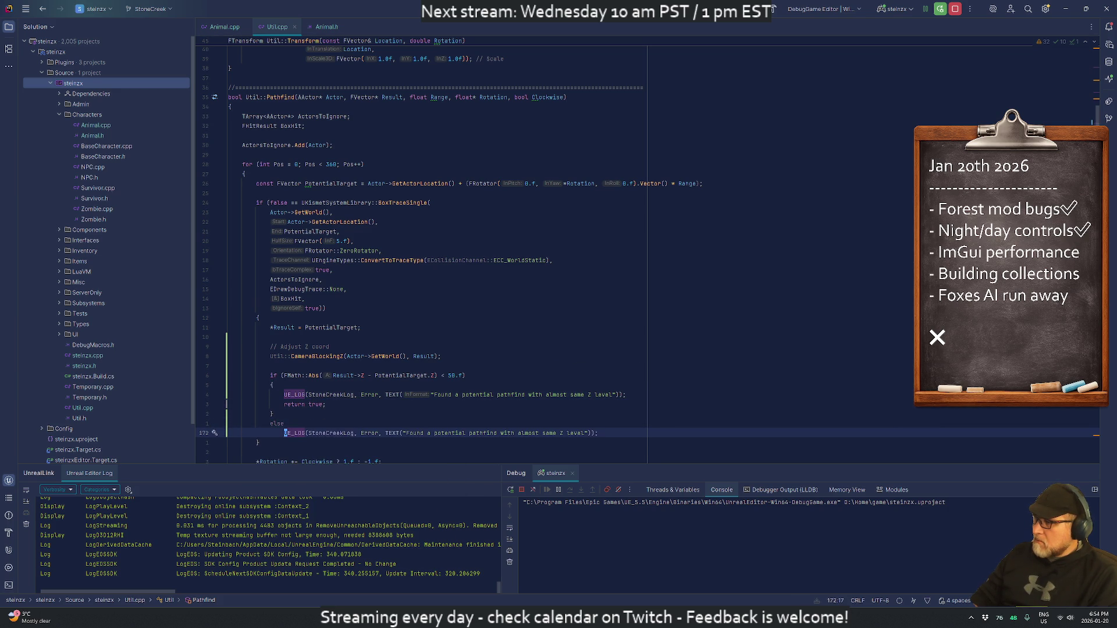
pyautogui.hotkey('ctrl', 'Right')
pyautogui.hotkey('ctrl', 'Right')
pyautogui.hotkey('ctrl', 'Right')
pyautogui.write('Failed to')
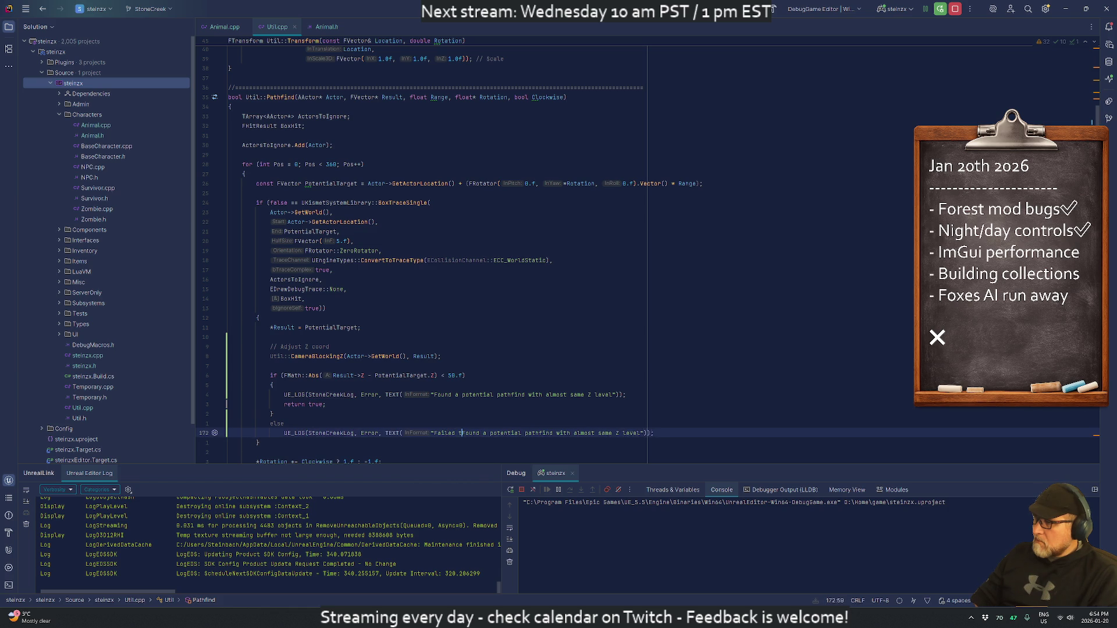
pyautogui.hotkey('ctrl', 'Delete')
pyautogui.write('find')
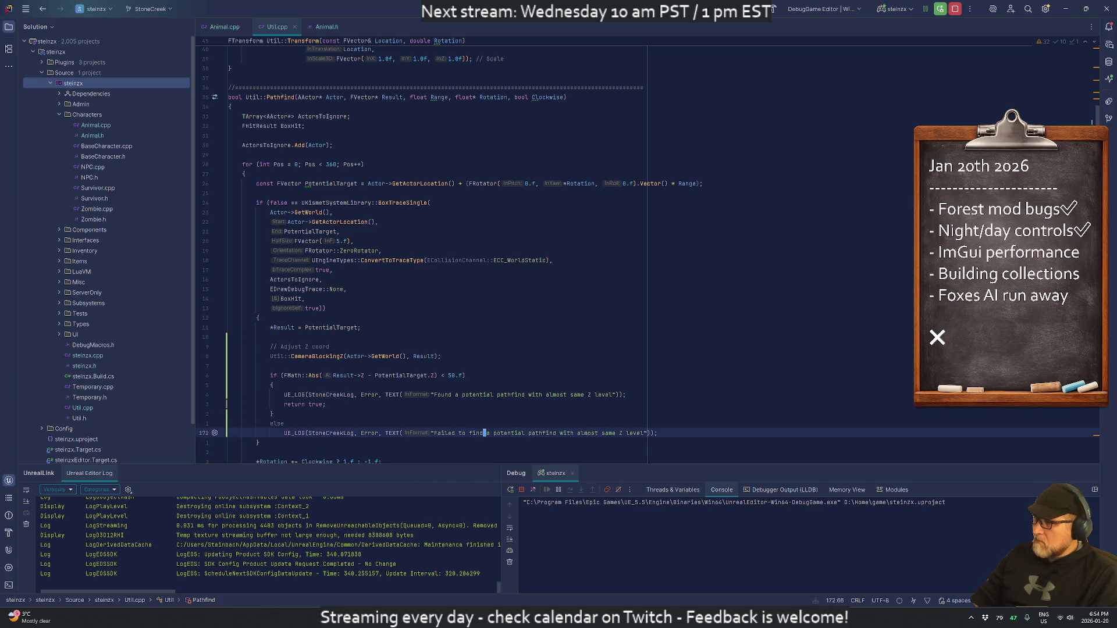
pyautogui.click(258, 443)
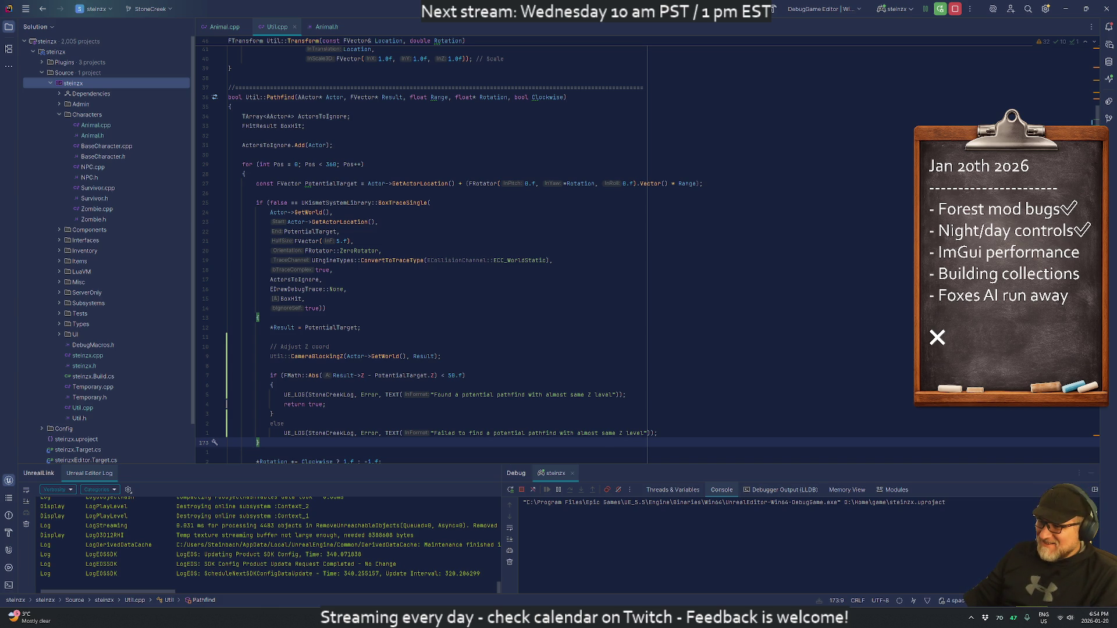
pyautogui.click(714, 570)
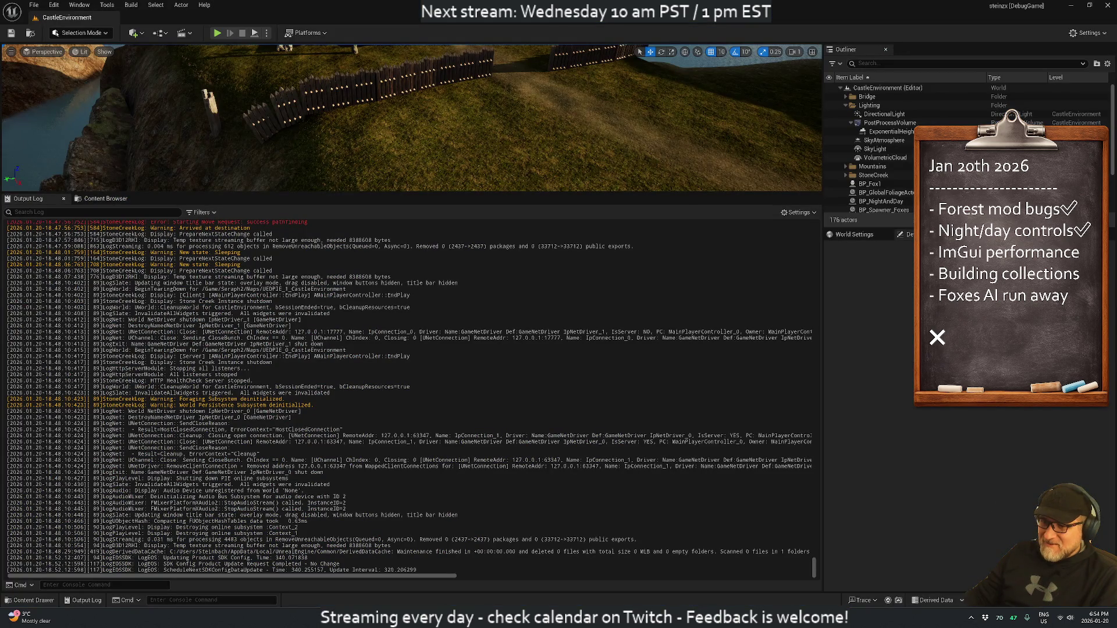
# Step: Recompile the pathfinding code with Live Coding (Ctrl+Alt+F11), then drag the viewport splitter down to enlarge the level view
pyautogui.hotkey('ctrl', 'alt', 'F11')
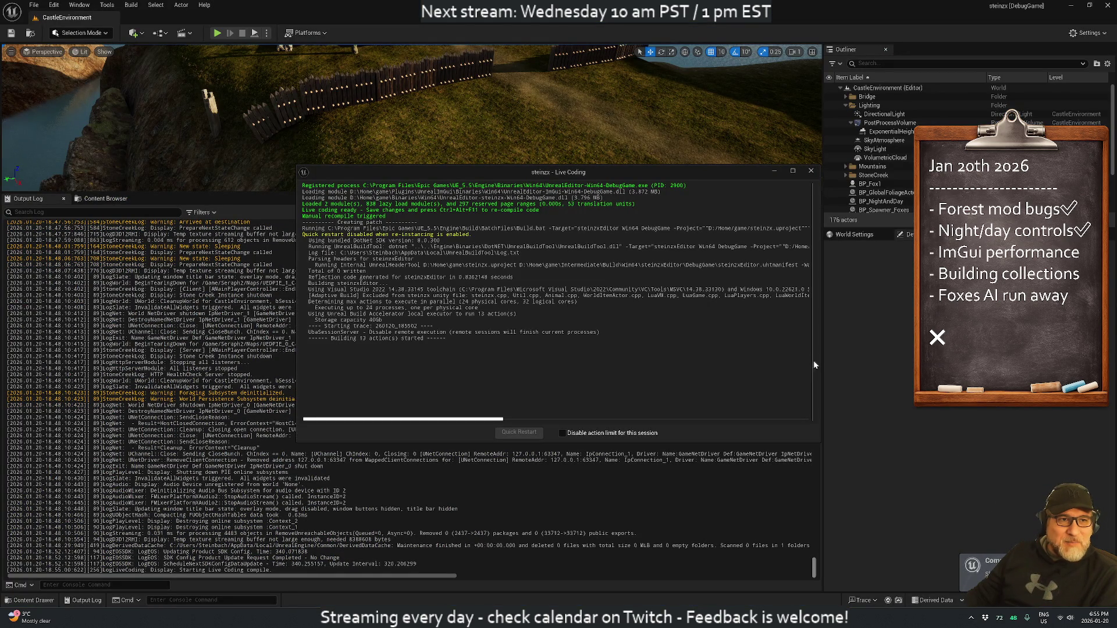
pyautogui.moveTo(633, 178)
pyautogui.mouseDown()
pyautogui.moveTo(706, 192)
pyautogui.moveTo(815, 167)
pyautogui.mouseUp()
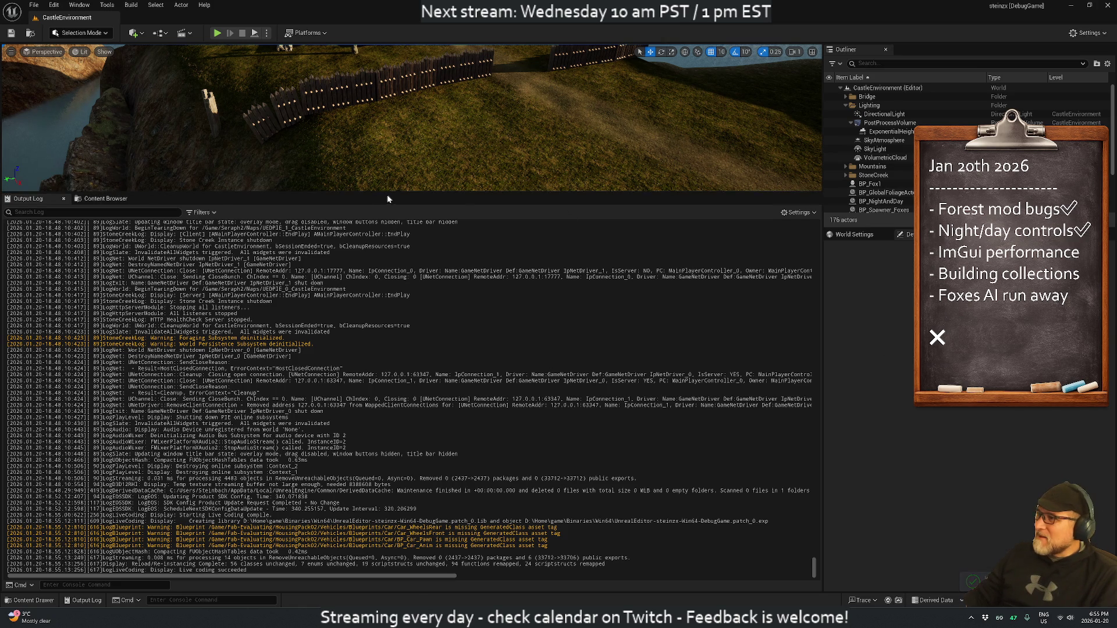
pyautogui.moveTo(389, 193); pyautogui.dragTo(414, 438)
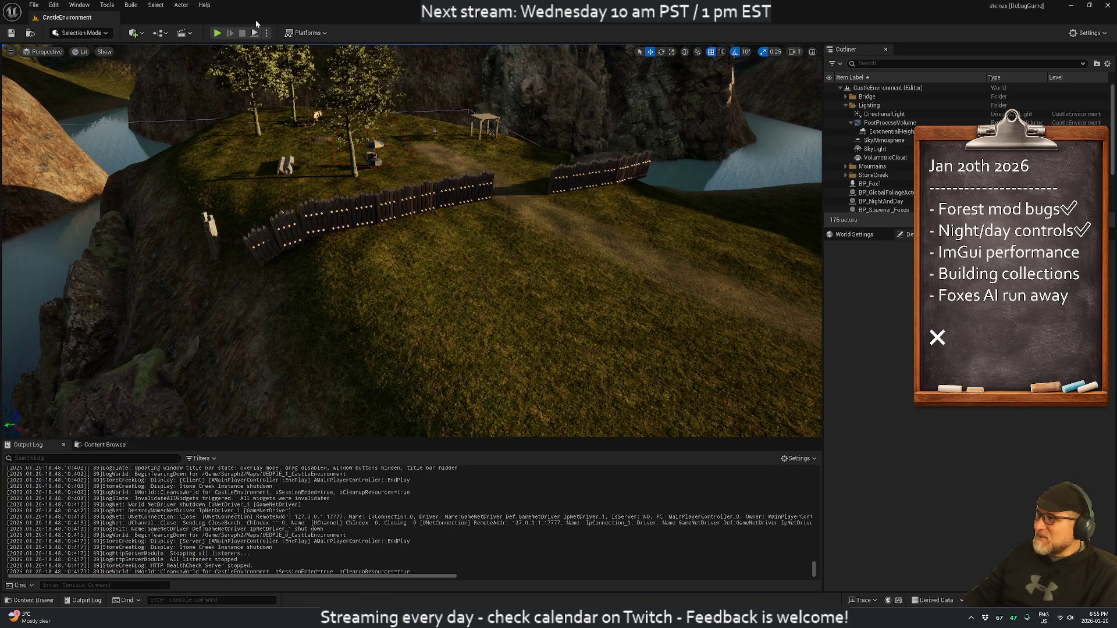
pyautogui.click(218, 33)
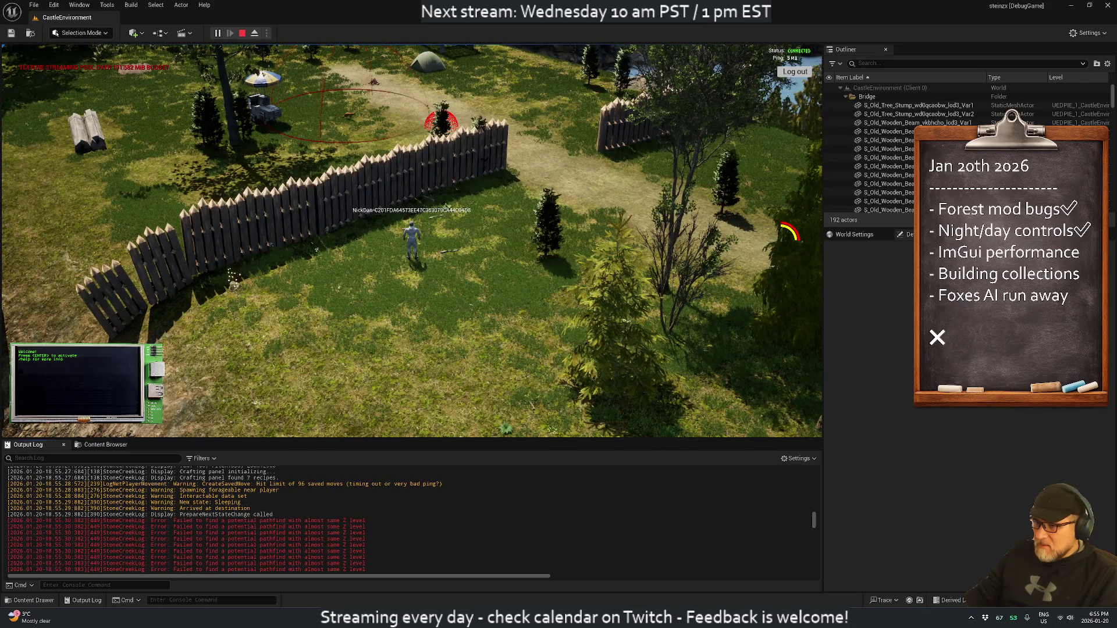
# Step: Scroll the Output Log to follow the pathfind failures up to the spawn-location warning
pyautogui.moveTo(814, 518); pyautogui.dragTo(821, 573)
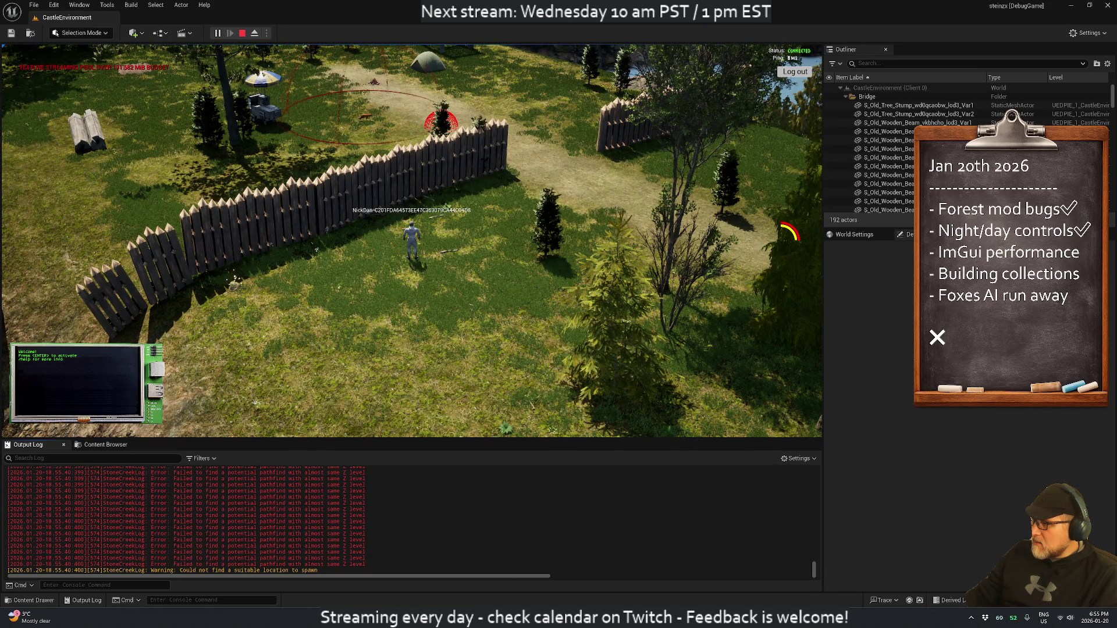
# Step: Filter the Output Log by 'pathfind', enlarge the log panel and scroll to the newest same-Z failures
pyautogui.write('pathfind')
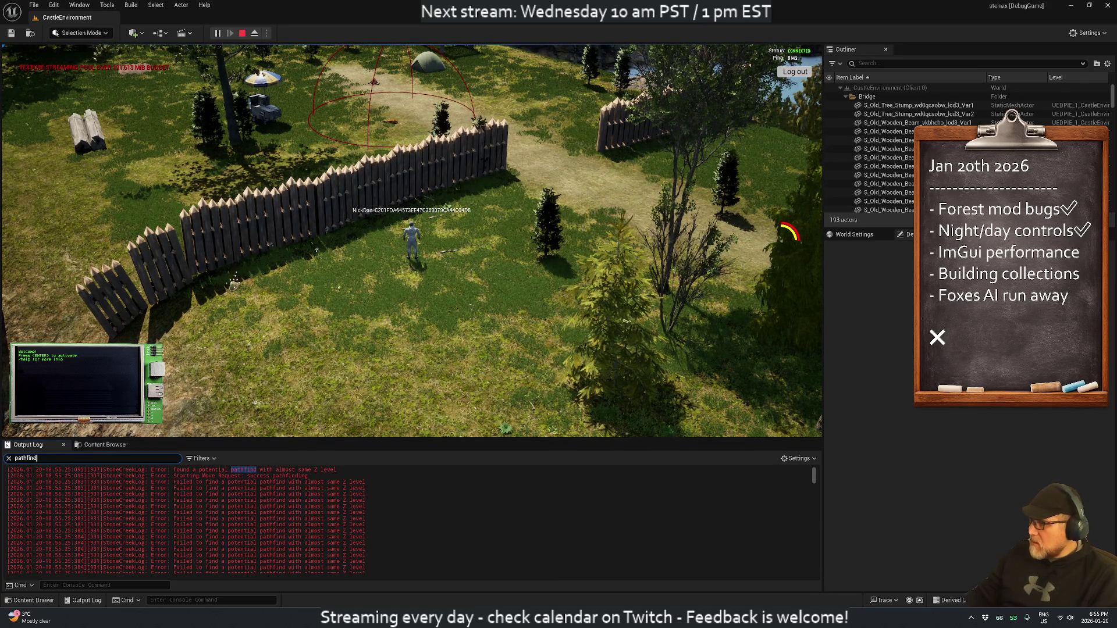
pyautogui.moveTo(383, 442); pyautogui.dragTo(382, 266)
pyautogui.scroll(-3, 814, 313)
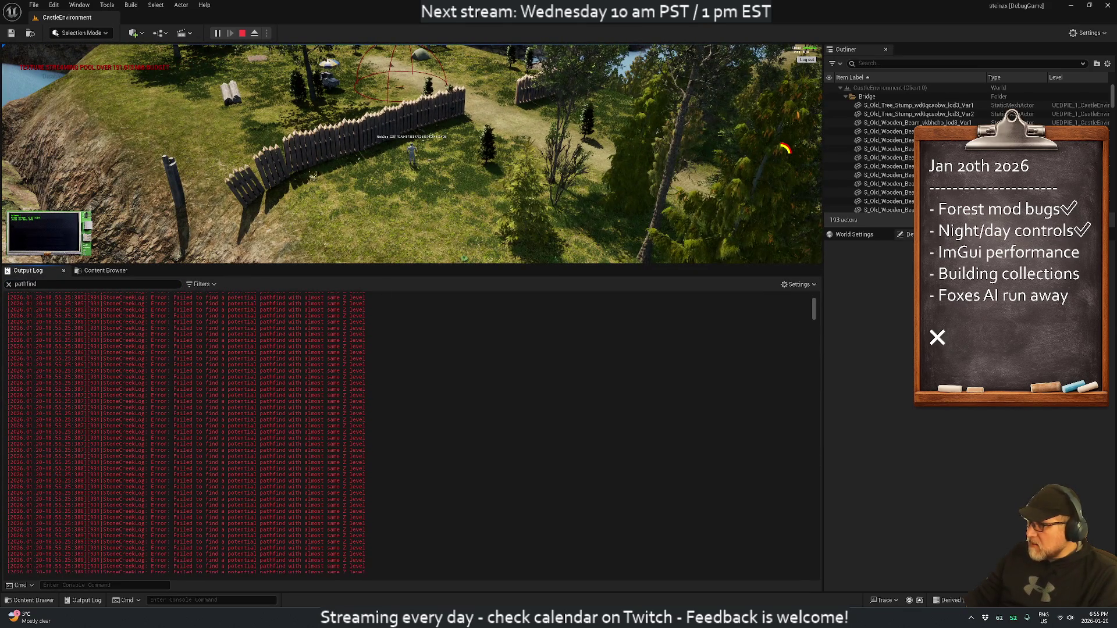
pyautogui.moveTo(813, 313)
pyautogui.mouseDown()
pyautogui.moveTo(856, 625)
pyautogui.moveTo(826, 395)
pyautogui.moveTo(830, 410)
pyautogui.mouseUp()
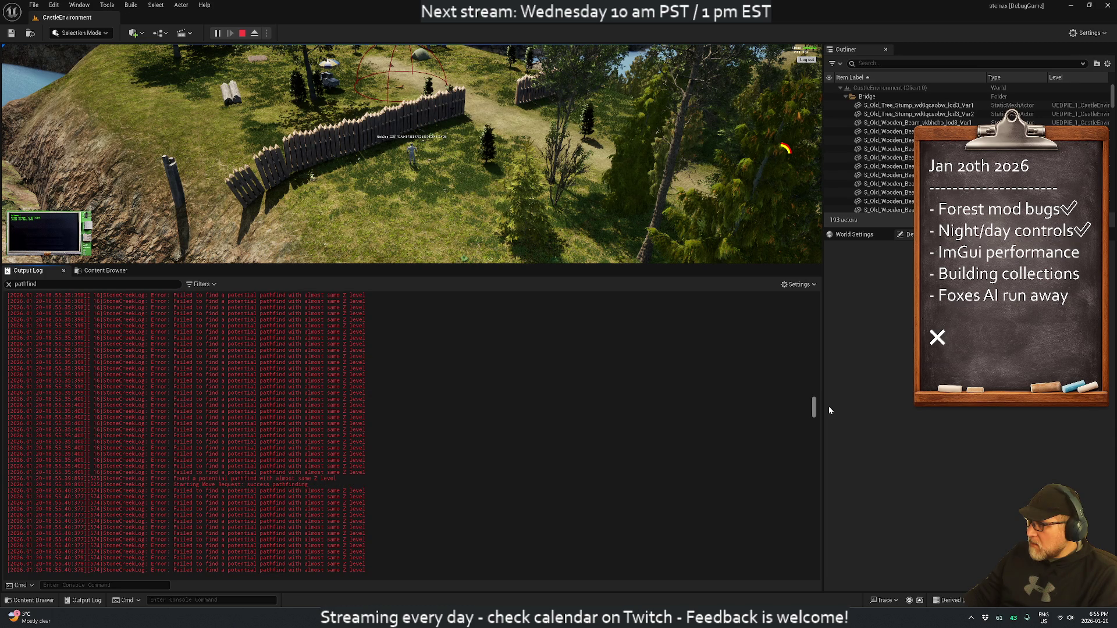
pyautogui.moveTo(829, 410)
pyautogui.mouseDown()
pyautogui.moveTo(848, 606)
pyautogui.moveTo(826, 320)
pyautogui.mouseUp()
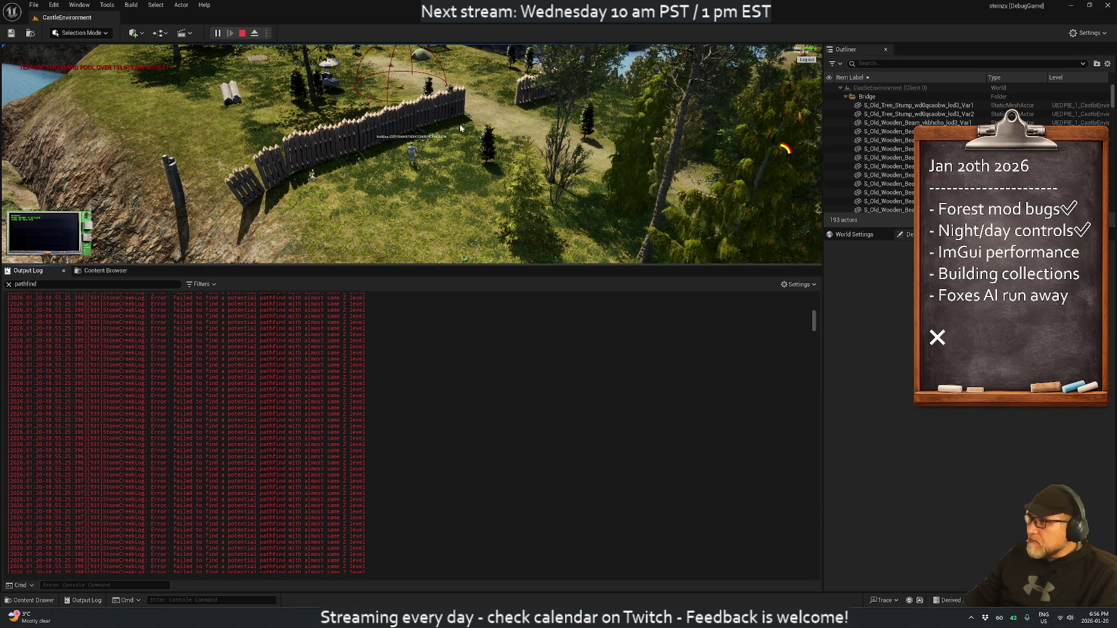
pyautogui.moveTo(470, 127)
pyautogui.mouseDown()
pyautogui.moveTo(432, 166)
pyautogui.moveTo(361, 157)
pyautogui.moveTo(281, 127)
pyautogui.moveTo(200, 125)
pyautogui.moveTo(43, 169)
pyautogui.moveTo(52, 206)
pyautogui.moveTo(145, 226)
pyautogui.moveTo(315, 210)
pyautogui.moveTo(431, 229)
pyautogui.mouseUp()
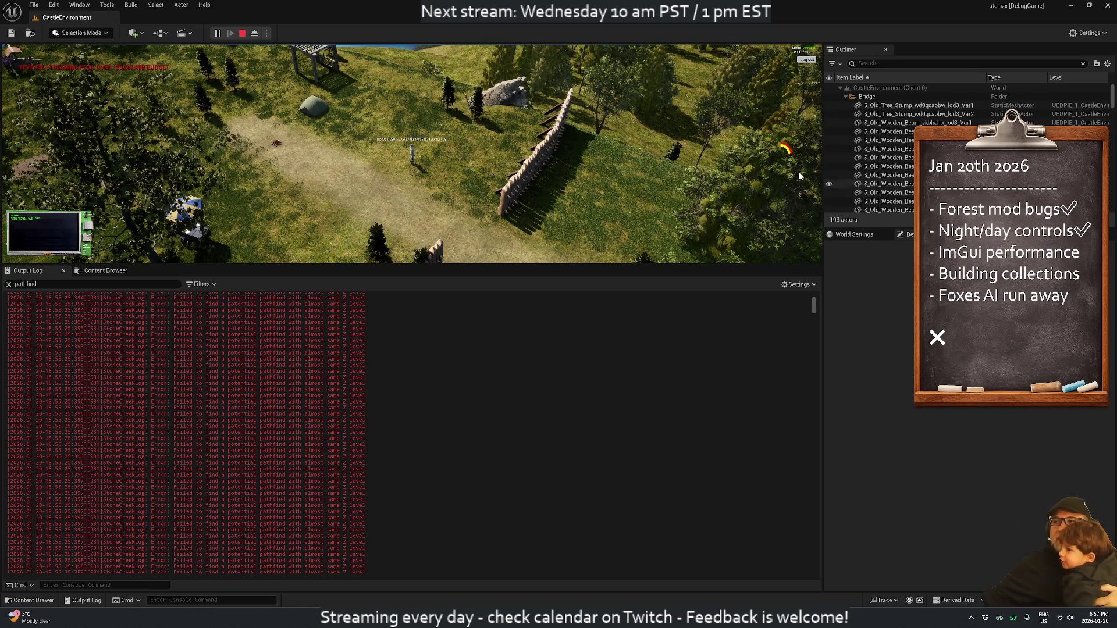
# Step: Show the in-game map and shrink the log to enlarge the game view
pyautogui.scroll(5, 364, 154)
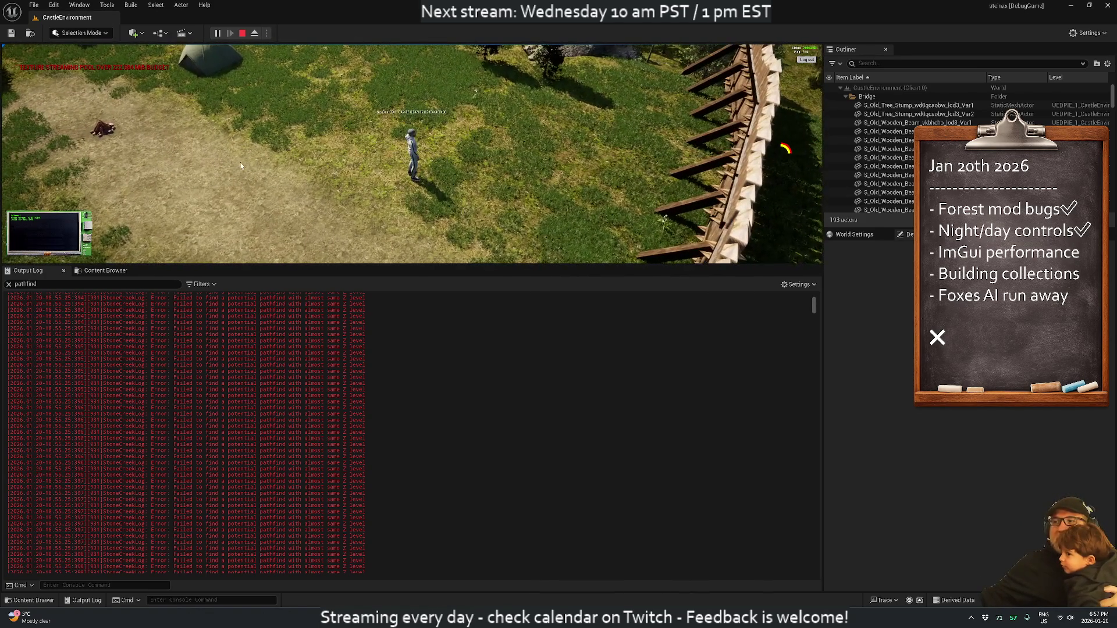
pyautogui.scroll(-8, 433, 220)
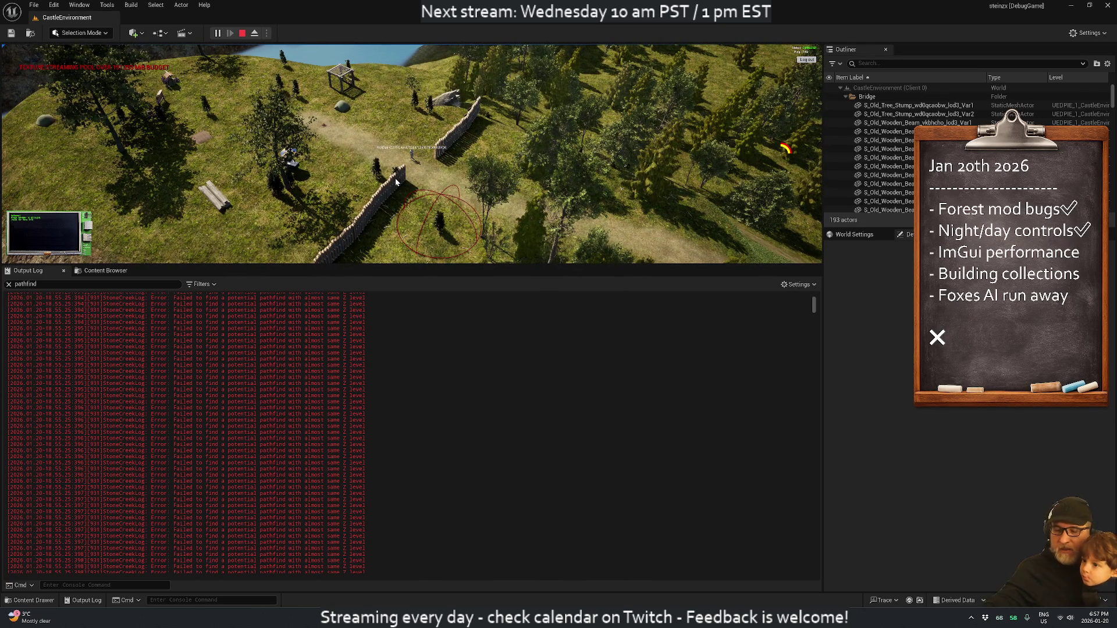
pyautogui.press('m')
pyautogui.press('m')
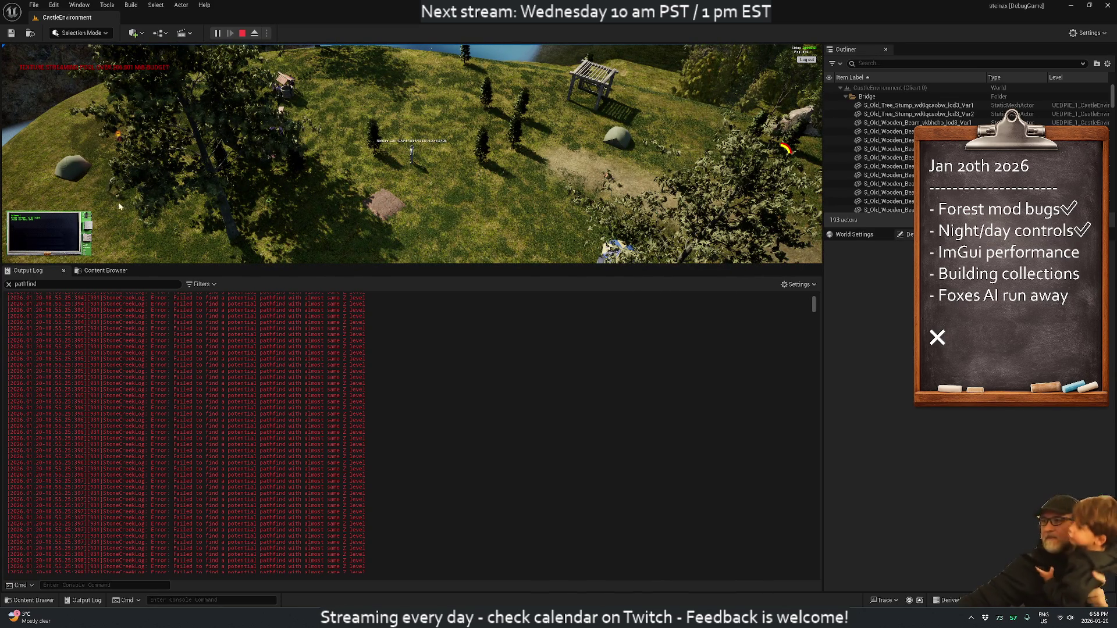
pyautogui.scroll(5, 142, 204)
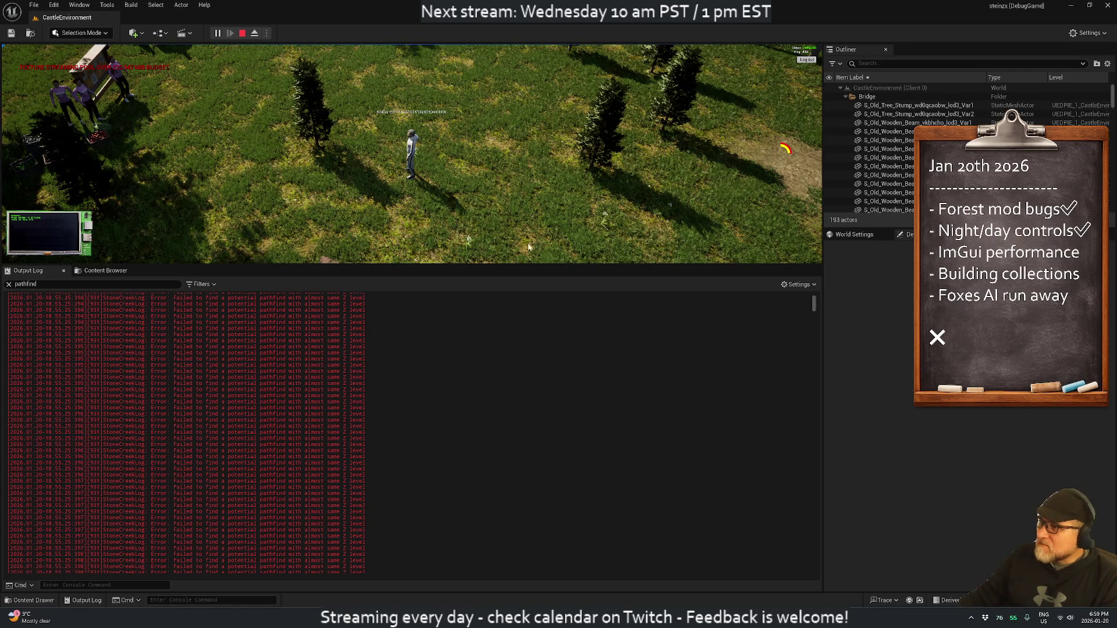
pyautogui.moveTo(540, 266); pyautogui.dragTo(574, 376)
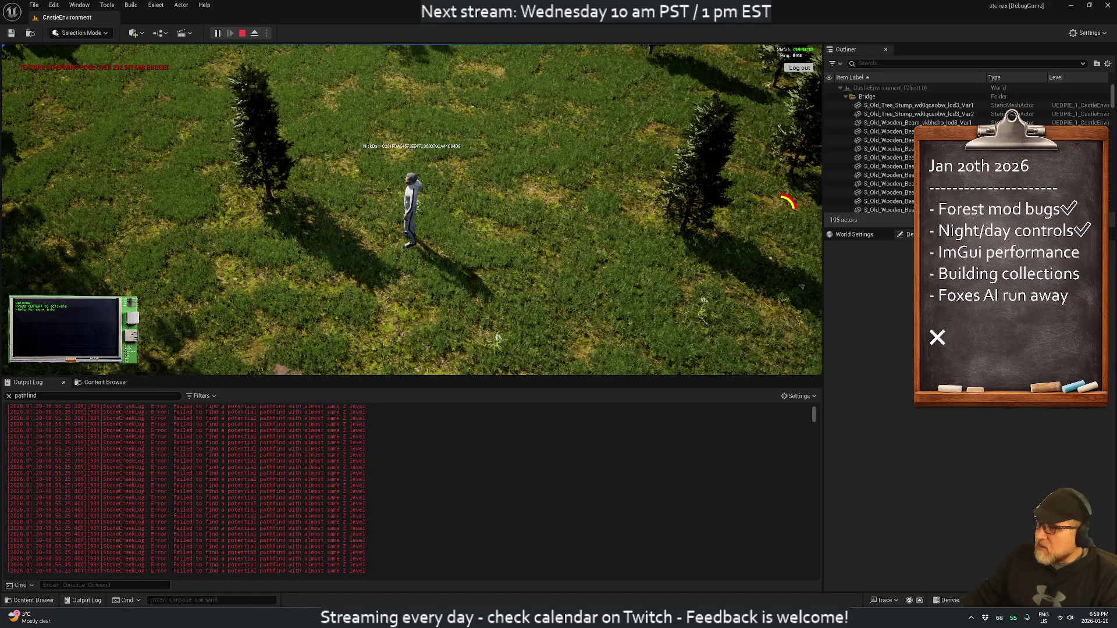
pyautogui.moveTo(813, 424); pyautogui.dragTo(818, 598)
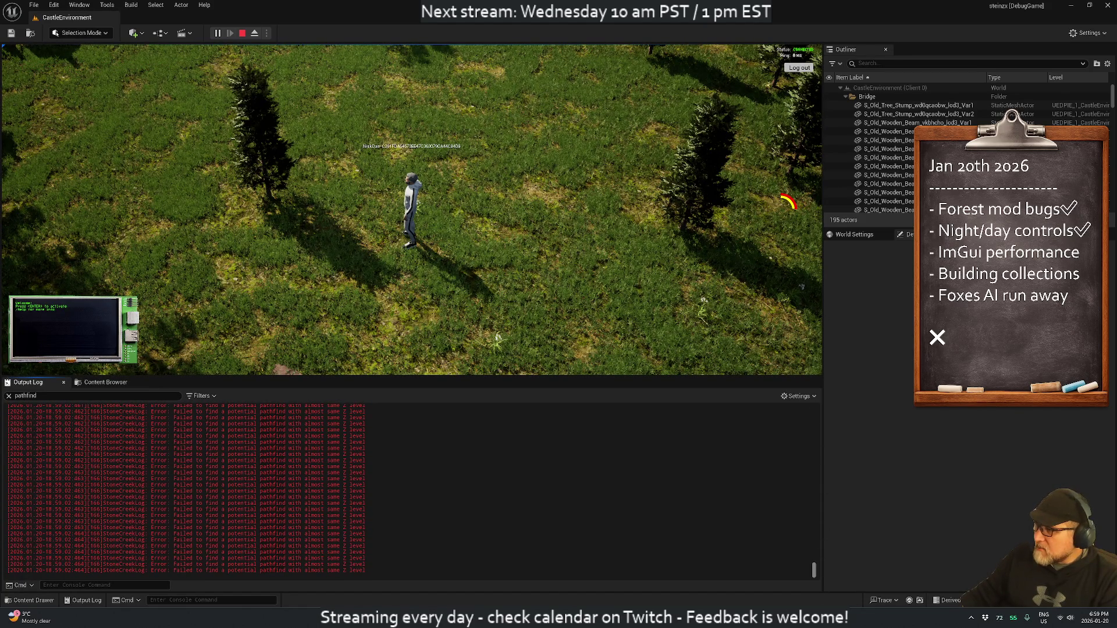
# Step: Run the character past the umbrella stall and along the fence to the fox area
pyautogui.press('w')
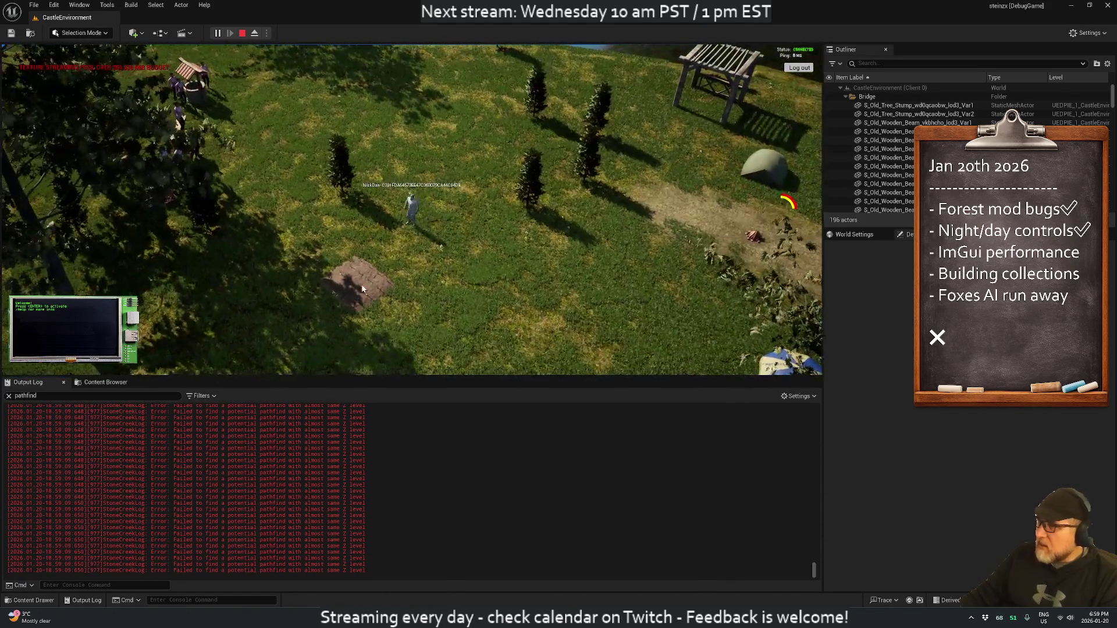
pyautogui.press('w')
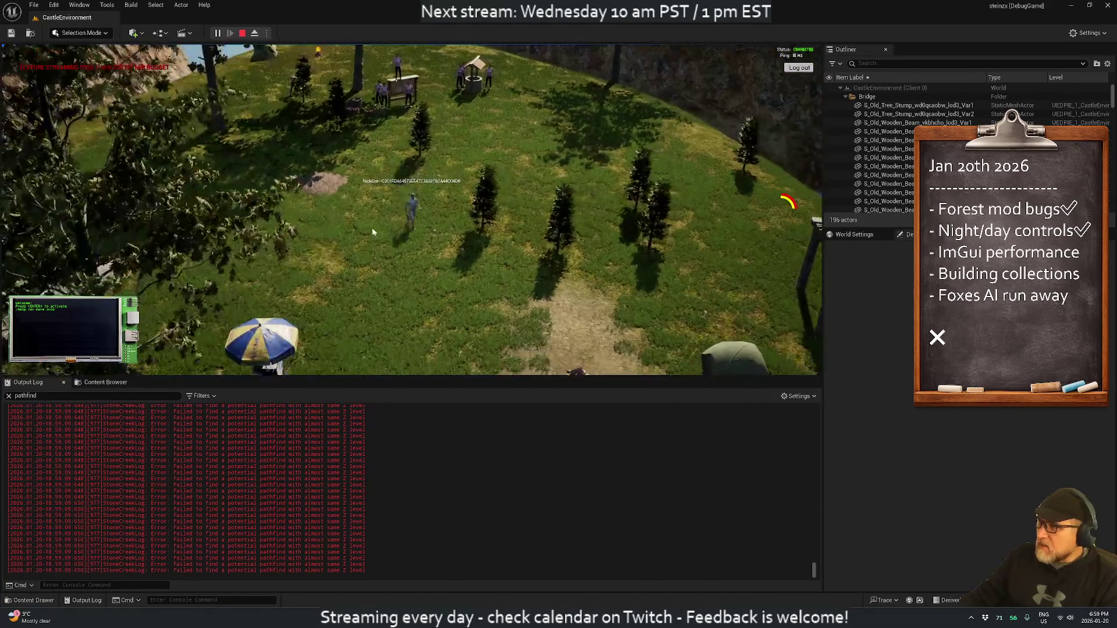
pyautogui.press('w')
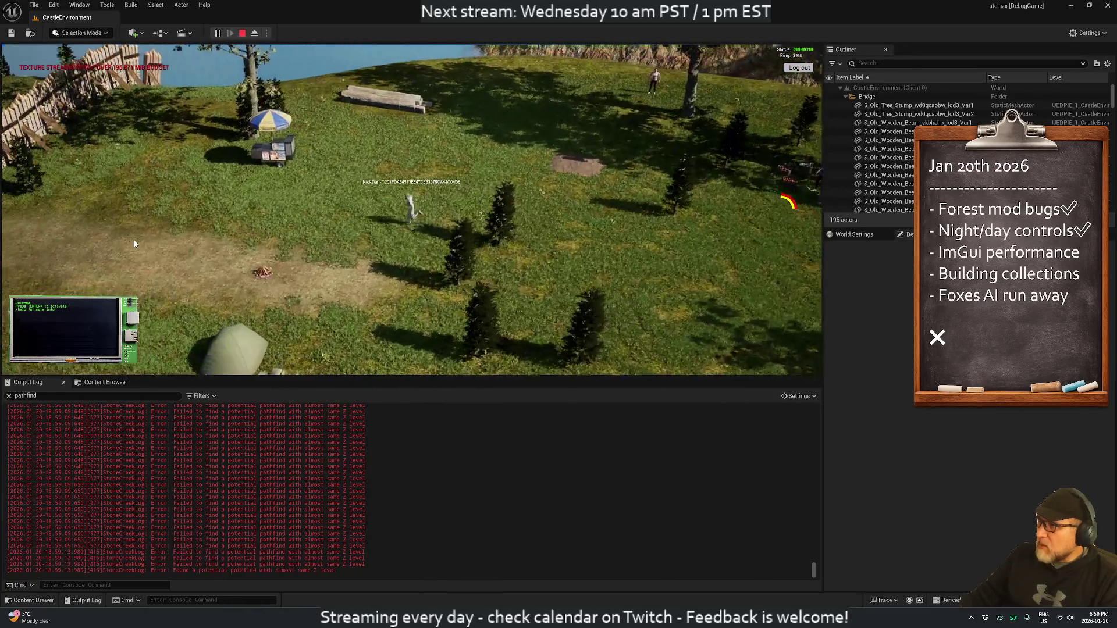
pyautogui.press('w')
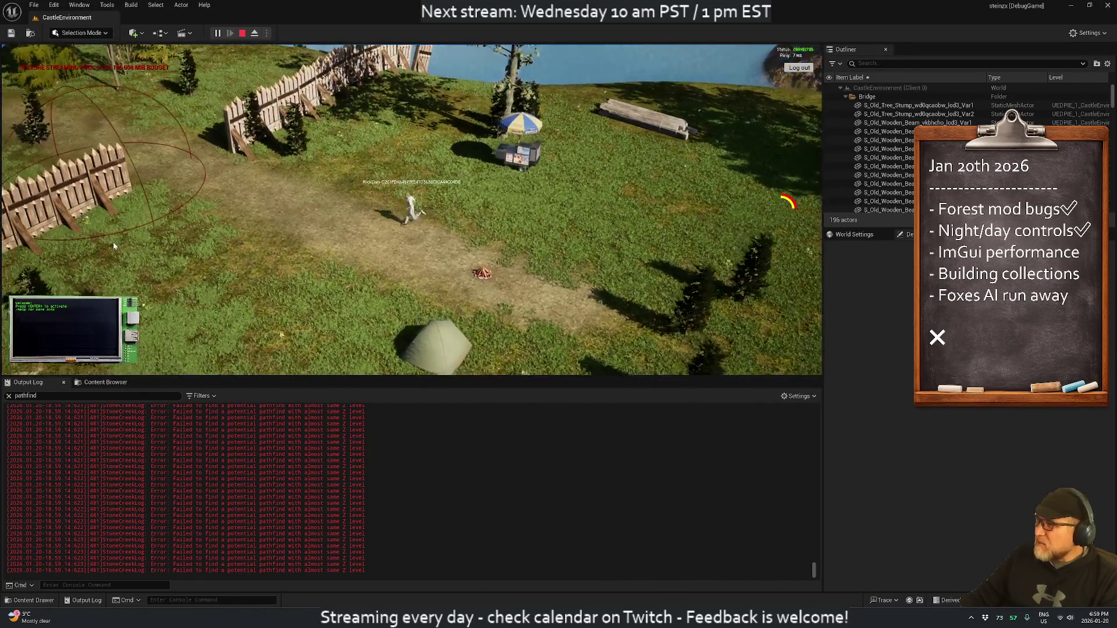
pyautogui.press('w')
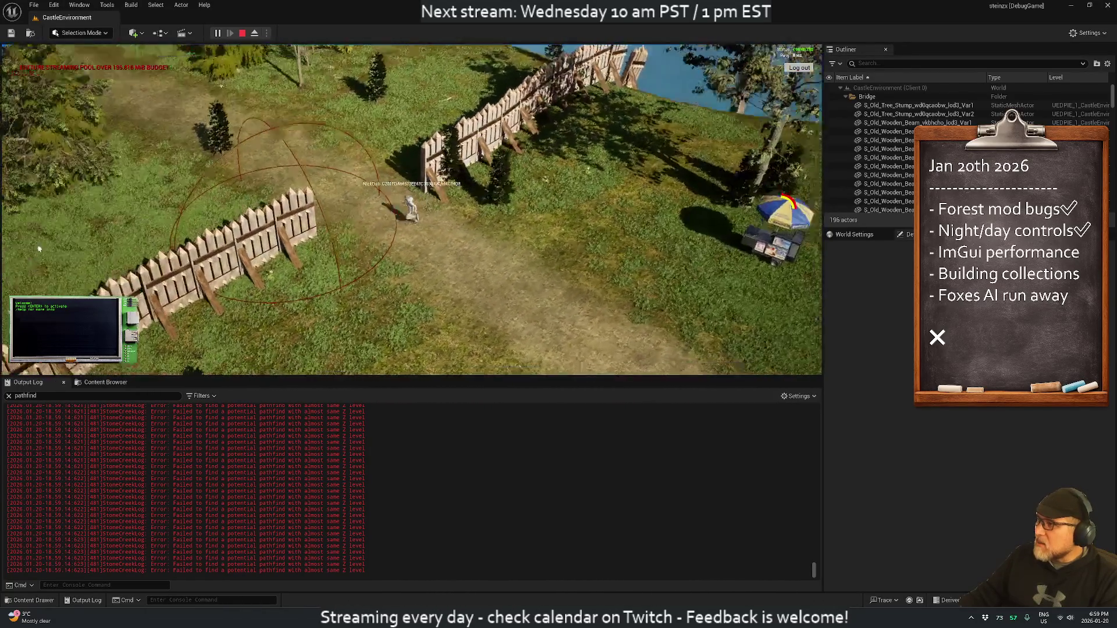
pyautogui.press('w')
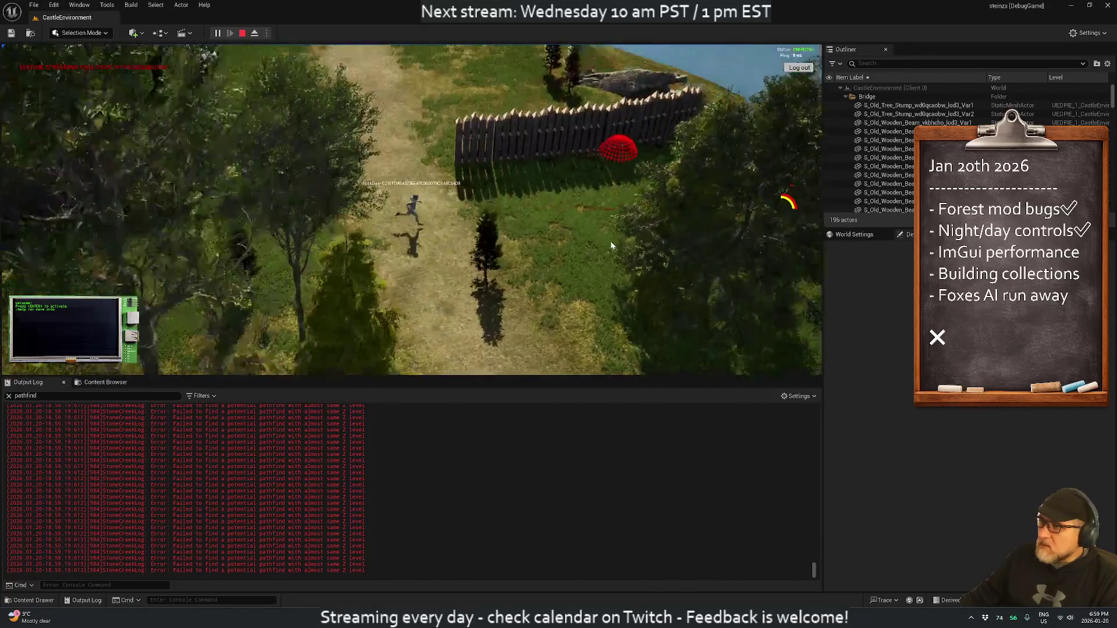
pyautogui.scroll(3, 491, 289)
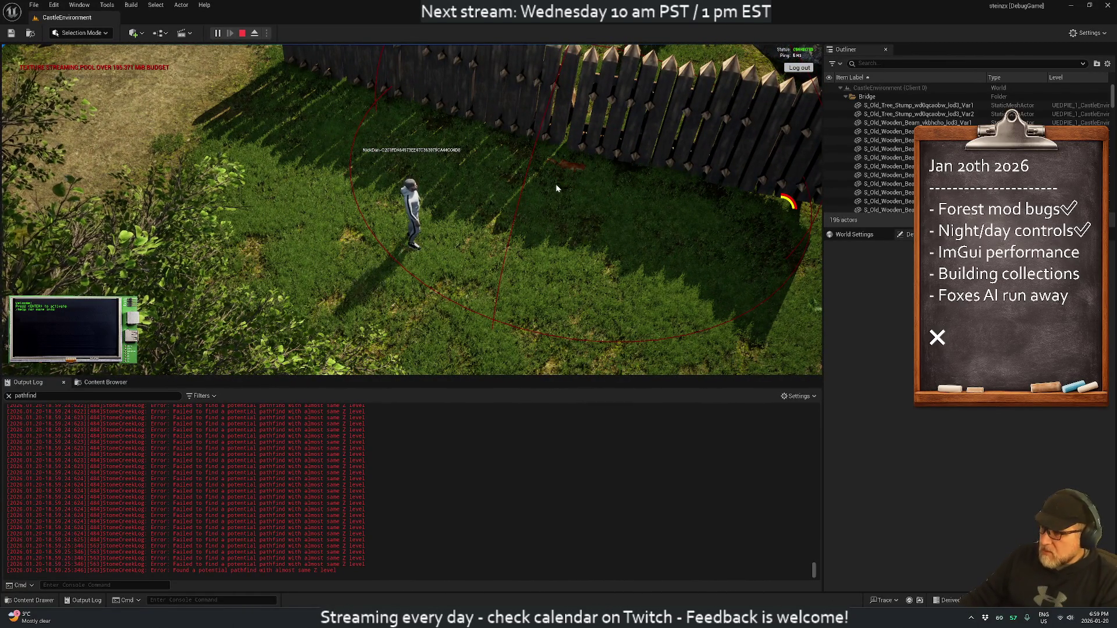
pyautogui.moveTo(557, 184); pyautogui.dragTo(419, 175)
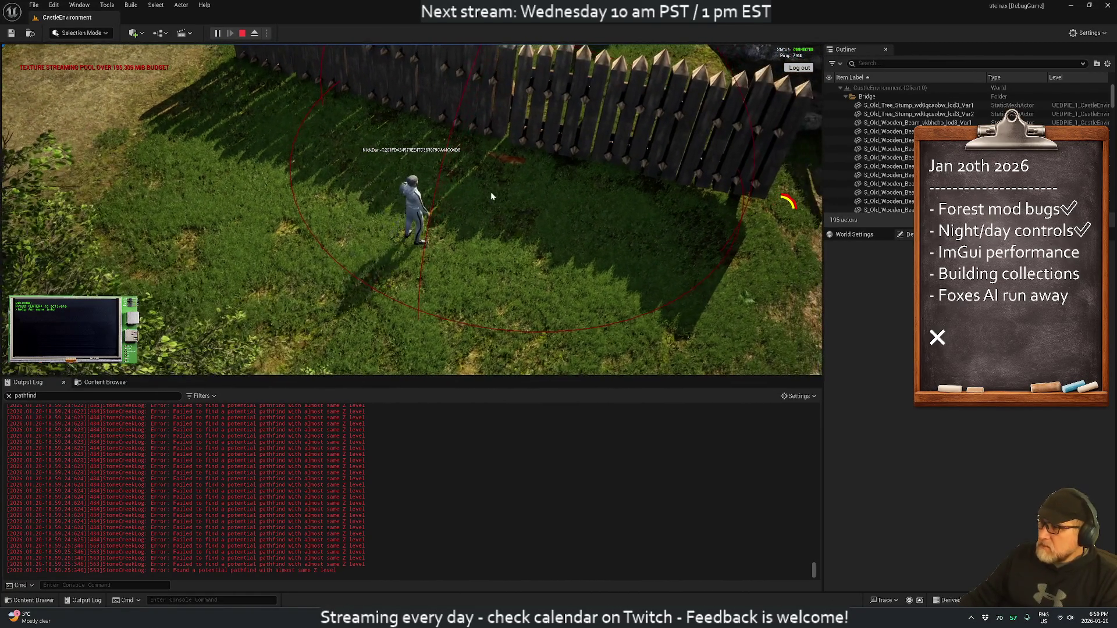
# Step: Clear the Output Log and open the BP_Fox_C_1 debug window, moving it to the upper left
pyautogui.rightClick(343, 434)
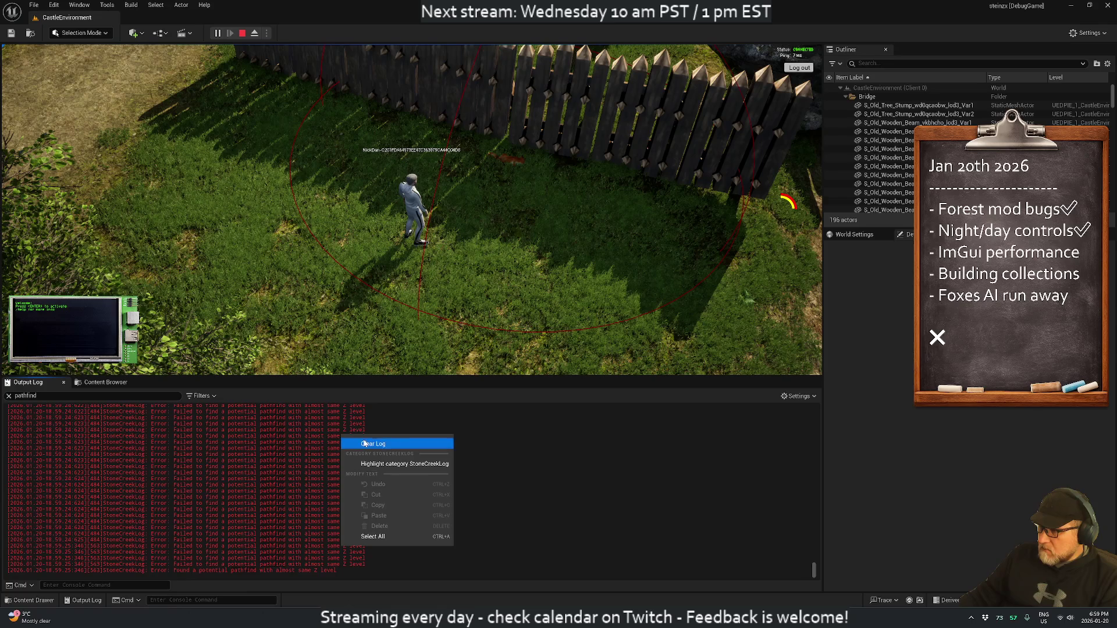
pyautogui.click(366, 444)
pyautogui.rightClick(261, 435)
pyautogui.click(288, 445)
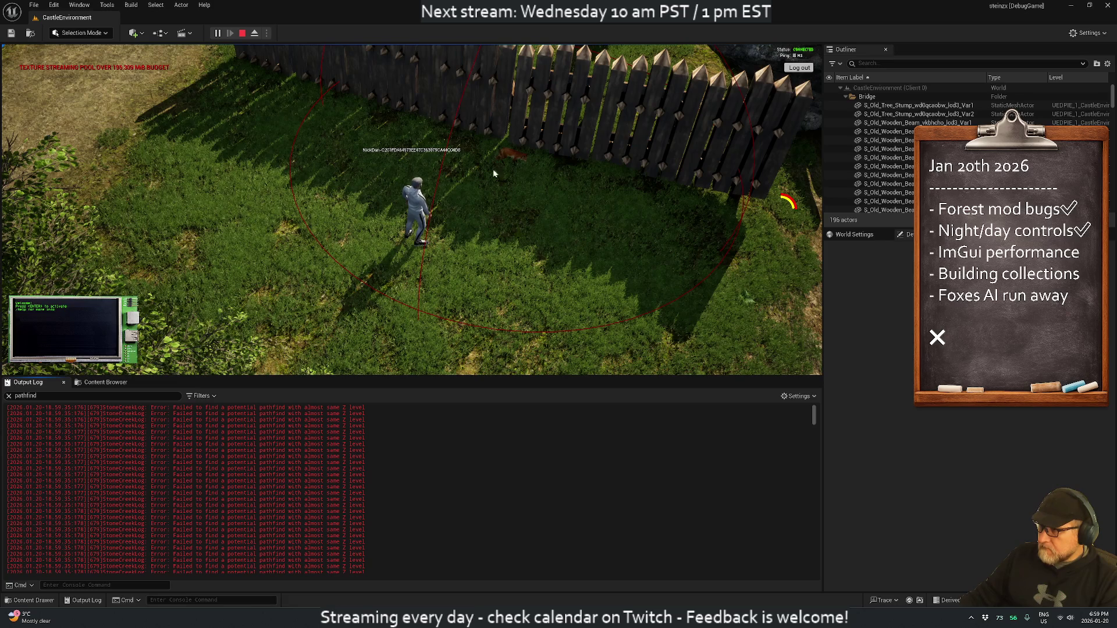
pyautogui.click(512, 154)
pyautogui.moveTo(152, 185); pyautogui.dragTo(137, 87)
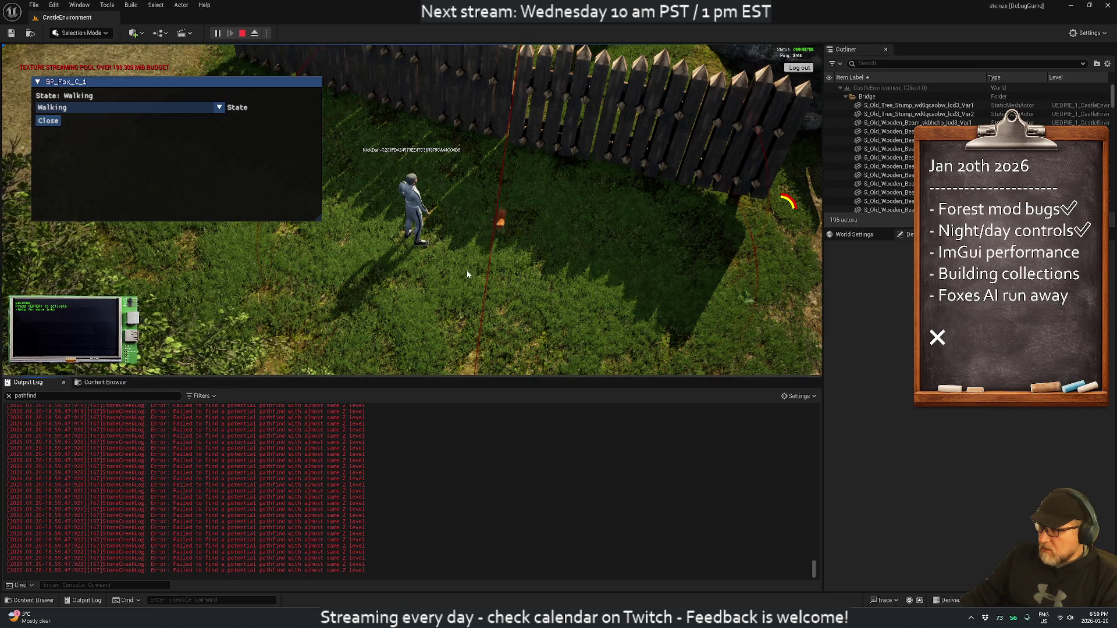
# Step: Follow the fox around the camp and cliffs as its state cycles through Walking, Sleeping, Running and Resting
pyautogui.moveTo(445, 258)
pyautogui.mouseDown()
pyautogui.moveTo(151, 243)
pyautogui.moveTo(325, 238)
pyautogui.mouseUp()
pyautogui.scroll(-5, 326, 238)
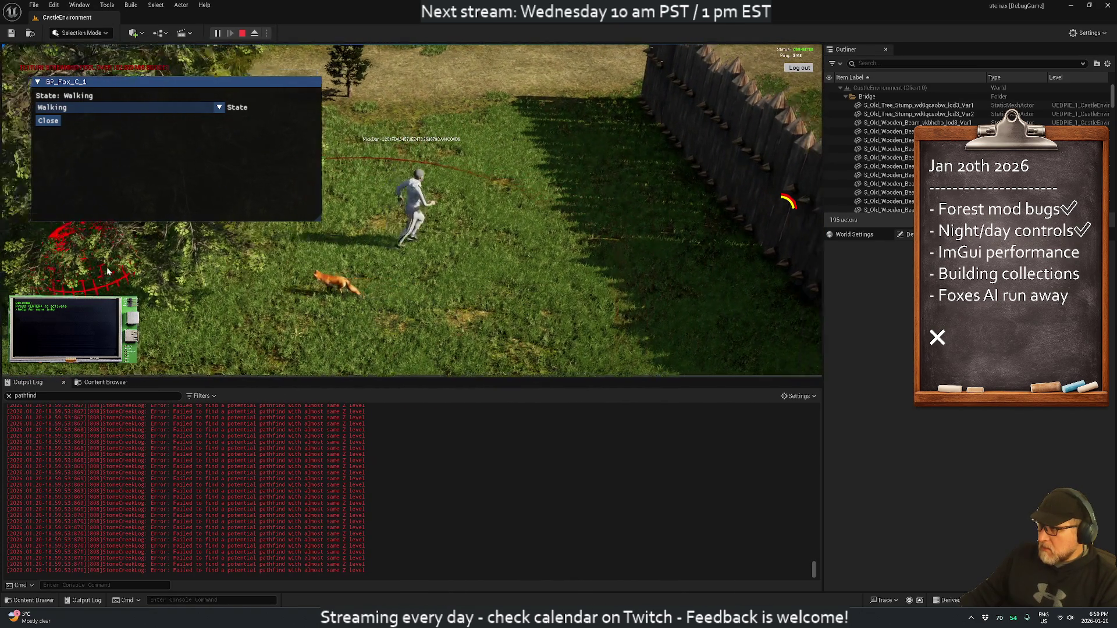
pyautogui.moveTo(427, 230)
pyautogui.mouseDown()
pyautogui.moveTo(10, 271)
pyautogui.moveTo(576, 238)
pyautogui.moveTo(629, 208)
pyautogui.moveTo(645, 145)
pyautogui.moveTo(564, 114)
pyautogui.moveTo(328, 149)
pyautogui.moveTo(483, 140)
pyautogui.moveTo(485, 230)
pyautogui.mouseUp()
pyautogui.scroll(5, 485, 230)
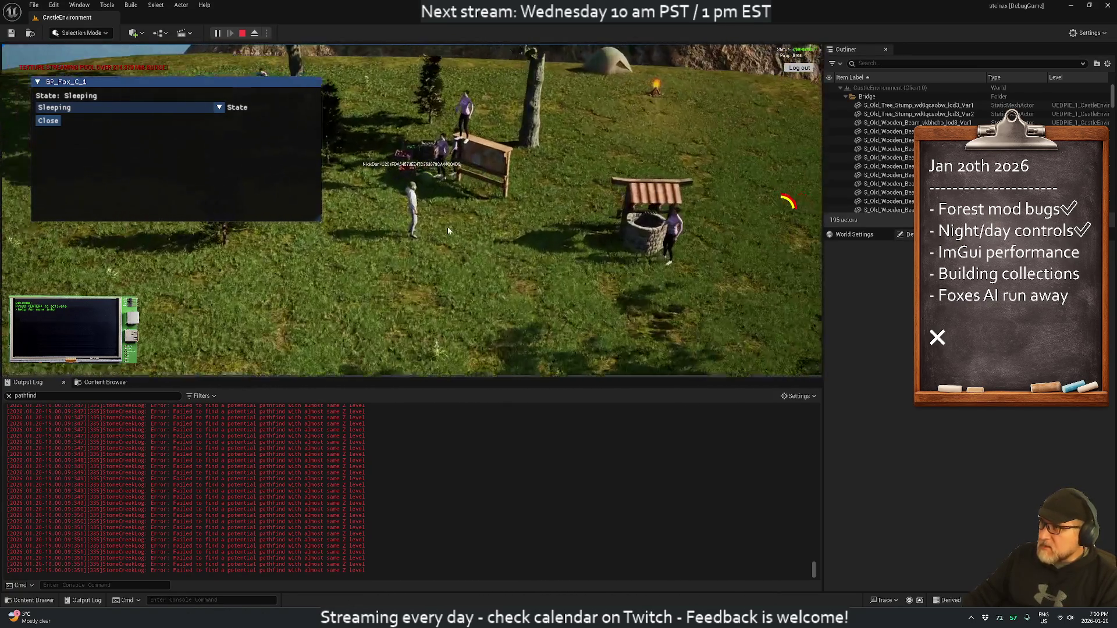
pyautogui.scroll(3, 448, 231)
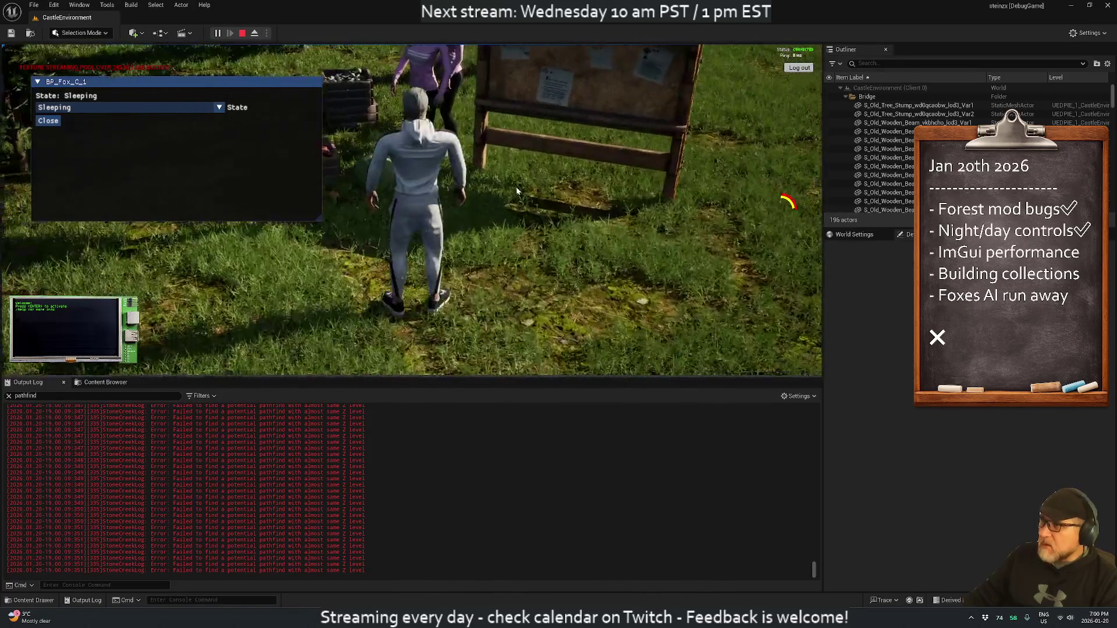
pyautogui.scroll(-5, 456, 113)
pyautogui.moveTo(455, 112); pyautogui.dragTo(439, 126)
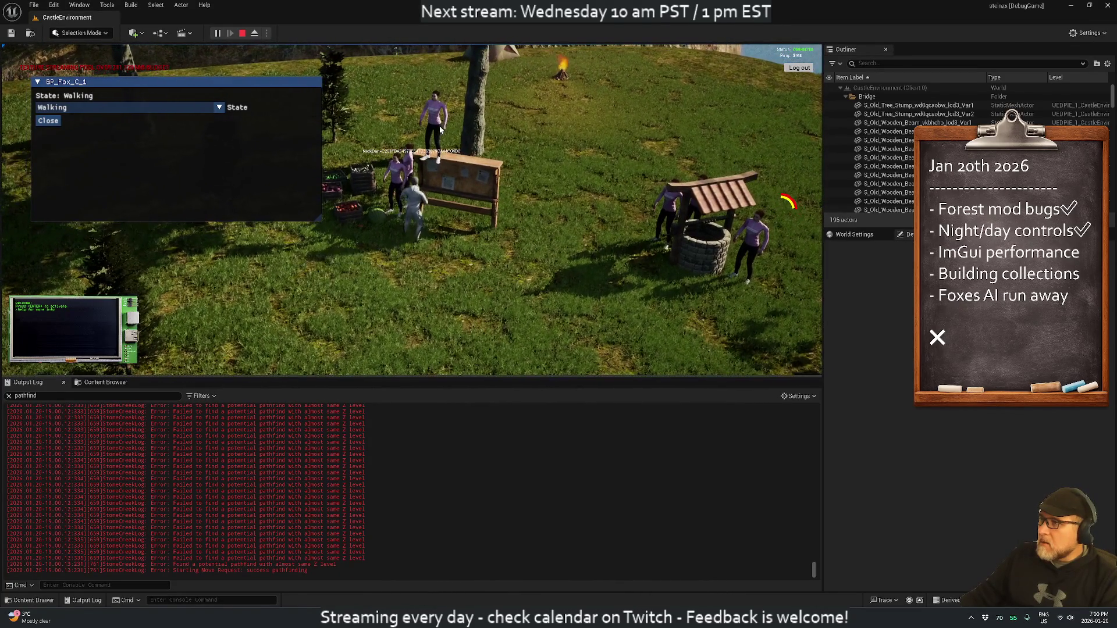
pyautogui.press('s')
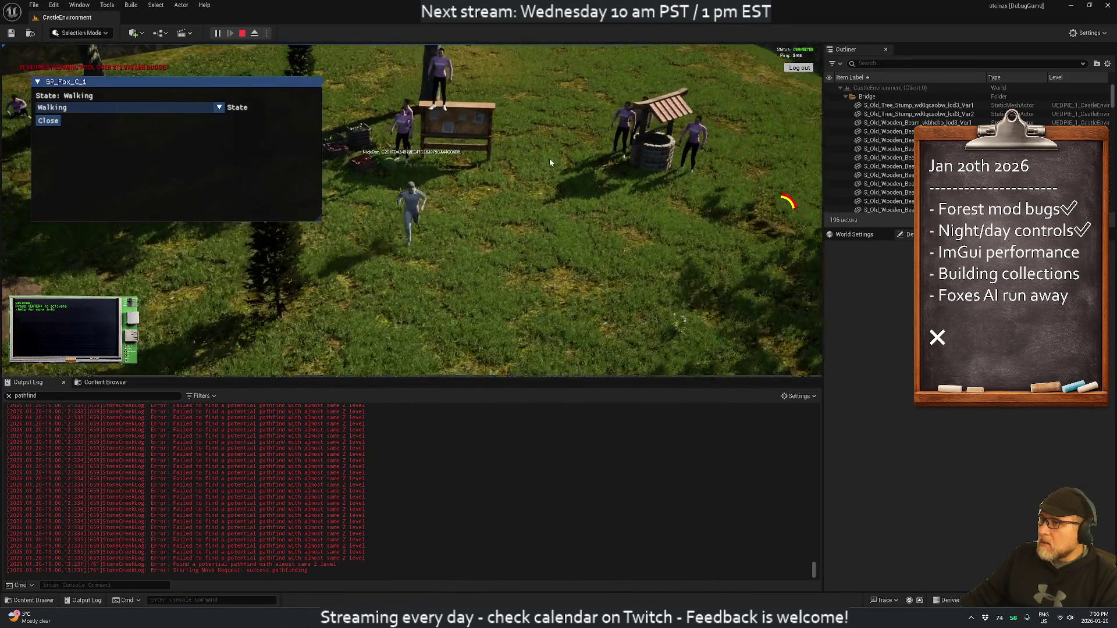
pyautogui.moveTo(667, 155)
pyautogui.mouseDown()
pyautogui.moveTo(512, 155)
pyautogui.moveTo(424, 125)
pyautogui.moveTo(355, 155)
pyautogui.moveTo(149, 121)
pyautogui.moveTo(2, 119)
pyautogui.moveTo(26, 151)
pyautogui.mouseUp()
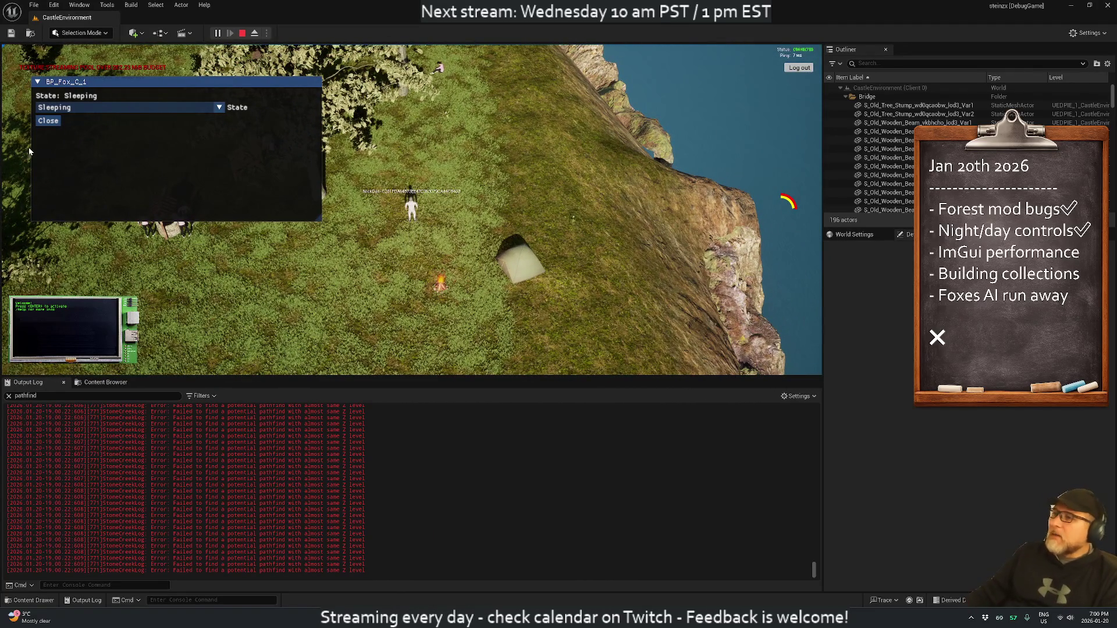
pyautogui.moveTo(90, 161); pyautogui.dragTo(443, 262)
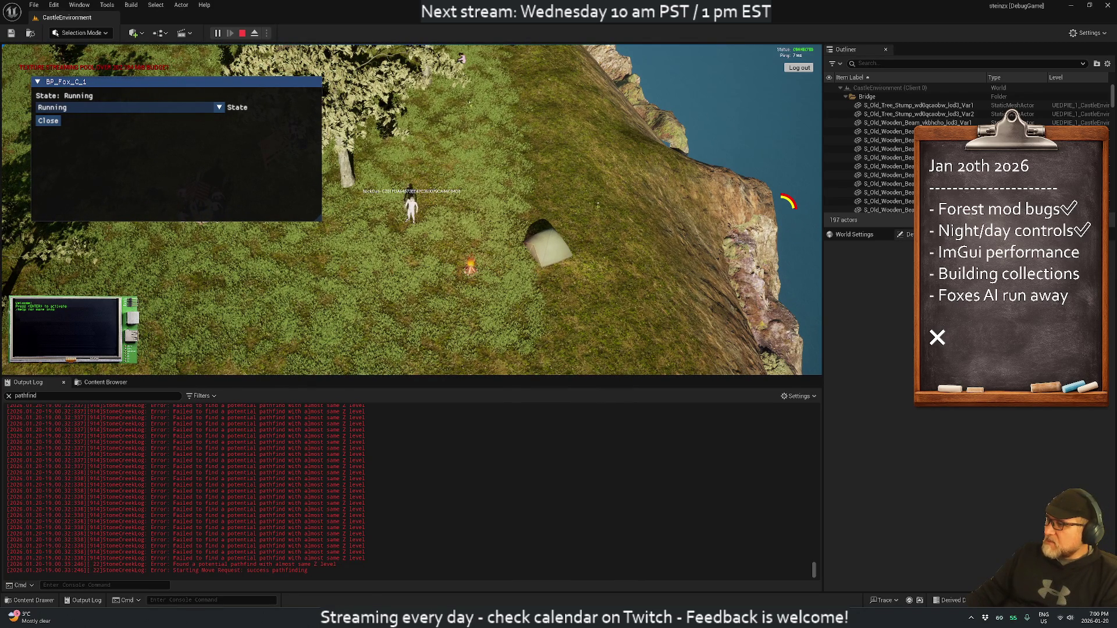
pyautogui.moveTo(450, 288); pyautogui.dragTo(512, 224)
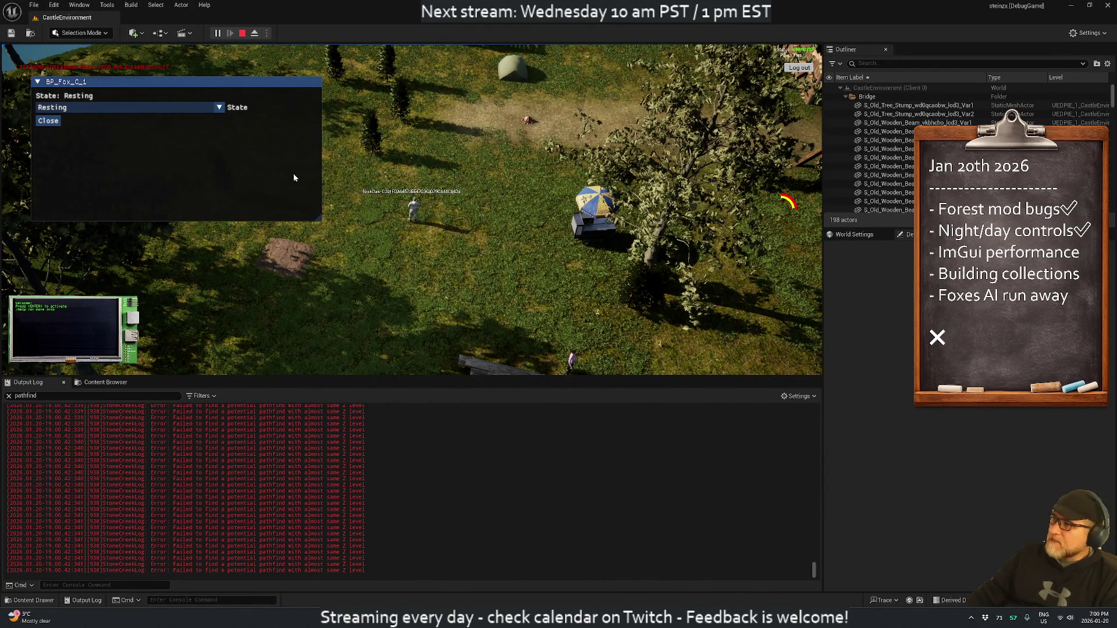
# Step: Stop the play session, then select and focus BP_Spawner_Zombies and raise it slightly along Z
pyautogui.press('Escape')
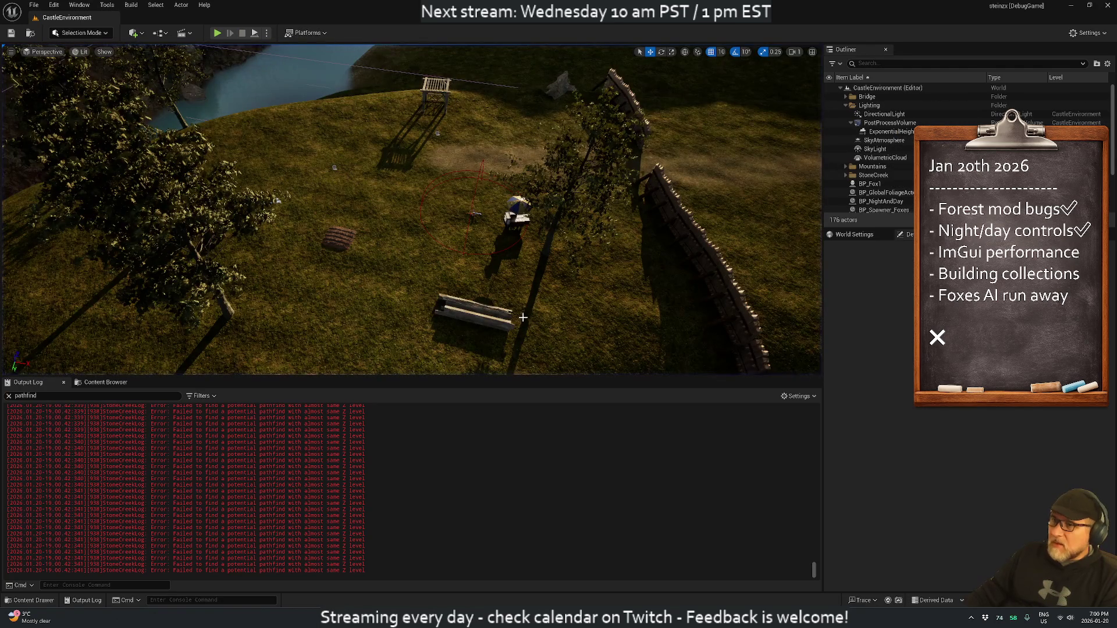
pyautogui.scroll(-3, 870, 164)
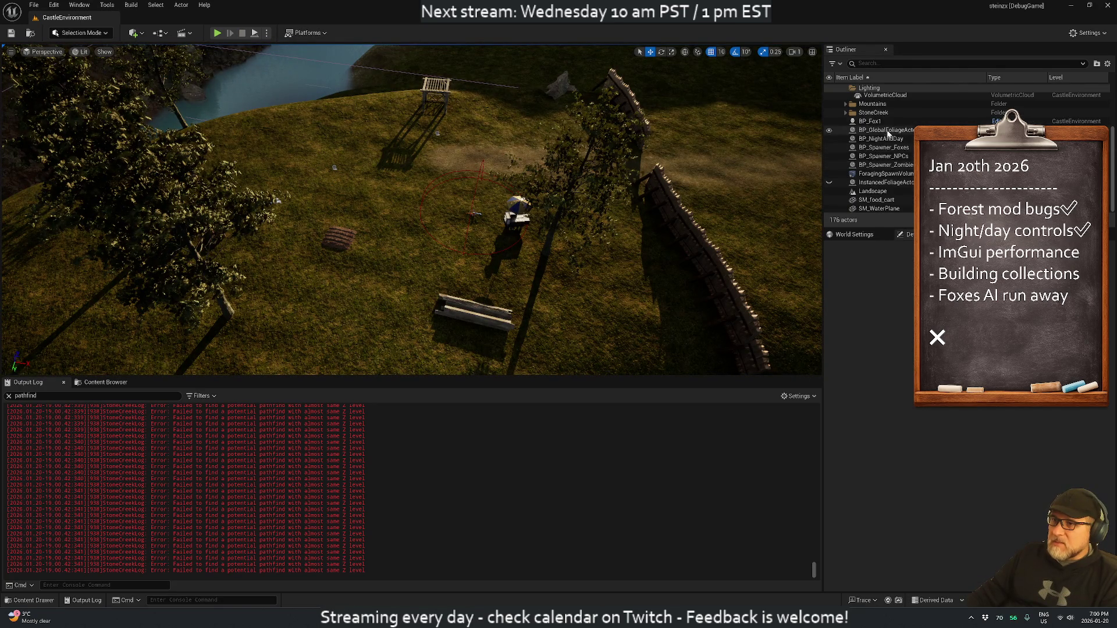
pyautogui.click(883, 156)
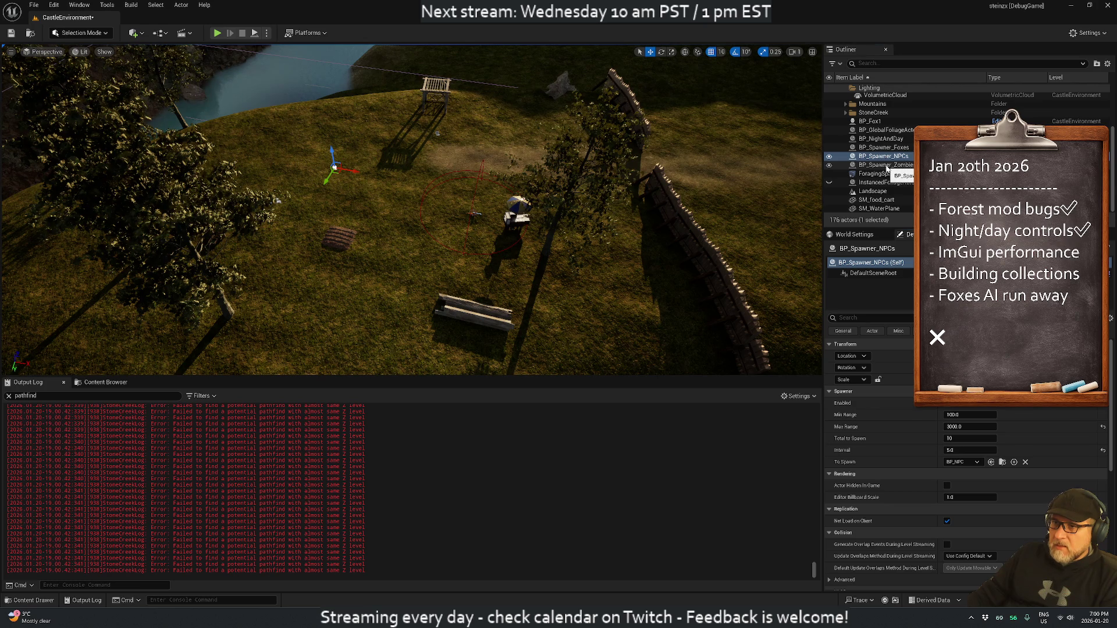
pyautogui.click(885, 165)
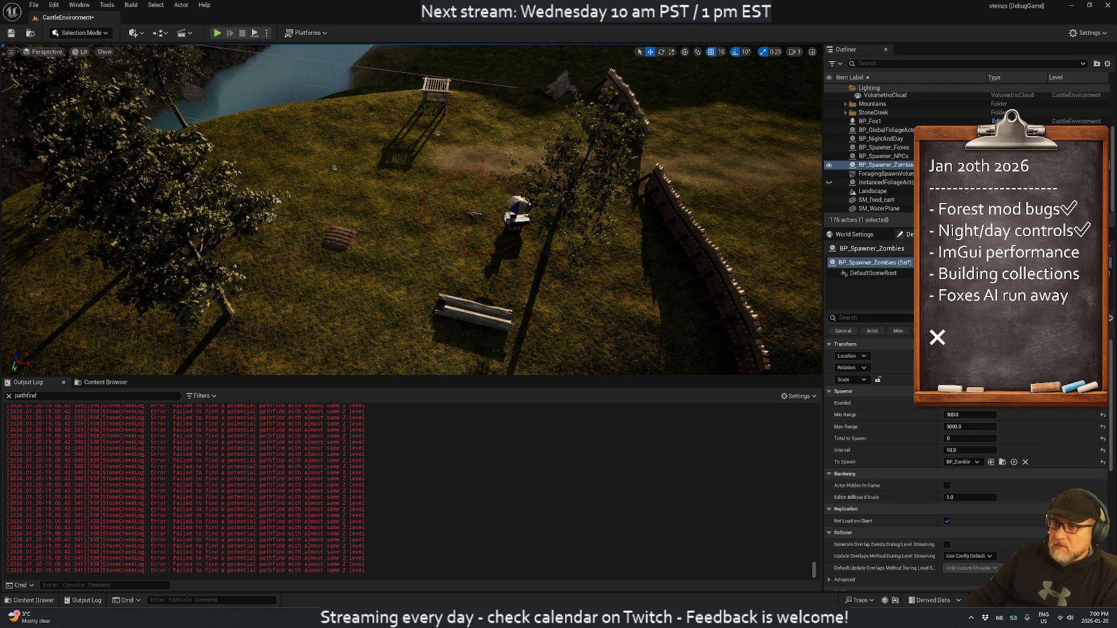
pyautogui.click(871, 167)
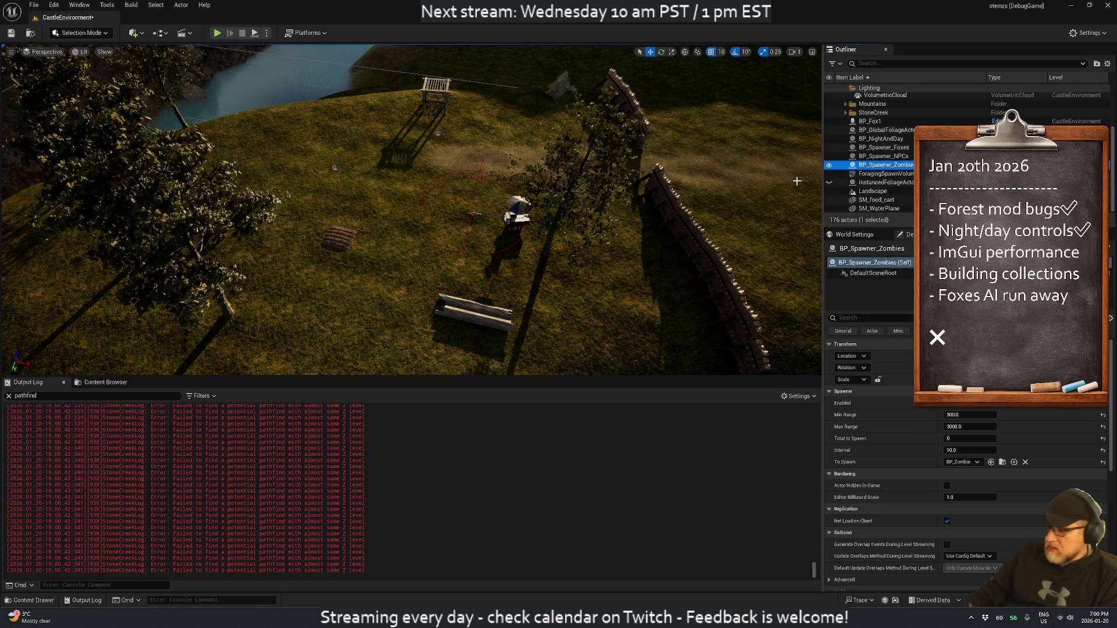
pyautogui.press('f')
pyautogui.scroll(-5, 494, 182)
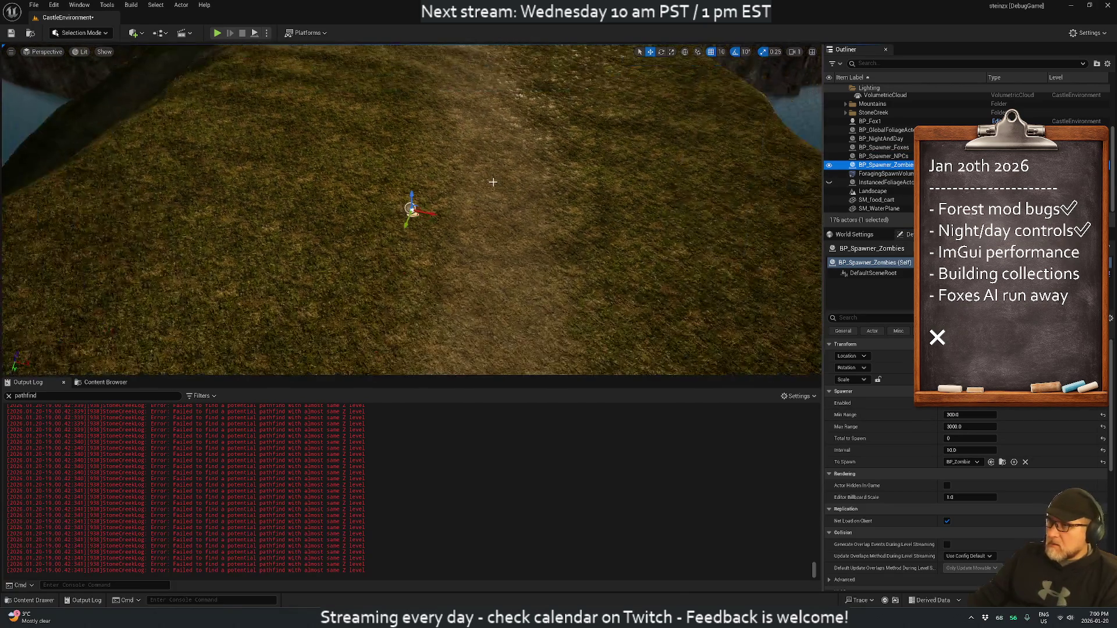
pyautogui.moveTo(413, 200); pyautogui.dragTo(412, 191)
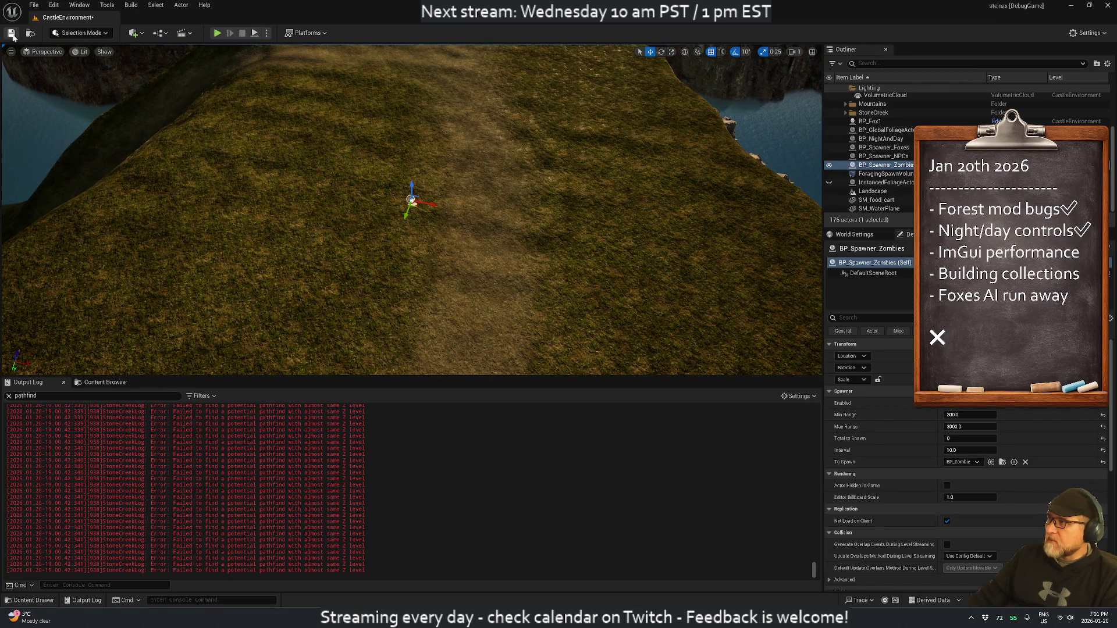
# Step: Save the level, recompile with Live Coding, and start a new play-test
pyautogui.hotkey('ctrl', 's')
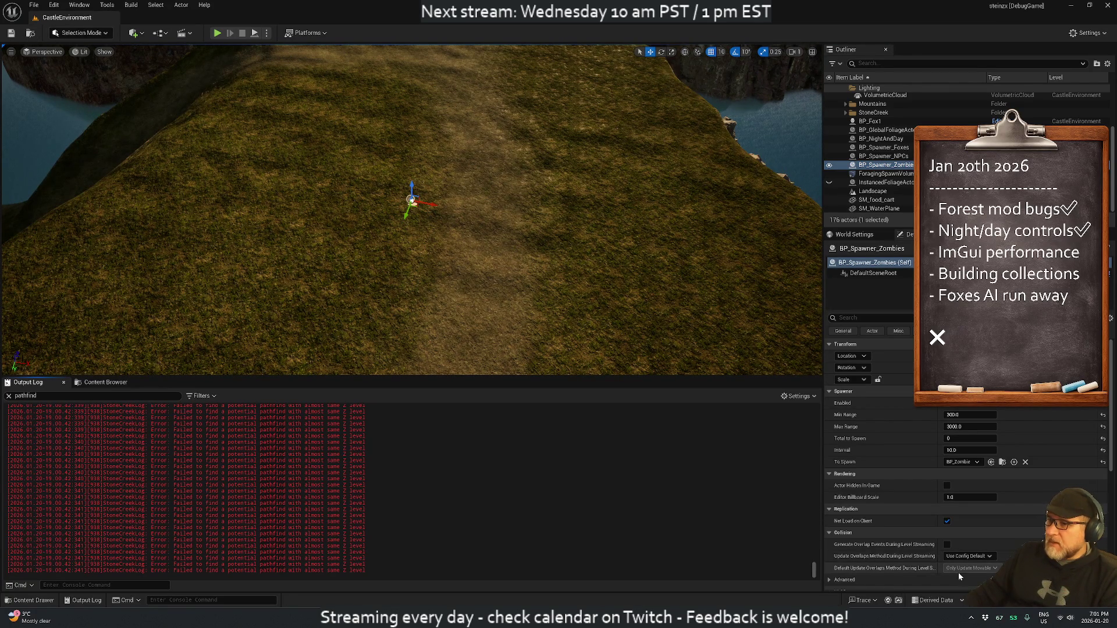
pyautogui.hotkey('ctrl', 'alt', 'F11')
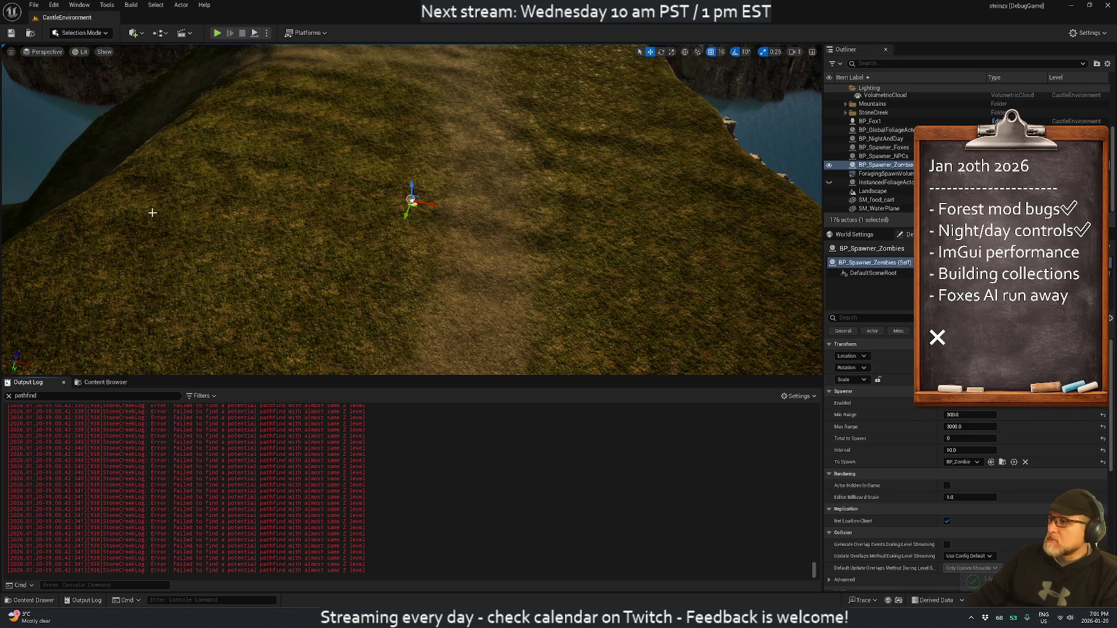
pyautogui.hotkey('alt', 'p')
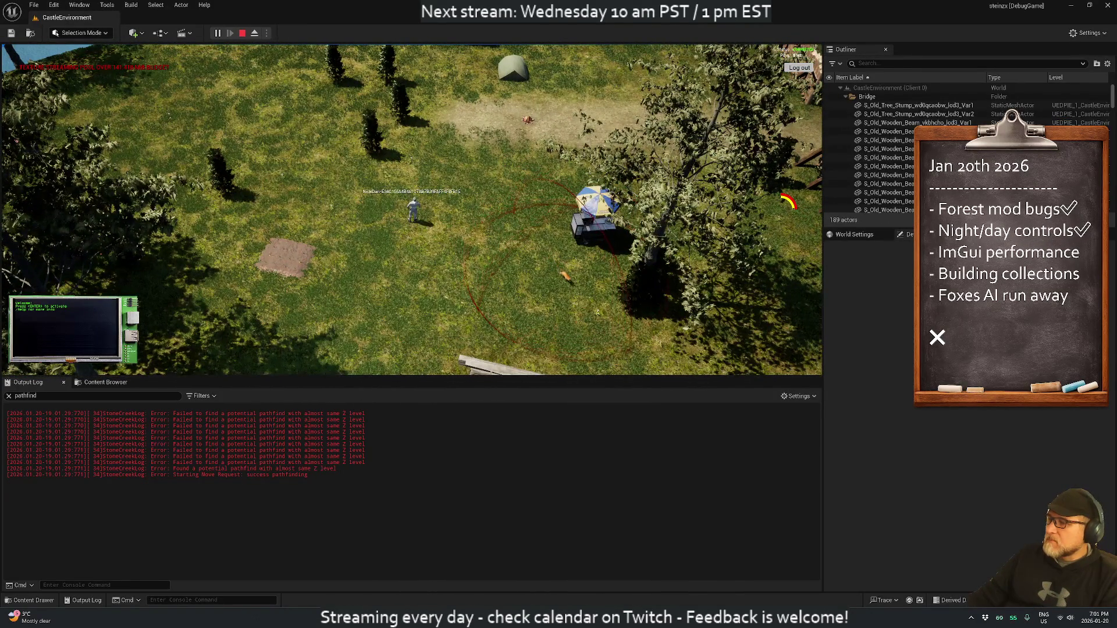
# Step: Clear the Output Log, give the fox a target by the planks, and open its debug state window
pyautogui.rightClick(300, 440)
pyautogui.click(326, 449)
pyautogui.click(429, 283)
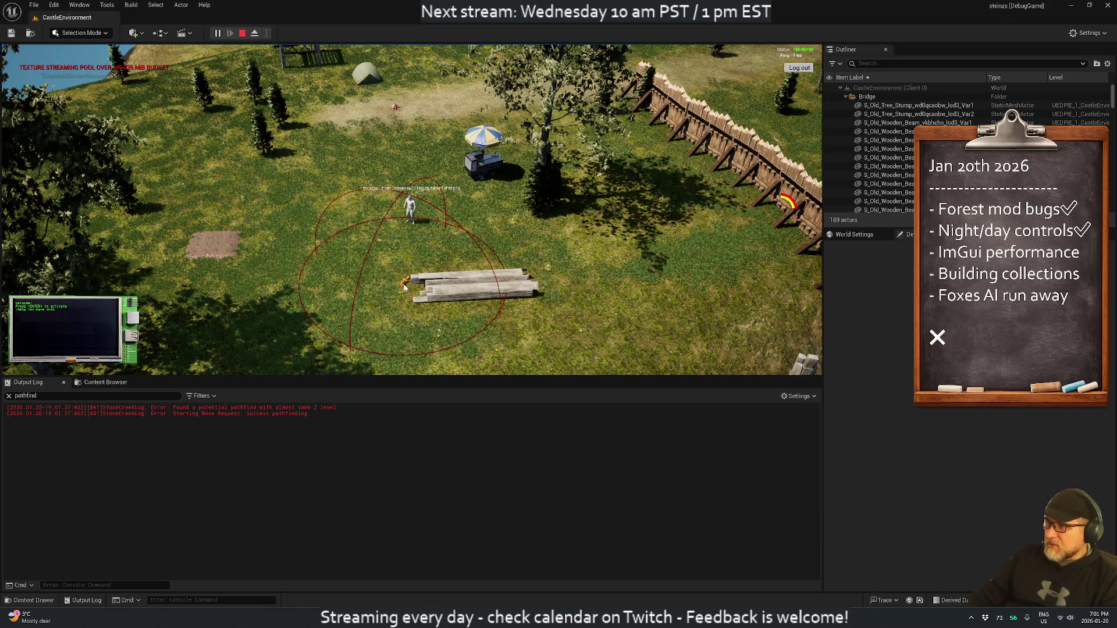
pyautogui.click(402, 266)
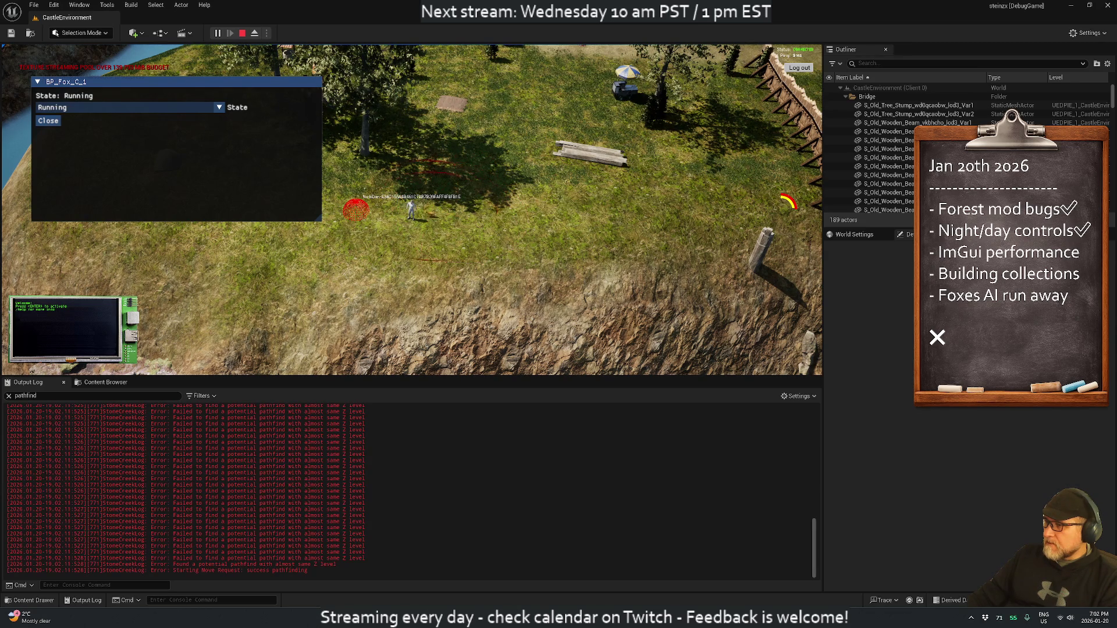
# Step: Stop the play-test and switch to the code editor
pyautogui.scroll(15, 407, 489)
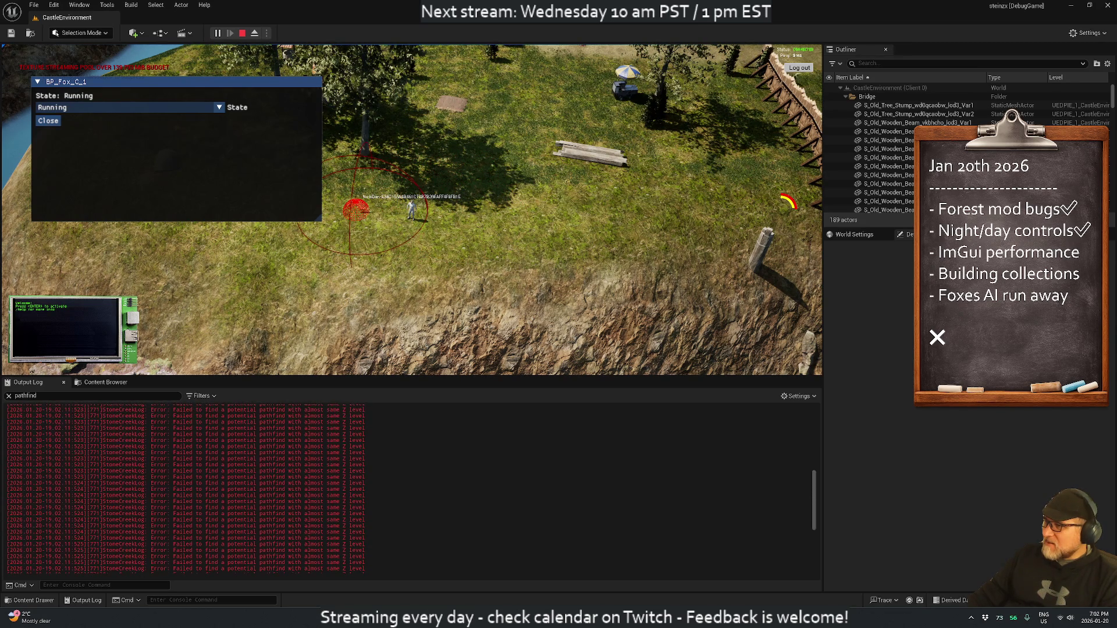
pyautogui.scroll(2, 407, 489)
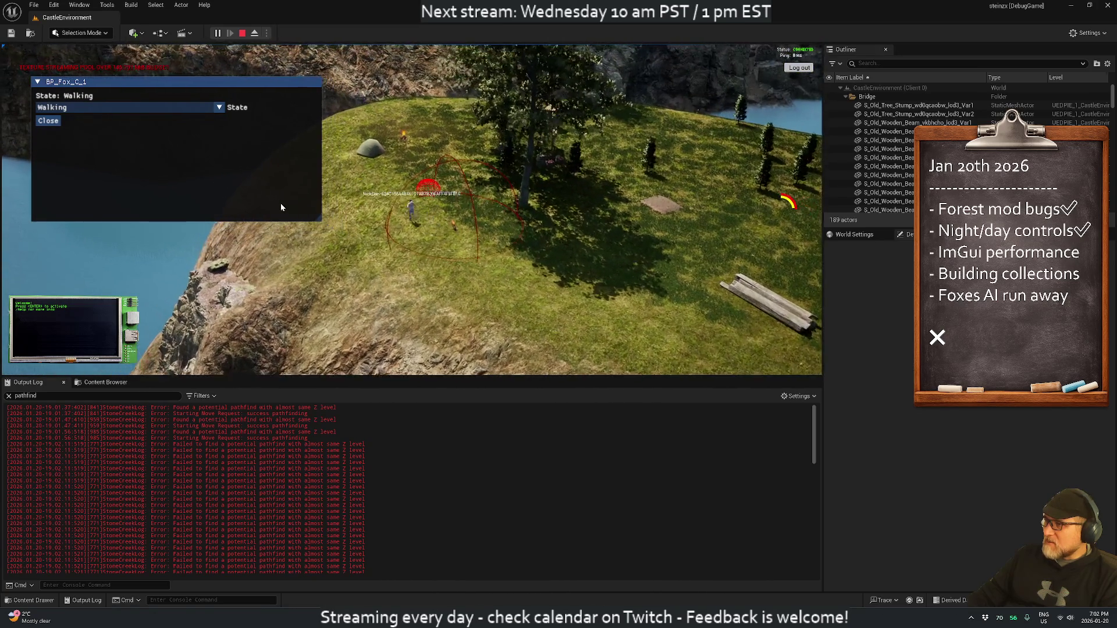
pyautogui.click(242, 33)
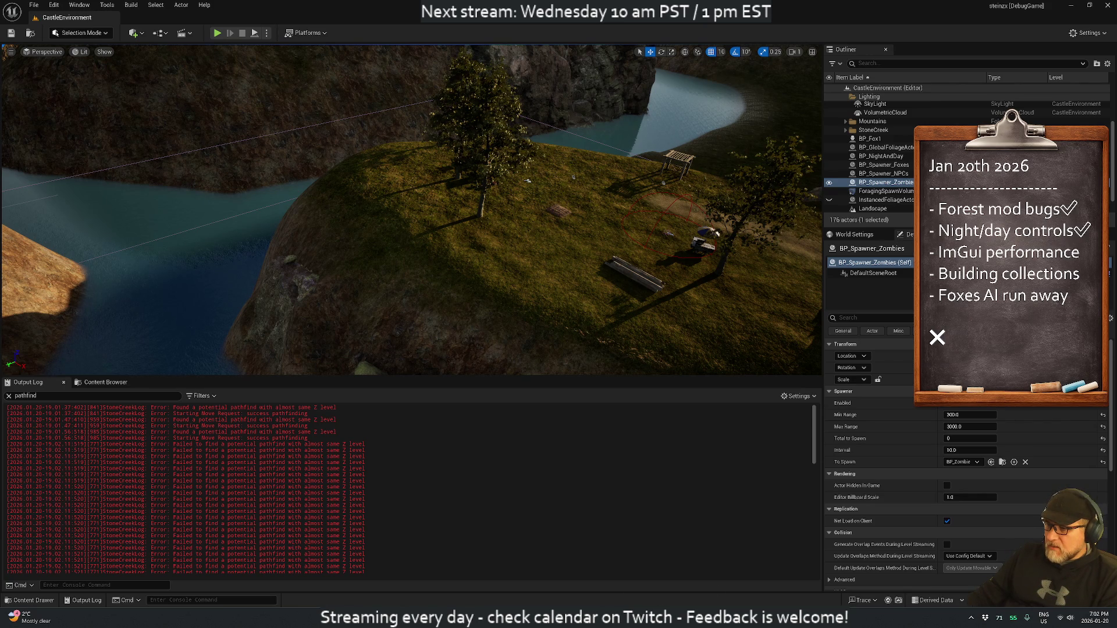
pyautogui.moveTo(704, 618)
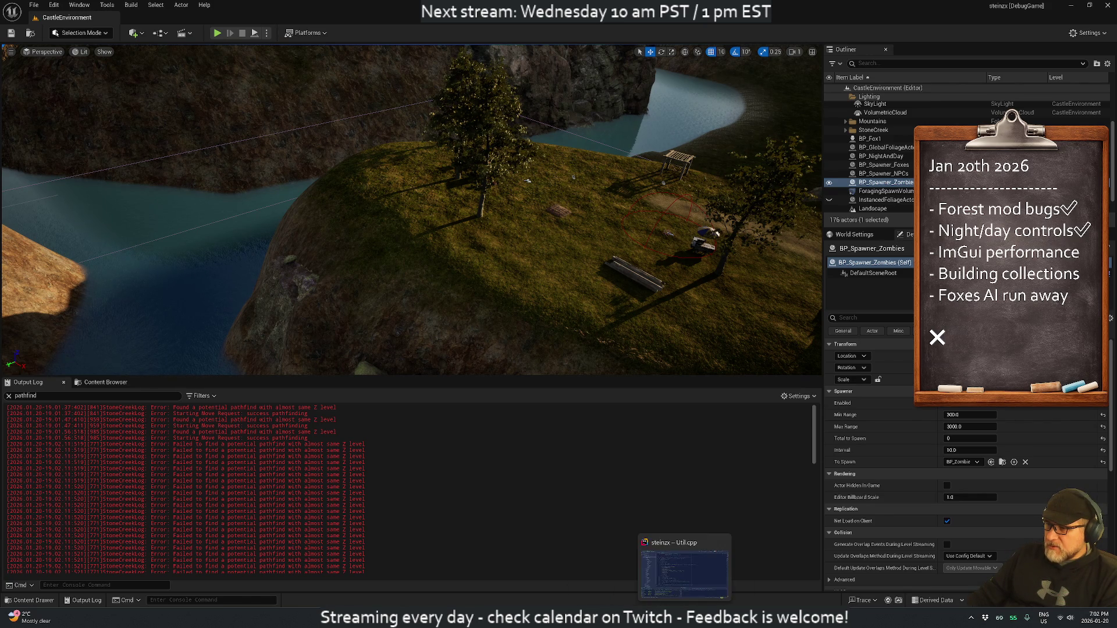
pyautogui.click(677, 618)
# Step: Delete the Found pathfind log line and the else-branch failure log from Pathfind
pyautogui.click(352, 240)
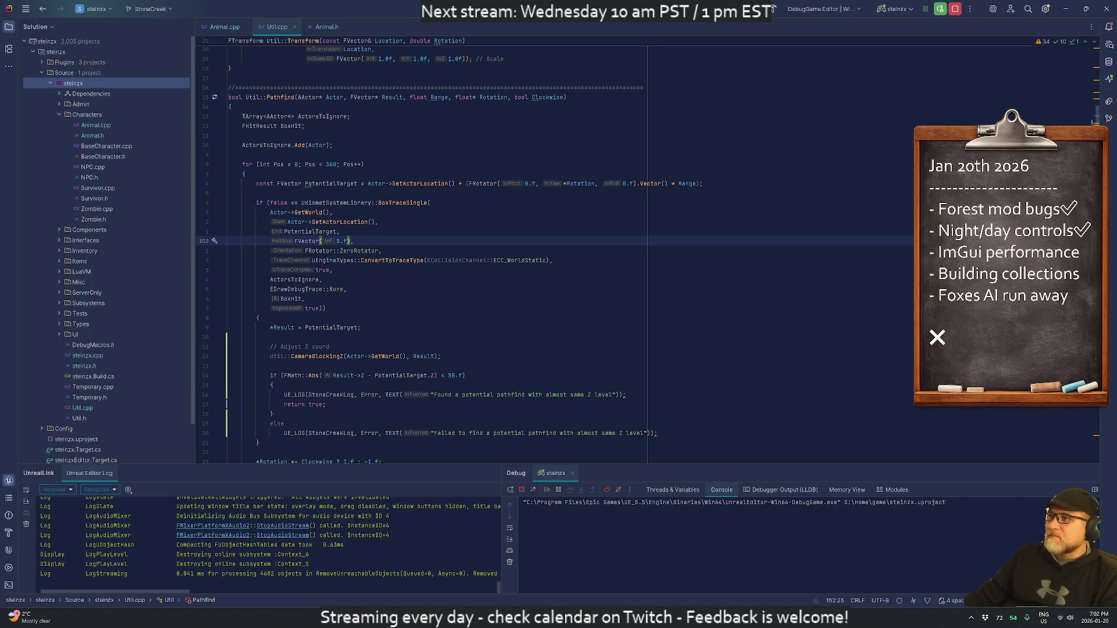
pyautogui.press('Down')
pyautogui.press('Down')
pyautogui.press('Down')
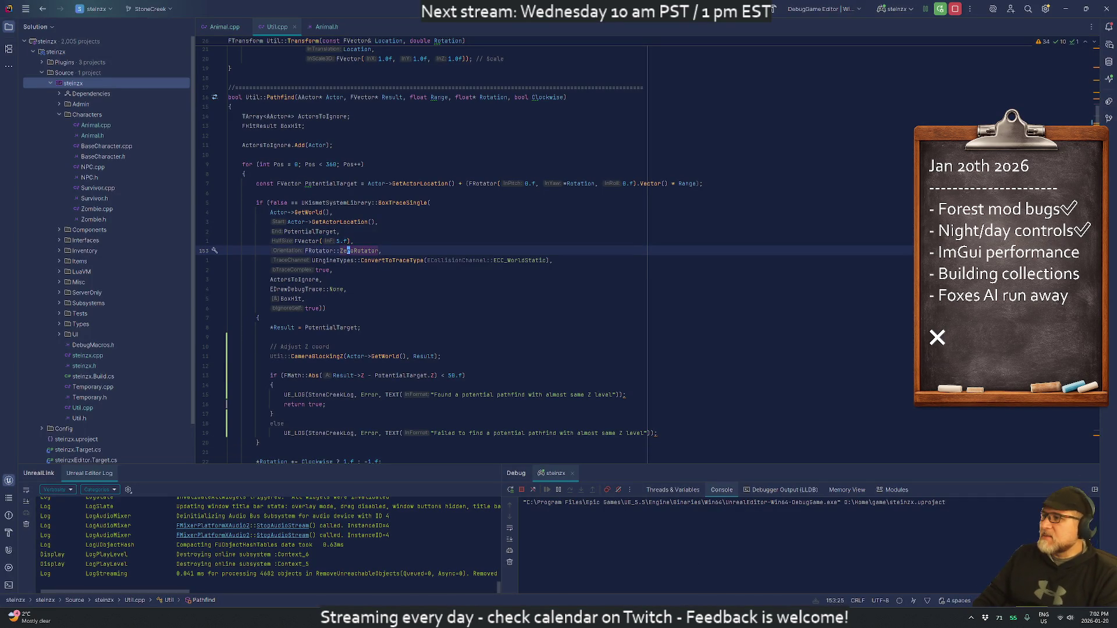
pyautogui.press('Up')
pyautogui.press('Up')
pyautogui.press('Up')
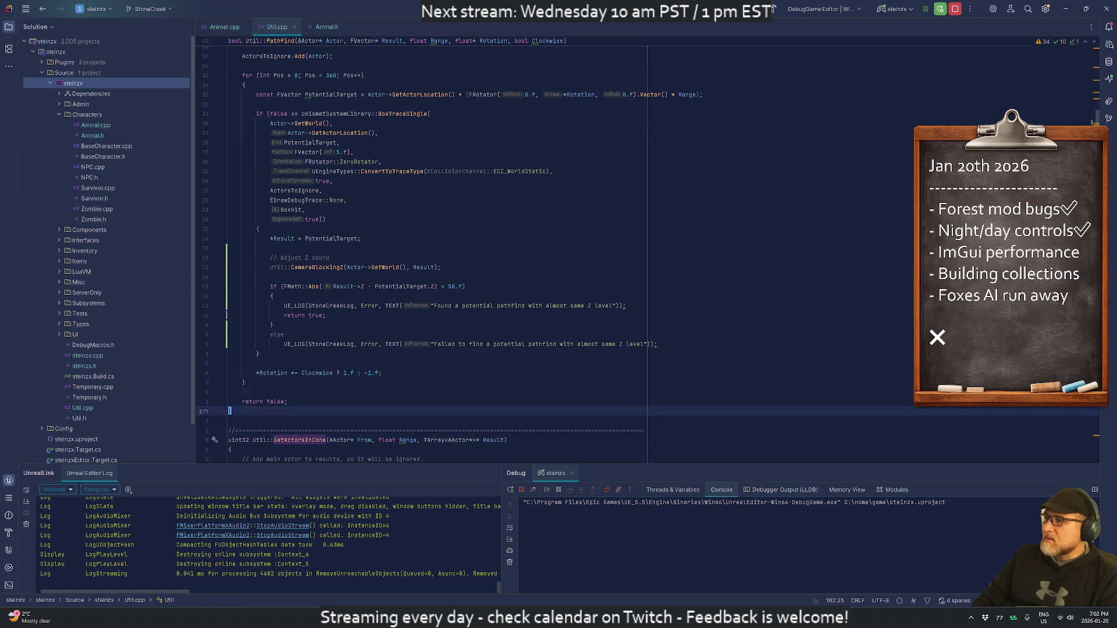
pyautogui.press('Down')
pyautogui.press('Down')
pyautogui.press('Down')
pyautogui.hotkey('ctrl', 'x')
pyautogui.press('Up')
pyautogui.hotkey('ctrl', 'x')
pyautogui.hotkey('shift', 'Down')
pyautogui.hotkey('shift', 'Down')
pyautogui.hotkey('ctrl', 'x')
pyautogui.press('Down')
pyautogui.hotkey('ctrl', 'x')
pyautogui.press('Up')
pyautogui.press('Up')
pyautogui.press('Up')
pyautogui.press('Up')
pyautogui.press('Up')
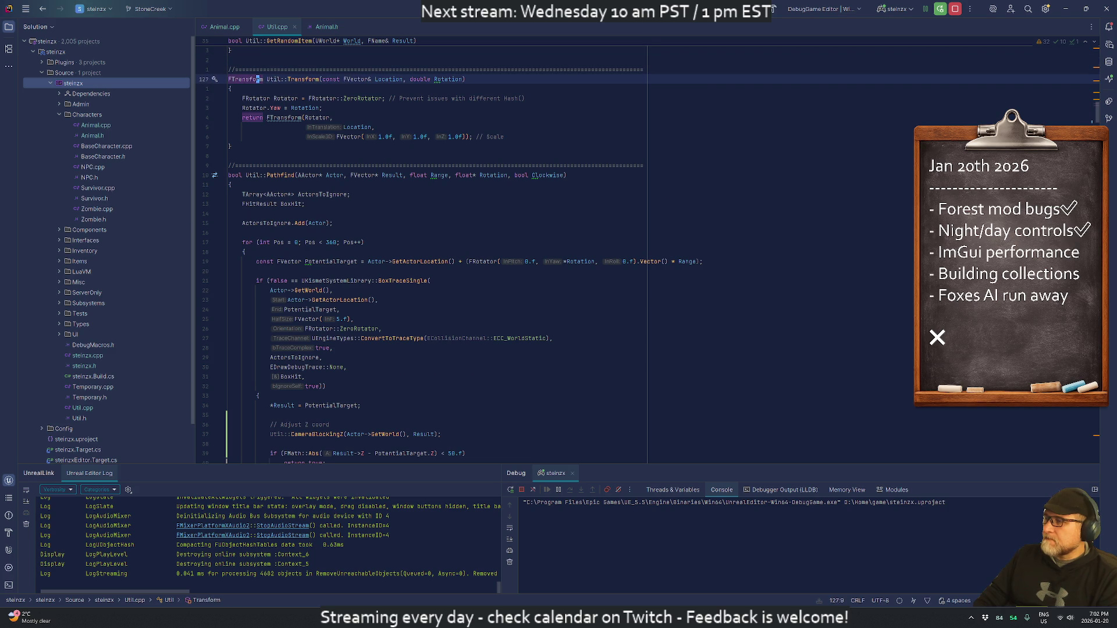
# Step: Copy an existing PerformanceCheck line and paste it at the start of Pathfind
pyautogui.write('/performance')
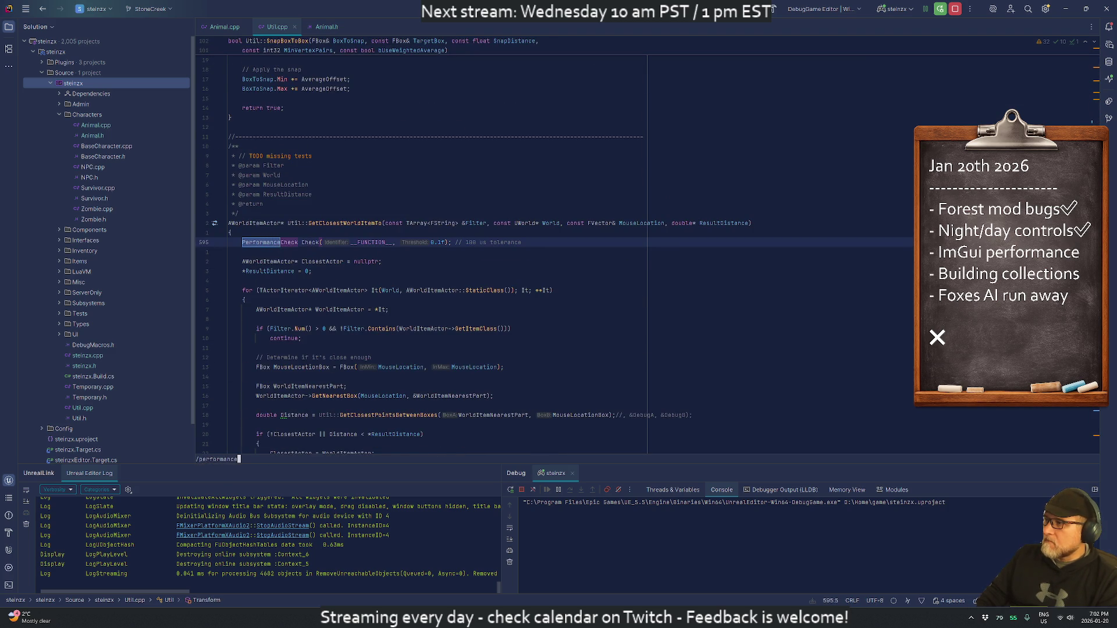
pyautogui.press('Escape')
pyautogui.write('/performan')
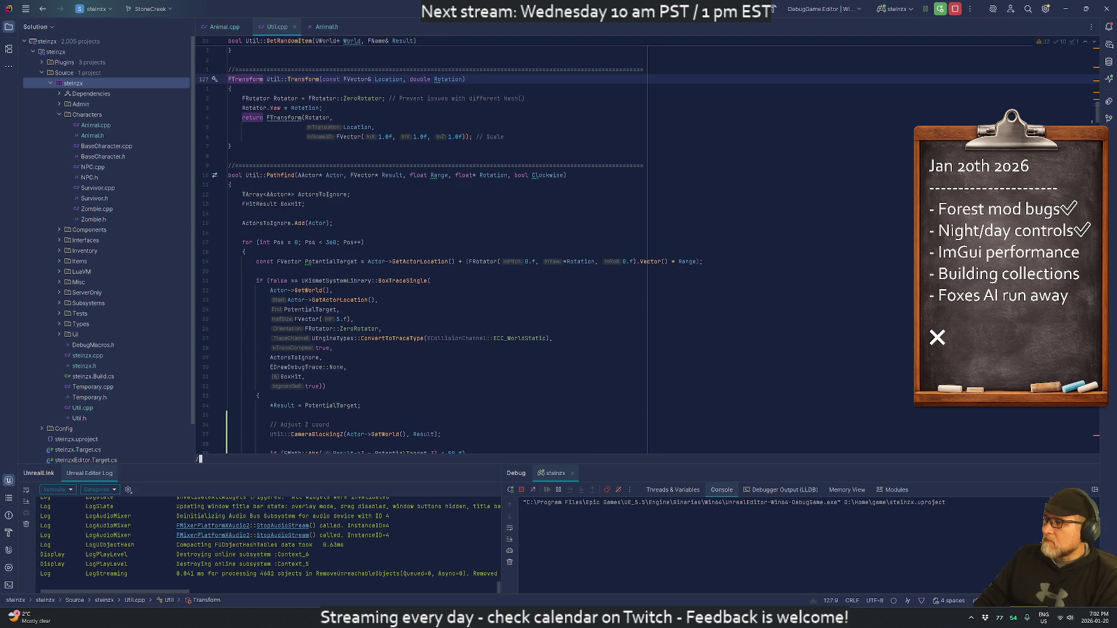
pyautogui.press('Return')
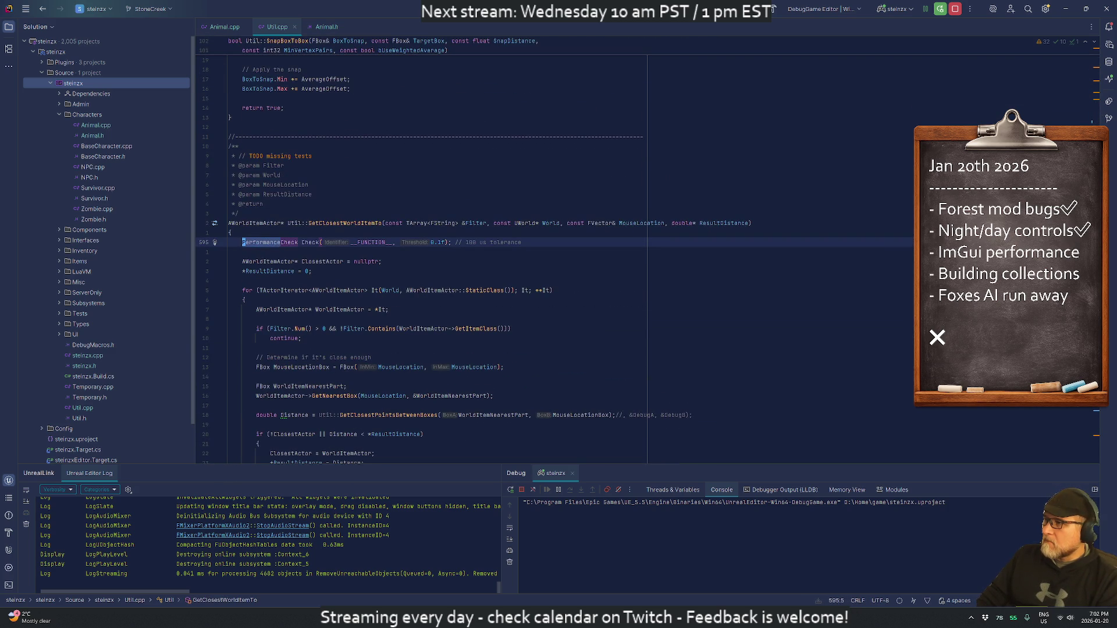
pyautogui.hotkey('ctrl', 'o')
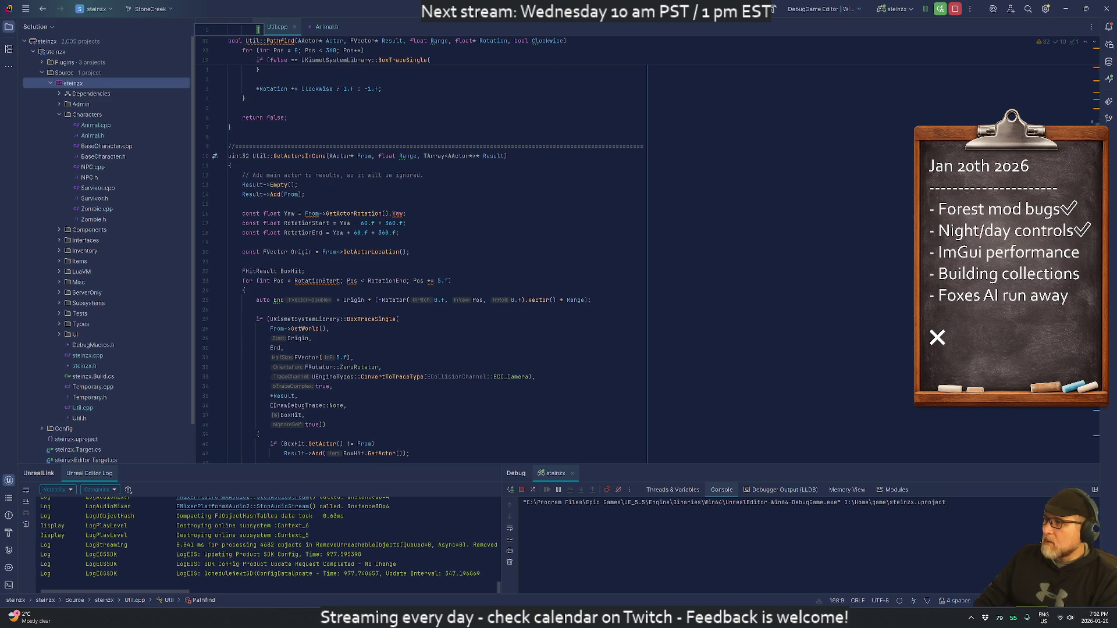
pyautogui.press('k')
pyautogui.press('k')
pyautogui.press('k')
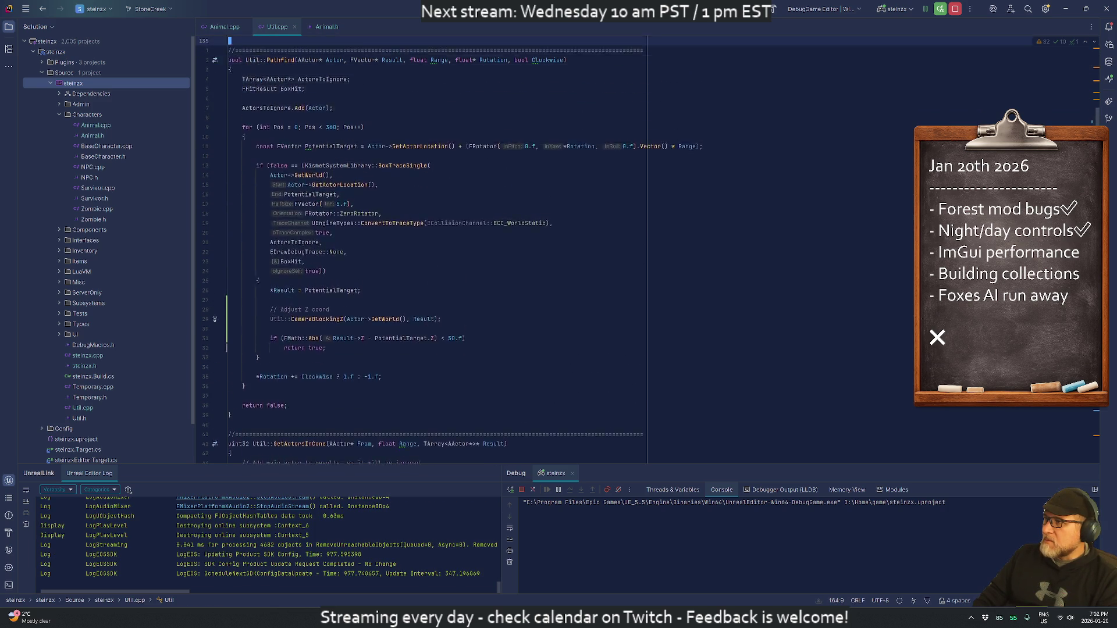
pyautogui.press('j')
pyautogui.press('j')
pyautogui.press('j')
pyautogui.press('p')
pyautogui.press('o')
pyautogui.press('k')
pyautogui.press('w')
pyautogui.press('w')
pyautogui.press('w')
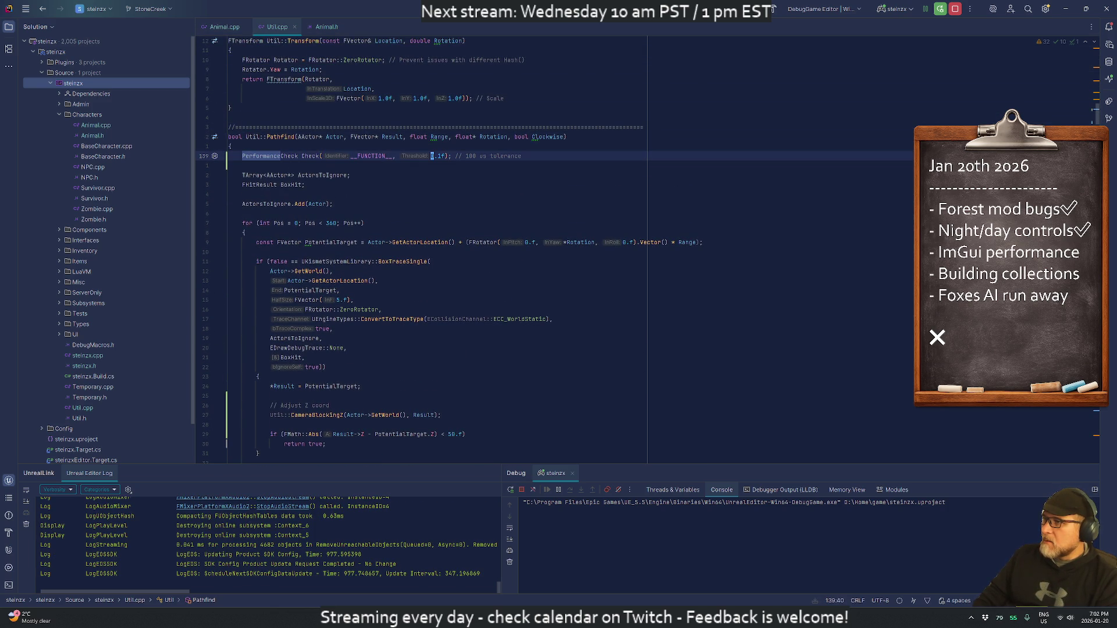
# Step: Open steinzx.h and duplicate the PC_Util_FindActorByGuid define line
pyautogui.press(':')
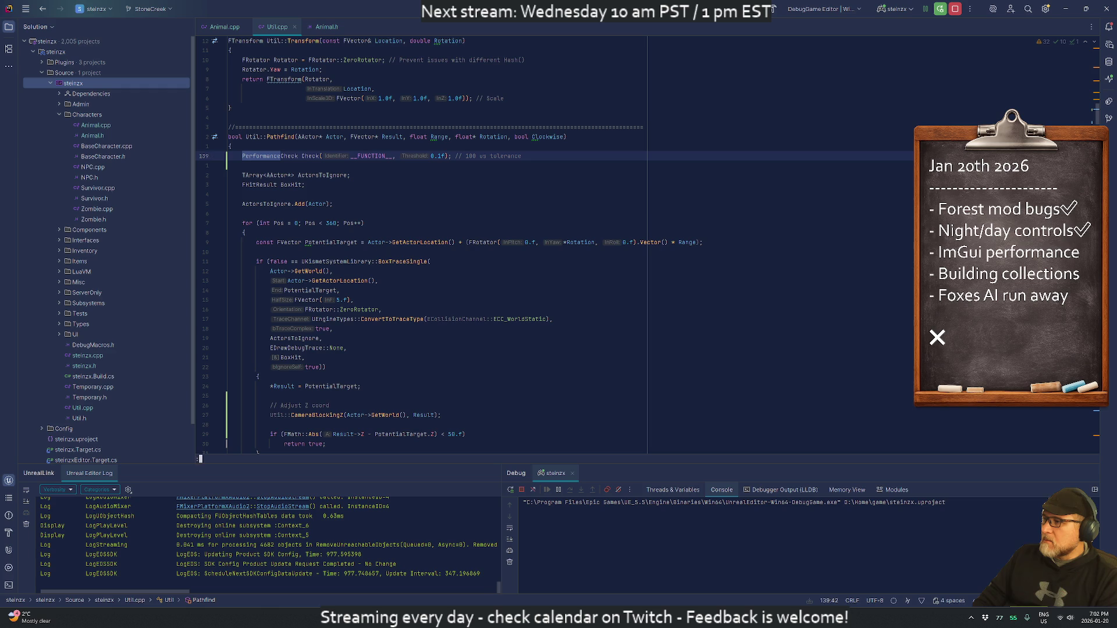
pyautogui.press('Escape')
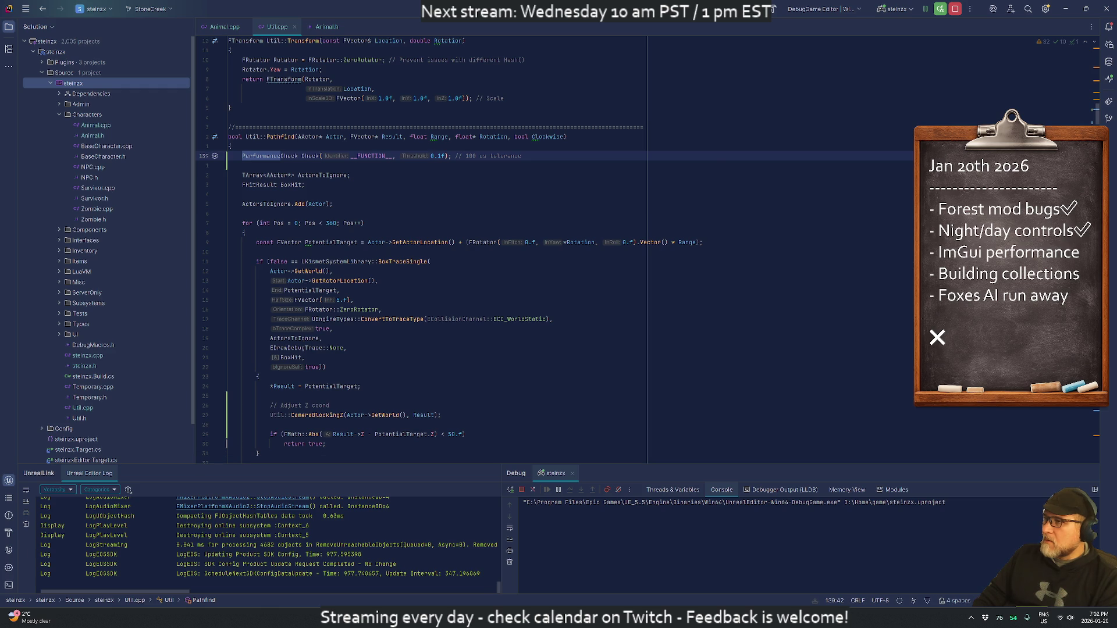
pyautogui.hotkey('ctrl', 'shift', 'e')
pyautogui.click(549, 310)
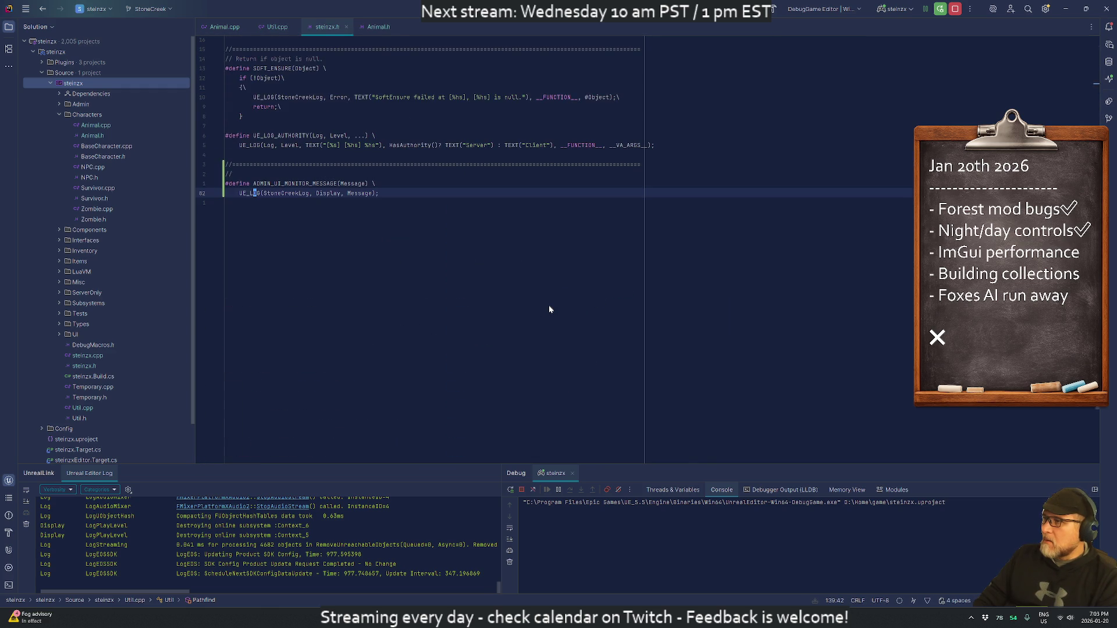
pyautogui.hotkey('ctrl', 'o')
pyautogui.press('j')
pyautogui.press('j')
pyautogui.press('j')
pyautogui.press('k')
pyautogui.press('k')
pyautogui.press('k')
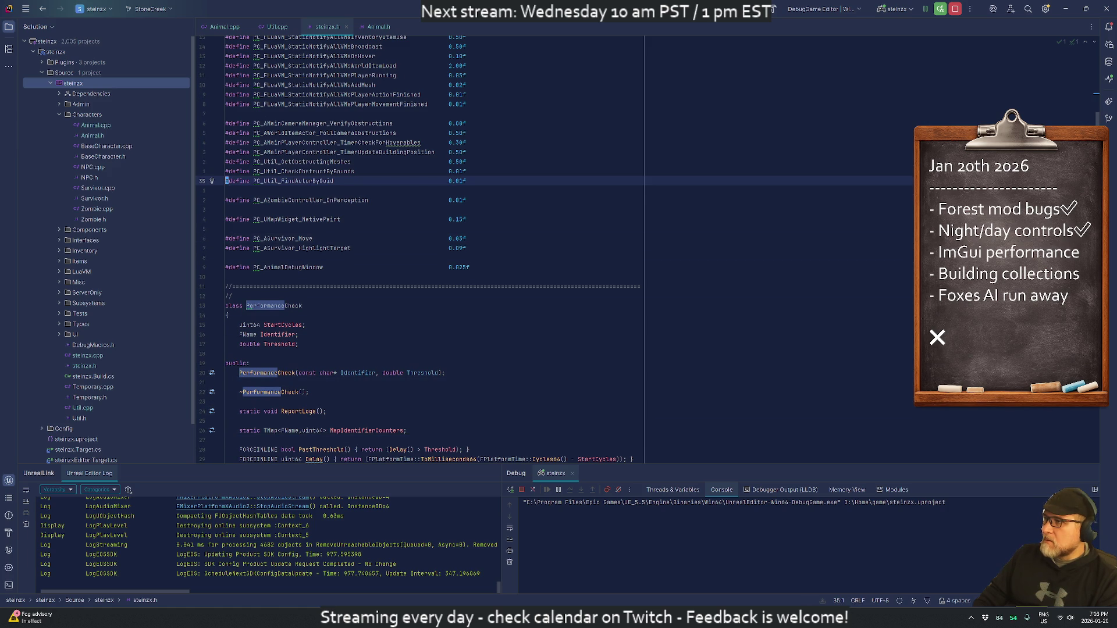
pyautogui.press('y')
pyautogui.press('y')
pyautogui.press('p')
# Step: Rename the copied define to PC_Util_Pathfind with a 0.001f threshold
pyautogui.press('l')
pyautogui.press('l')
pyautogui.press('l')
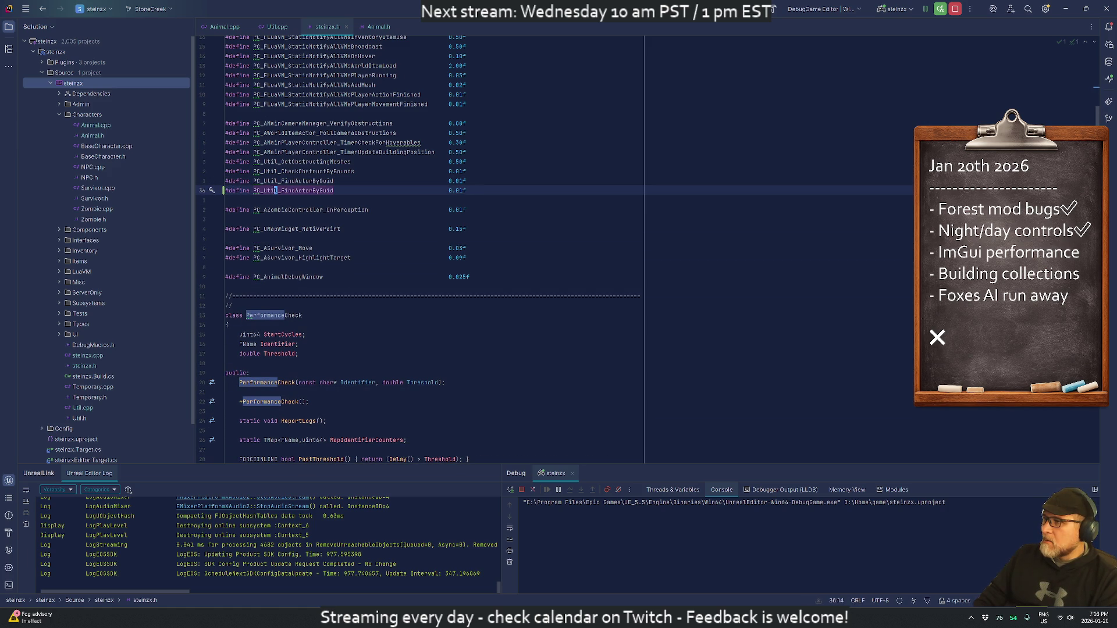
pyautogui.hotkey('ctrl', 'o')
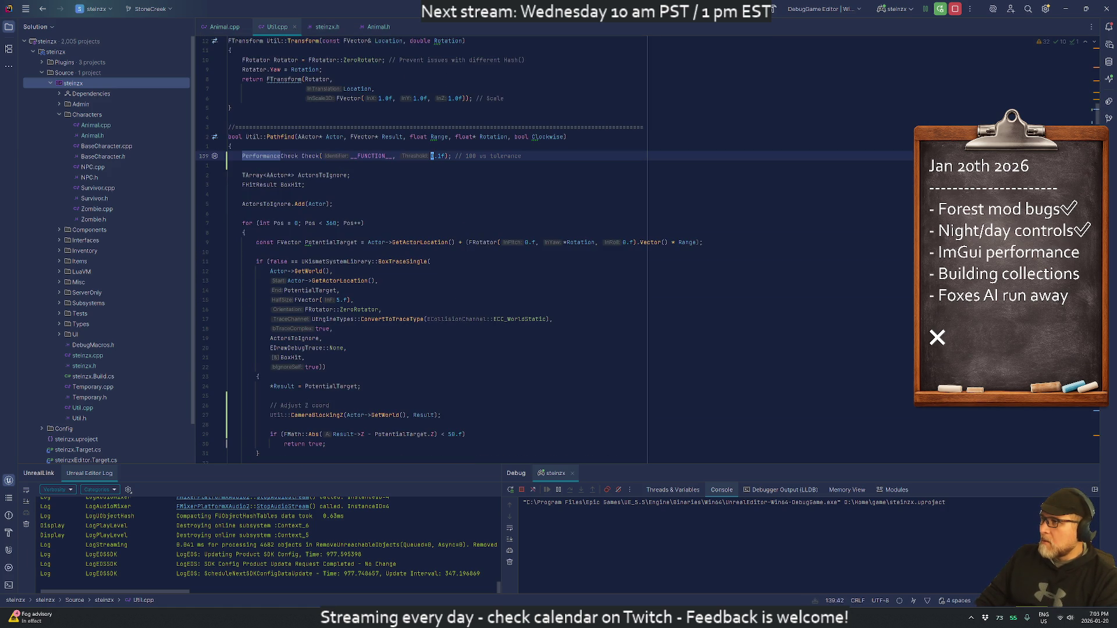
pyautogui.hotkey('ctrl', 'i')
pyautogui.press('d')
pyautogui.press('w')
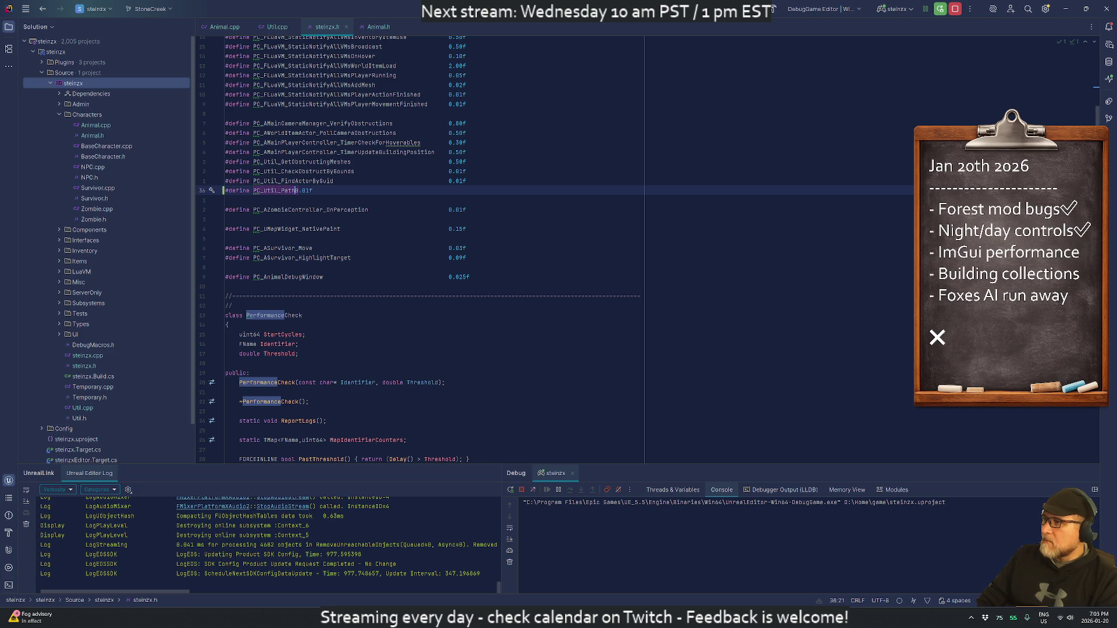
pyautogui.write('find')
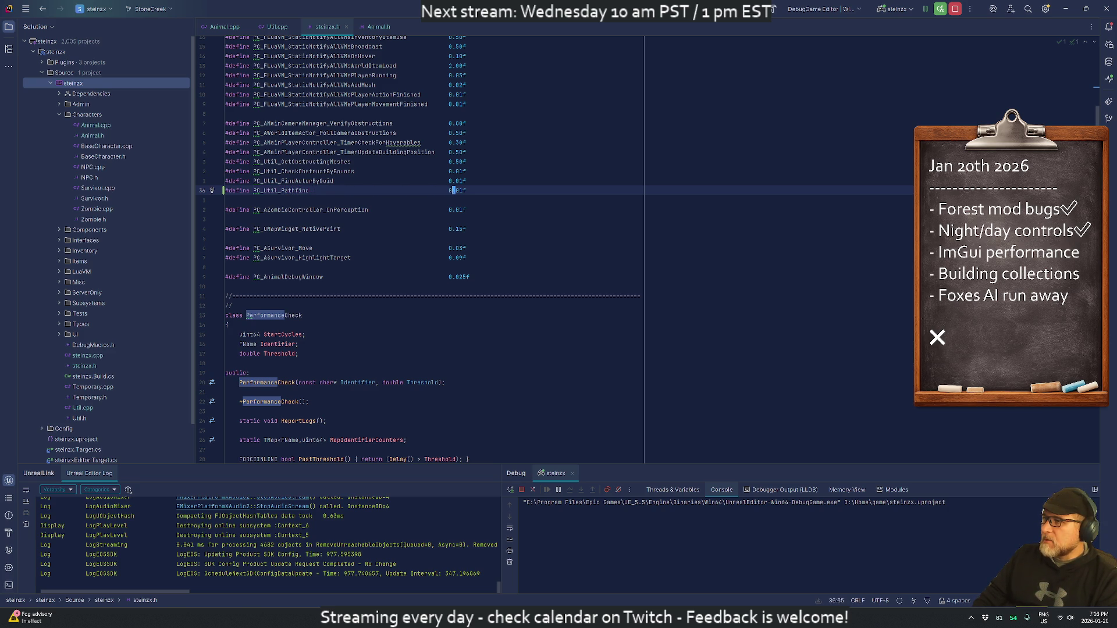
pyautogui.press('Escape')
pyautogui.press('o')
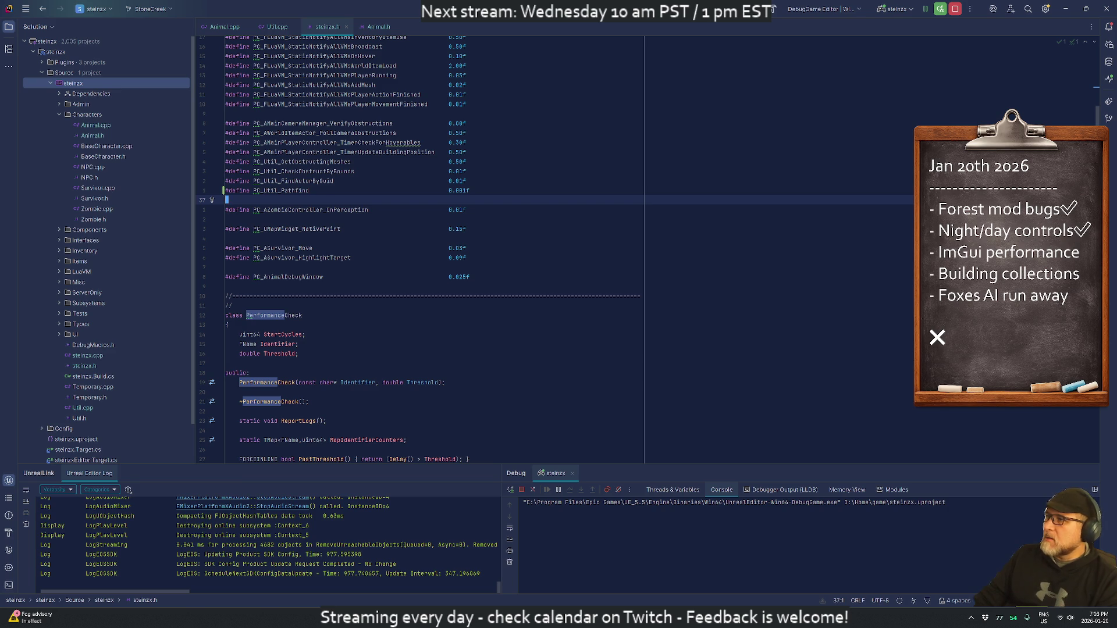
# Step: Pass PC_Util_Pathfind as the threshold argument of the PerformanceCheck in Util::Pathfind
pyautogui.click(271, 26)
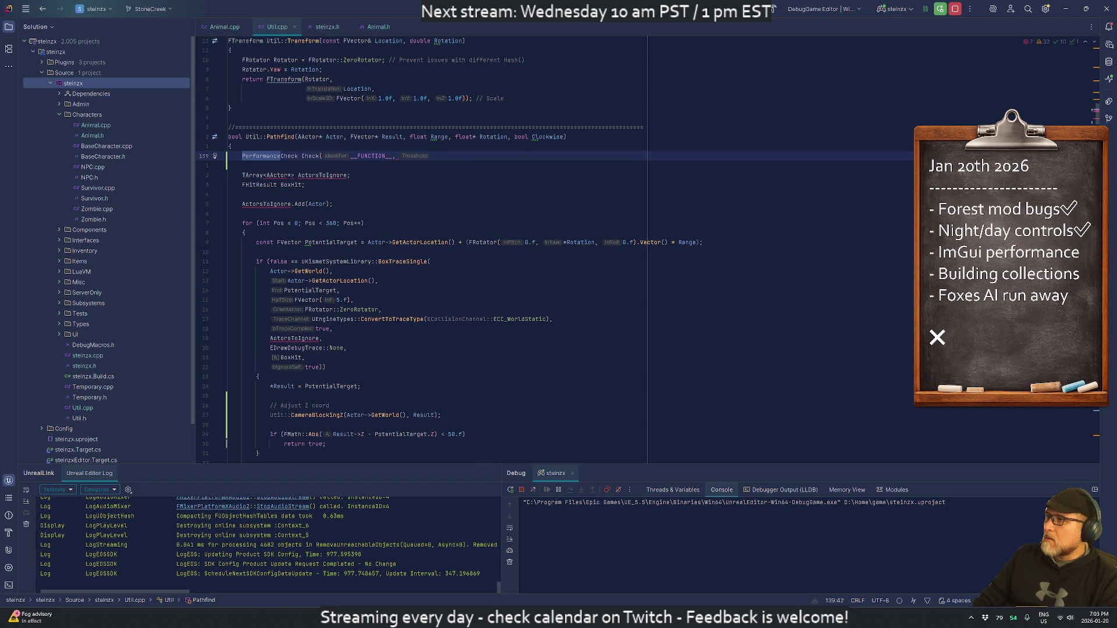
pyautogui.hotkey('ctrl', 'Tab')
pyautogui.hotkey('ctrl', 'Tab')
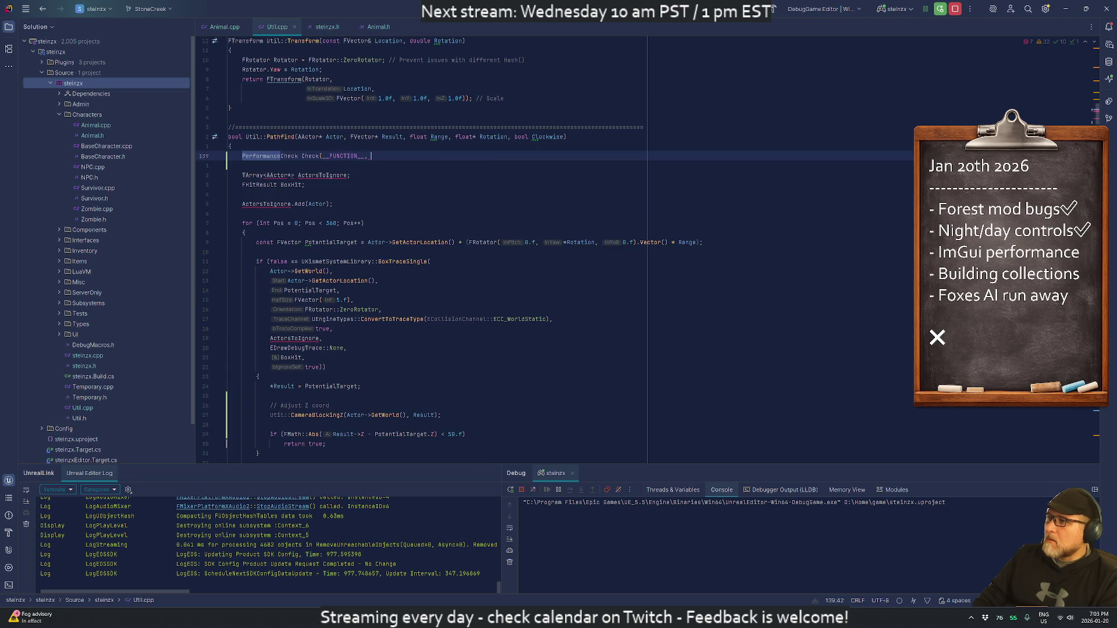
pyautogui.write('PC_Util')
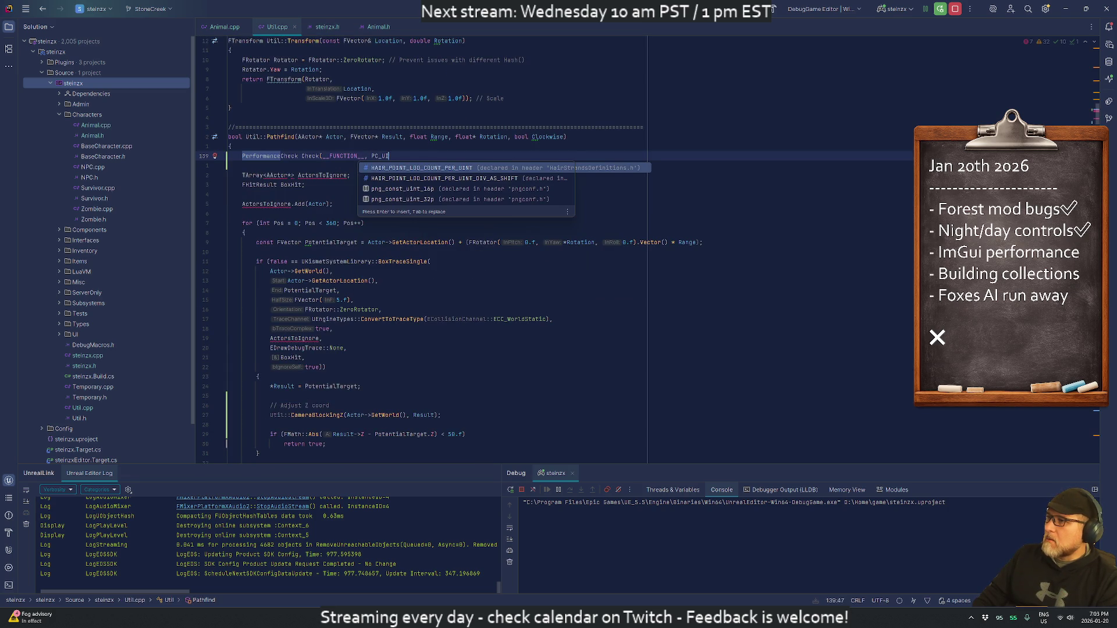
pyautogui.write('pa')
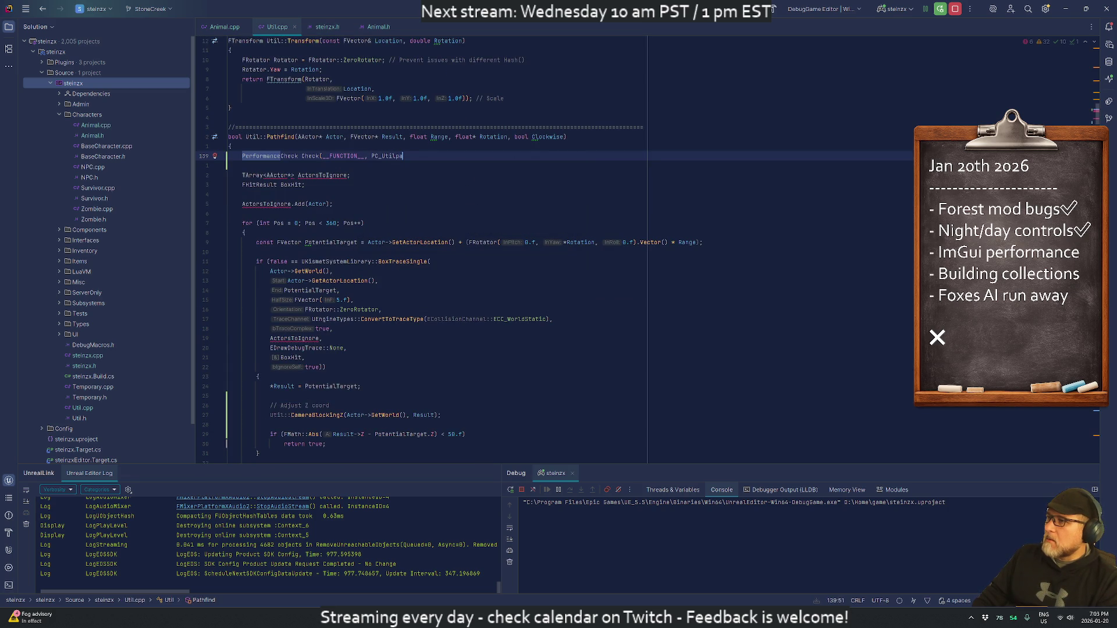
pyautogui.write('_Pa')
pyautogui.press('Return')
pyautogui.write(');')
pyautogui.press('Return')
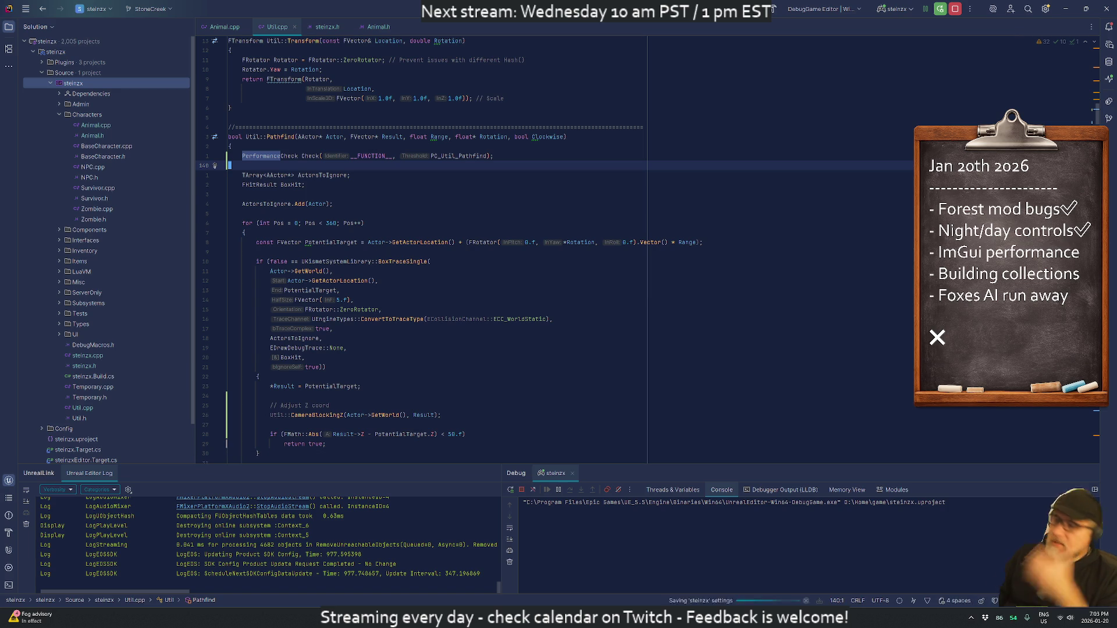
pyautogui.hotkey('alt', 'Tab')
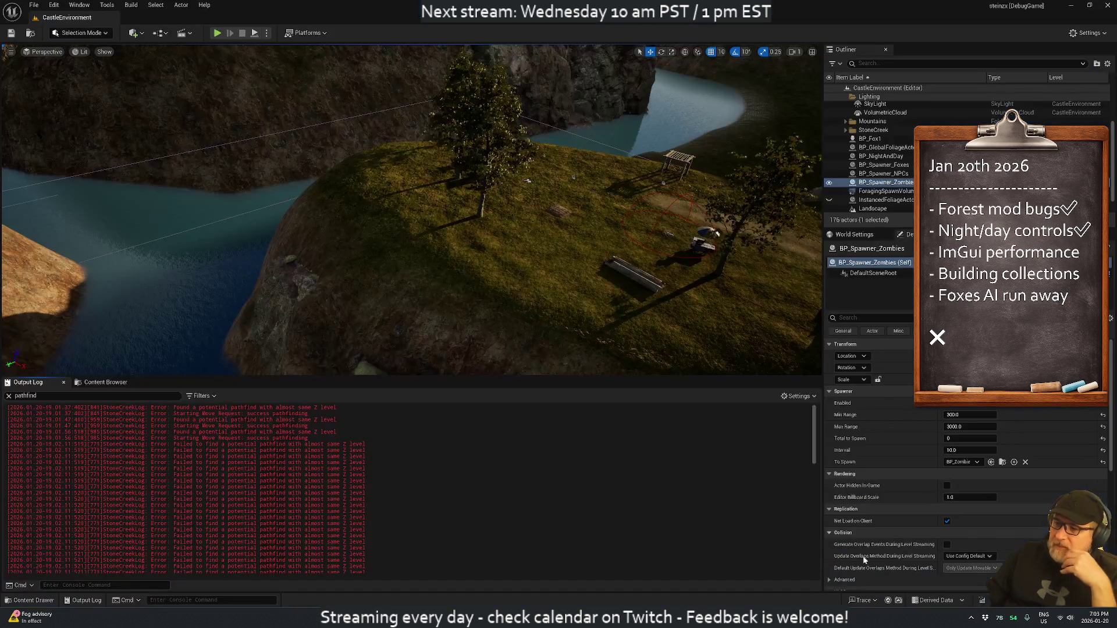
# Step: Recompile the updated Pathfind code with Live Coding and wait for the patch to link
pyautogui.hotkey('ctrl', 'alt', 'F11')
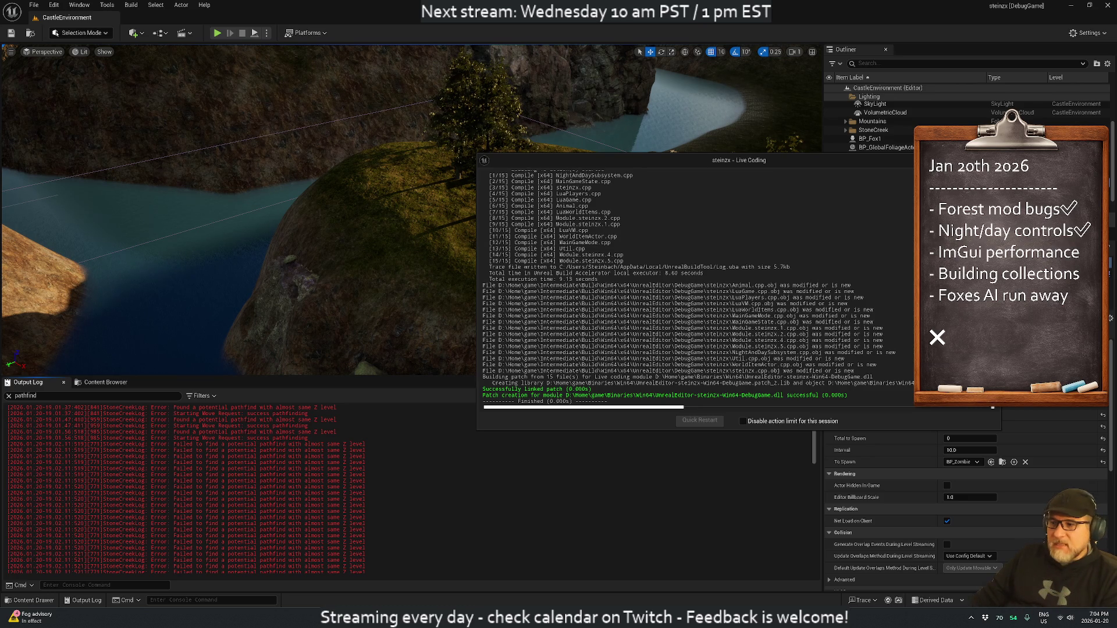
pyautogui.press('super')
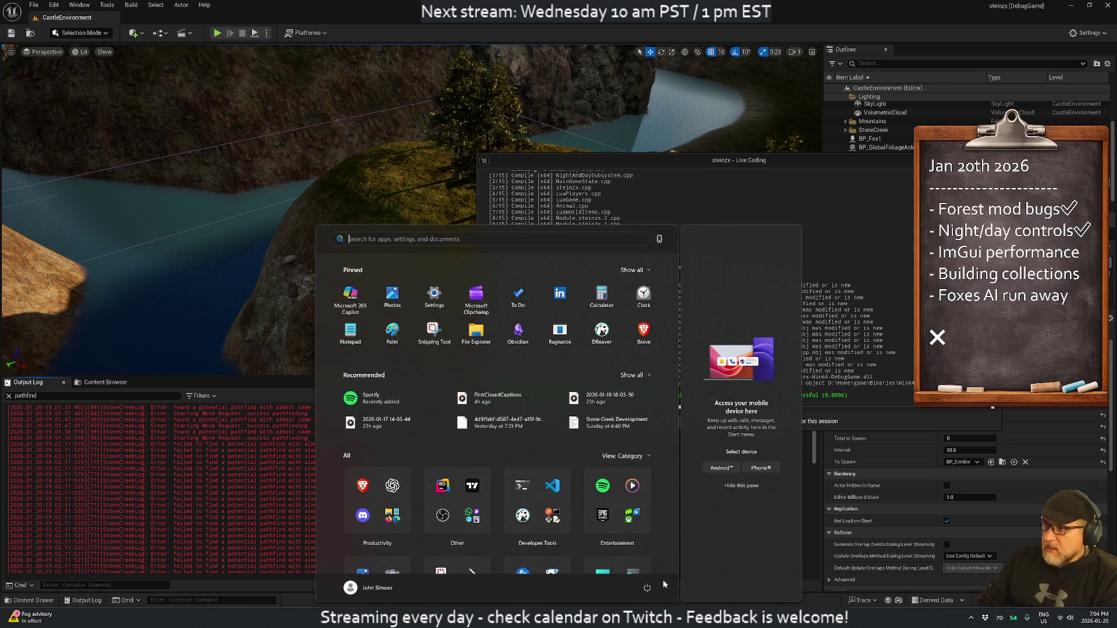
pyautogui.write('code')
pyautogui.press('Return')
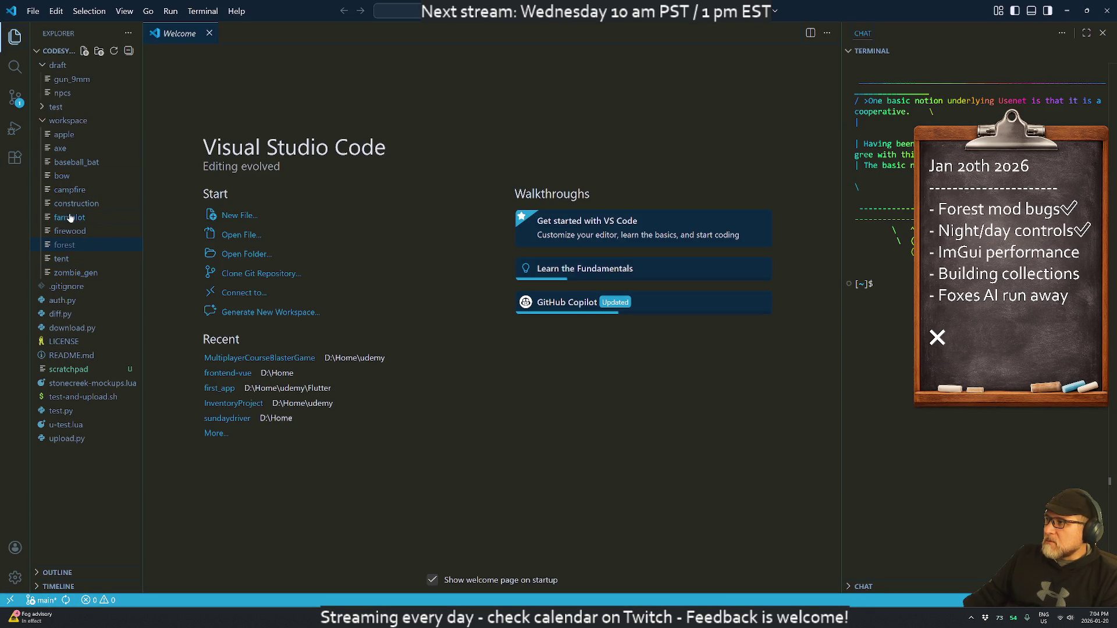
pyautogui.click(68, 218)
pyautogui.scroll(-5, 454, 332)
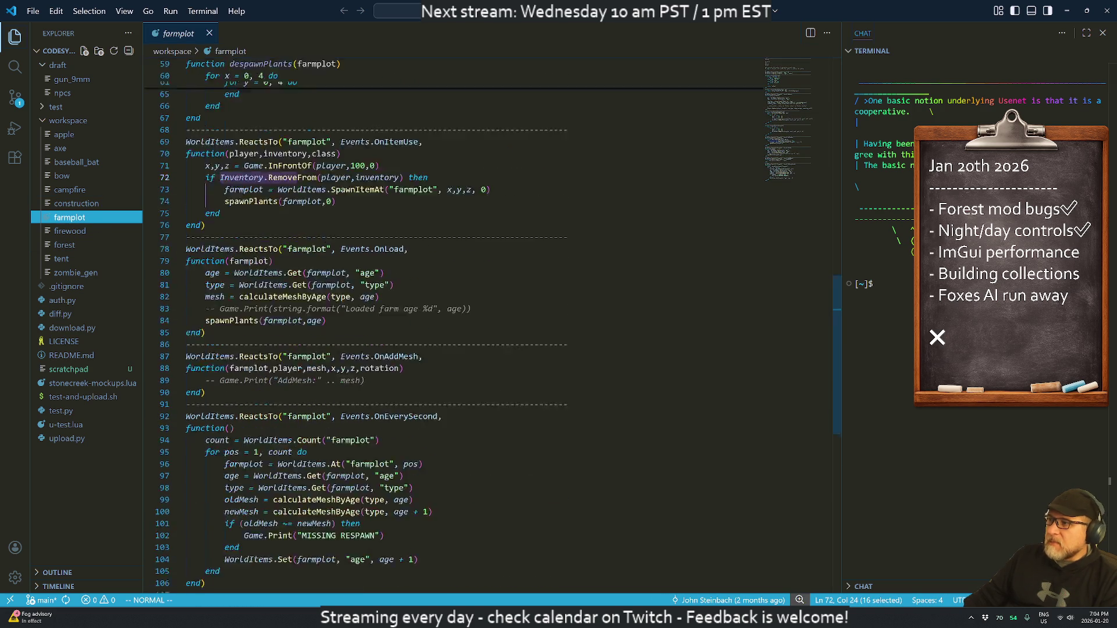
pyautogui.scroll(4, 454, 291)
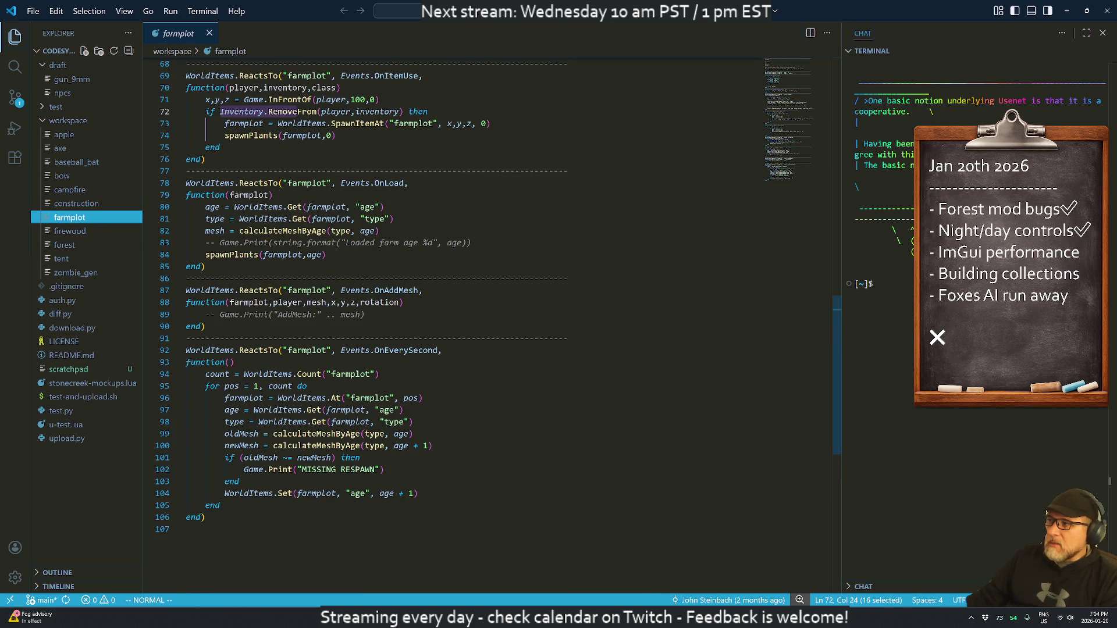
pyautogui.hotkey('alt', 'Tab')
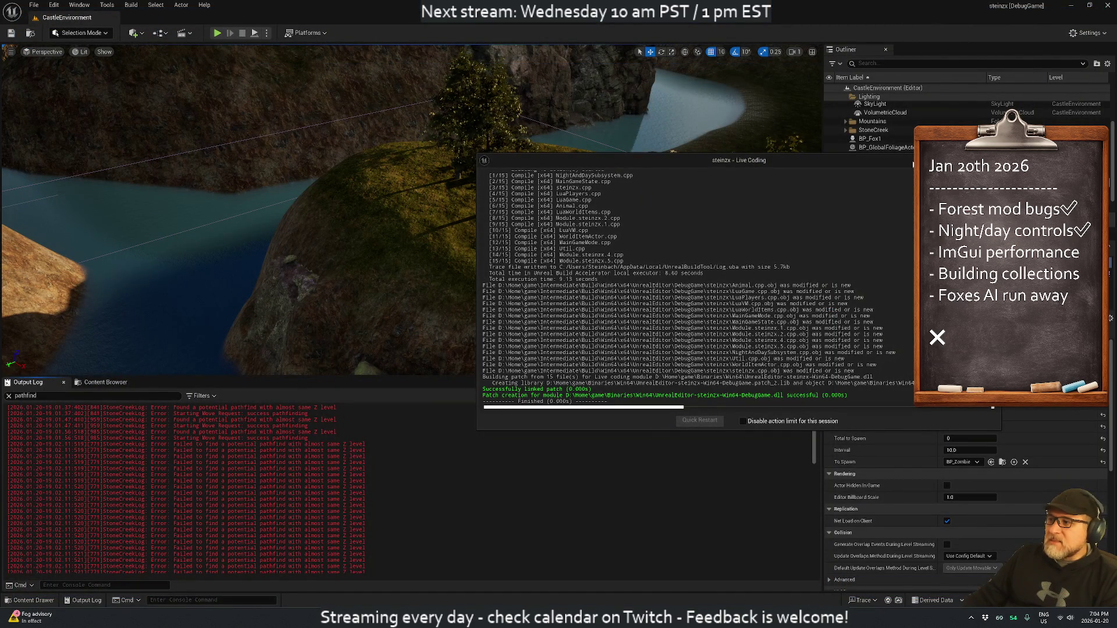
# Step: Close the Live Coding log window and clear the Output Log
pyautogui.moveTo(871, 159)
pyautogui.mouseDown()
pyautogui.moveTo(734, 219)
pyautogui.moveTo(697, 215)
pyautogui.mouseUp()
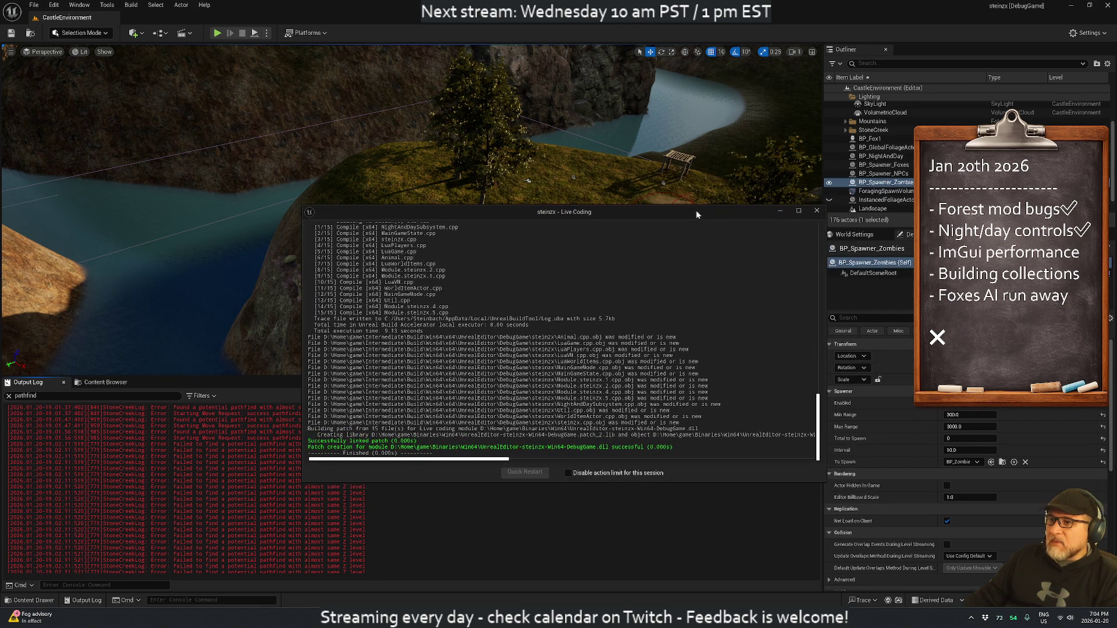
pyautogui.click(816, 210)
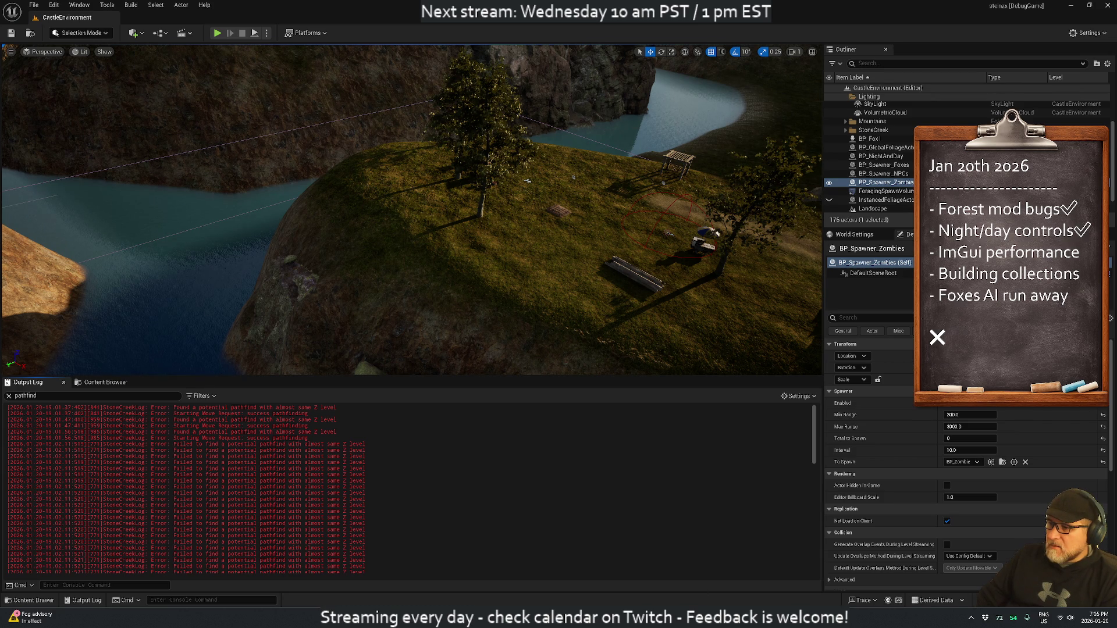
pyautogui.moveTo(714, 617)
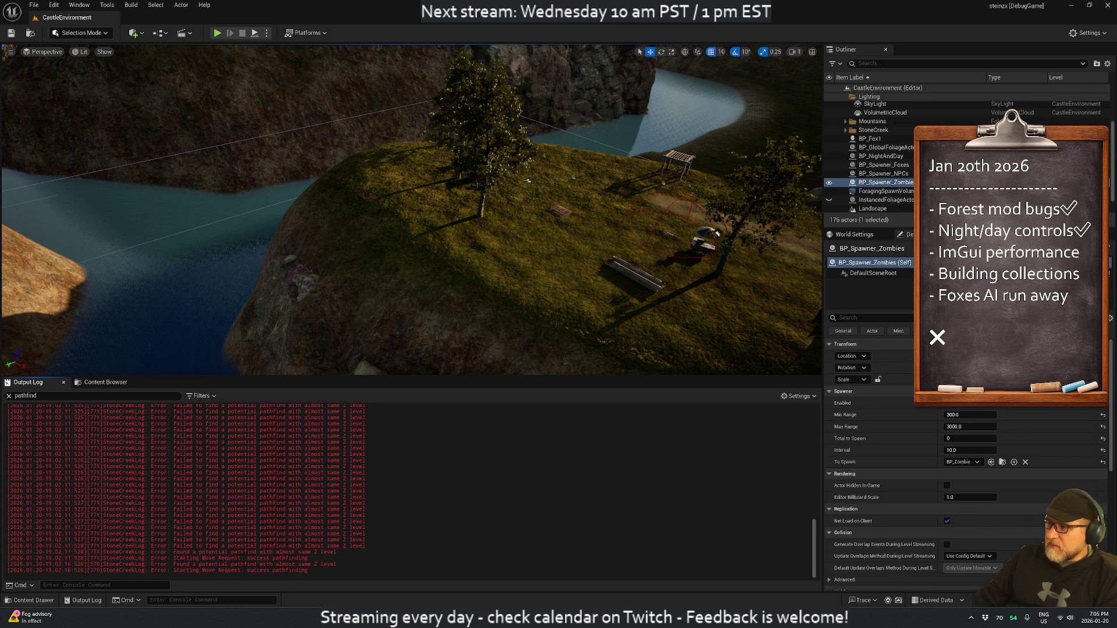
pyautogui.rightClick(319, 450)
pyautogui.click(344, 460)
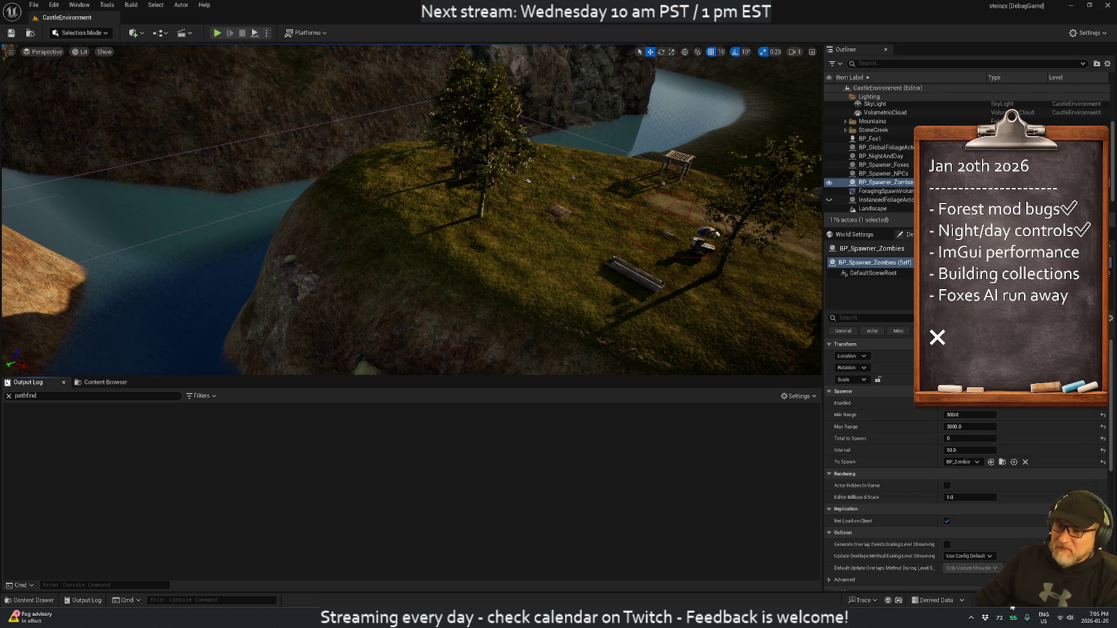
# Step: Recompile again with Live Coding, review the NPC, Fox and Zombie spawners, then save and play
pyautogui.click(899, 600)
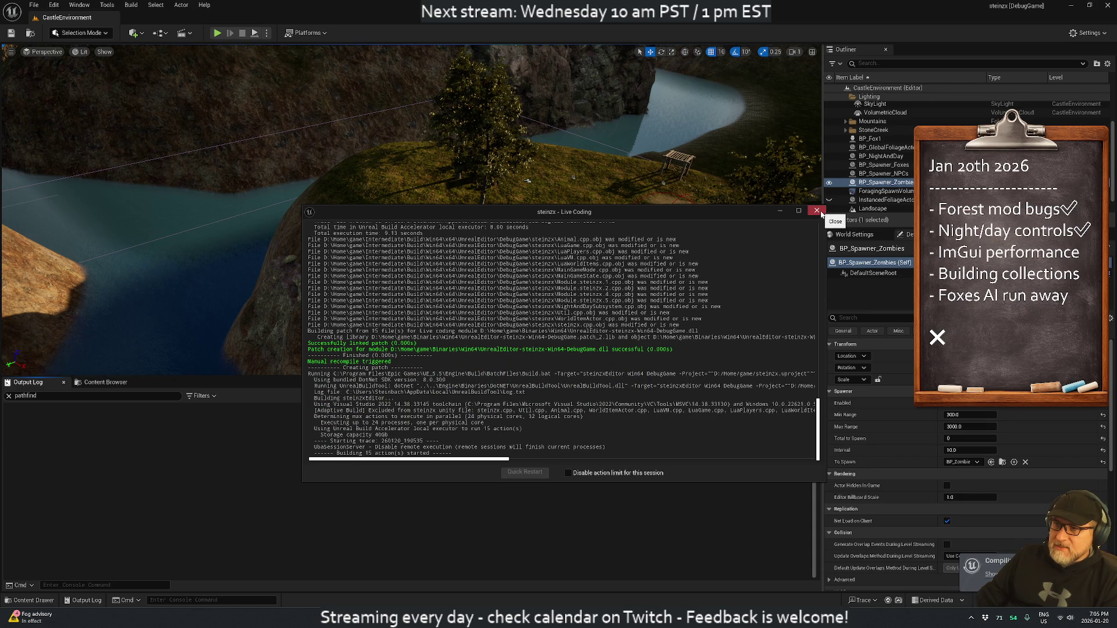
pyautogui.click(882, 173)
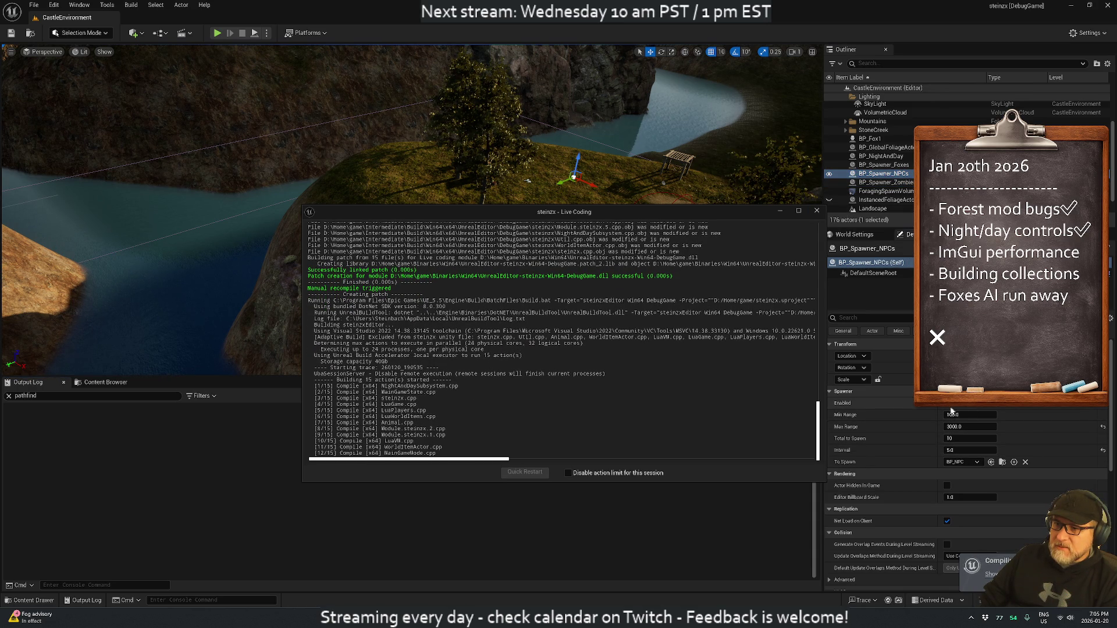
pyautogui.click(899, 166)
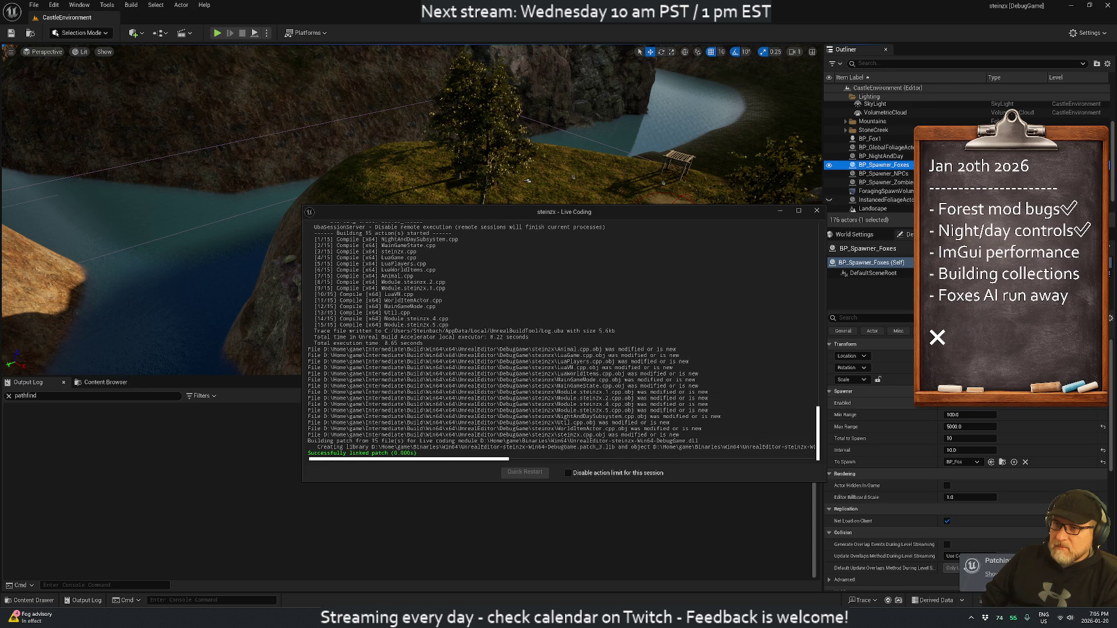
pyautogui.click(885, 182)
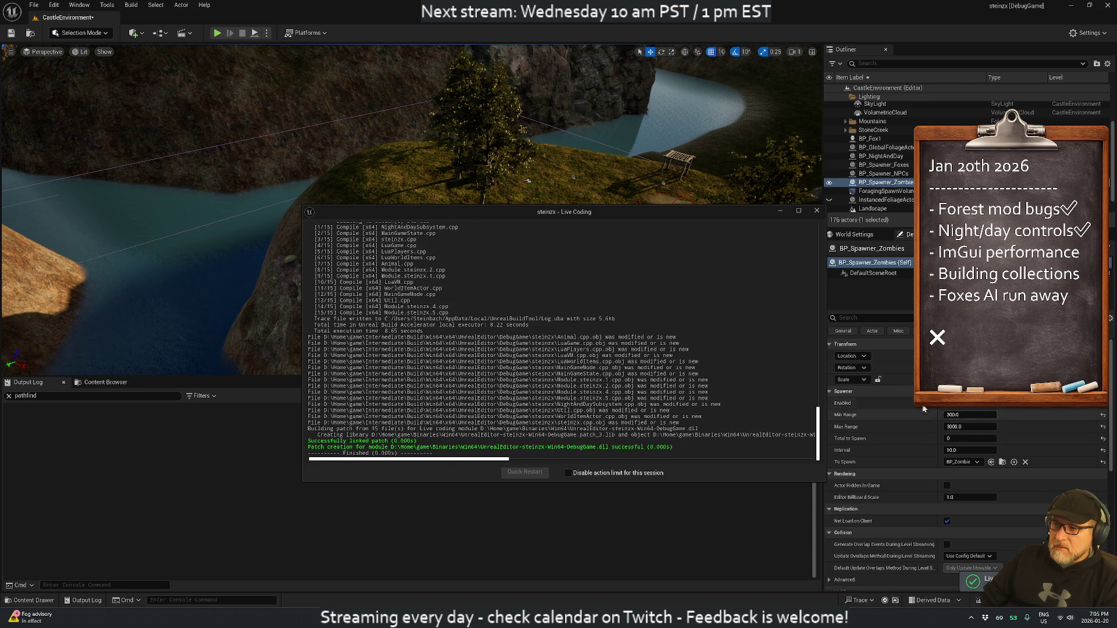
pyautogui.click(817, 211)
pyautogui.click(12, 33)
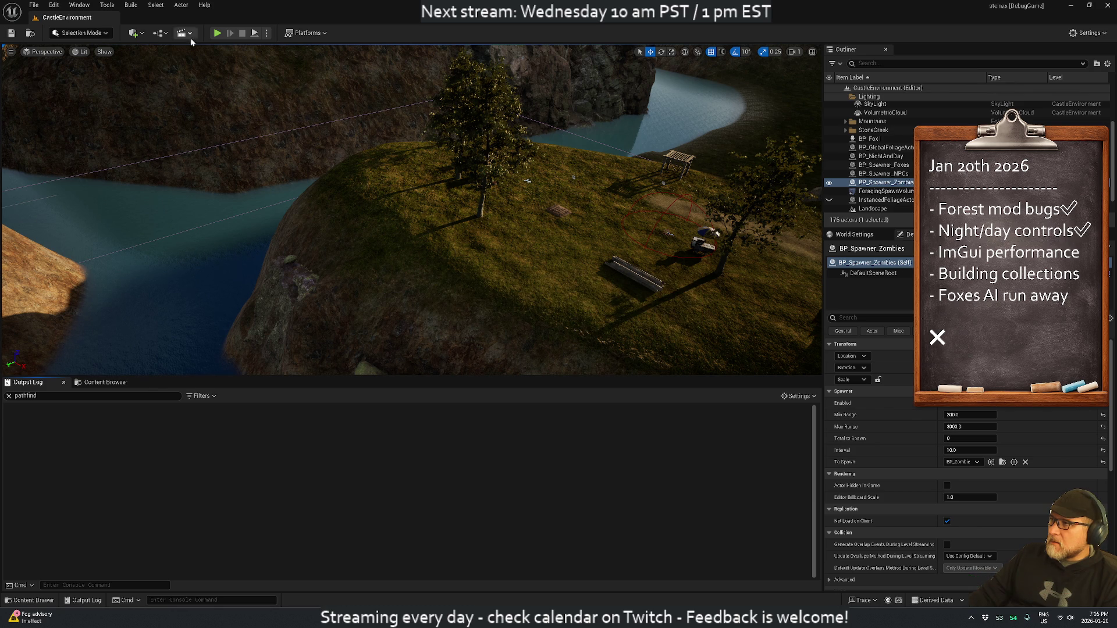
pyautogui.click(217, 33)
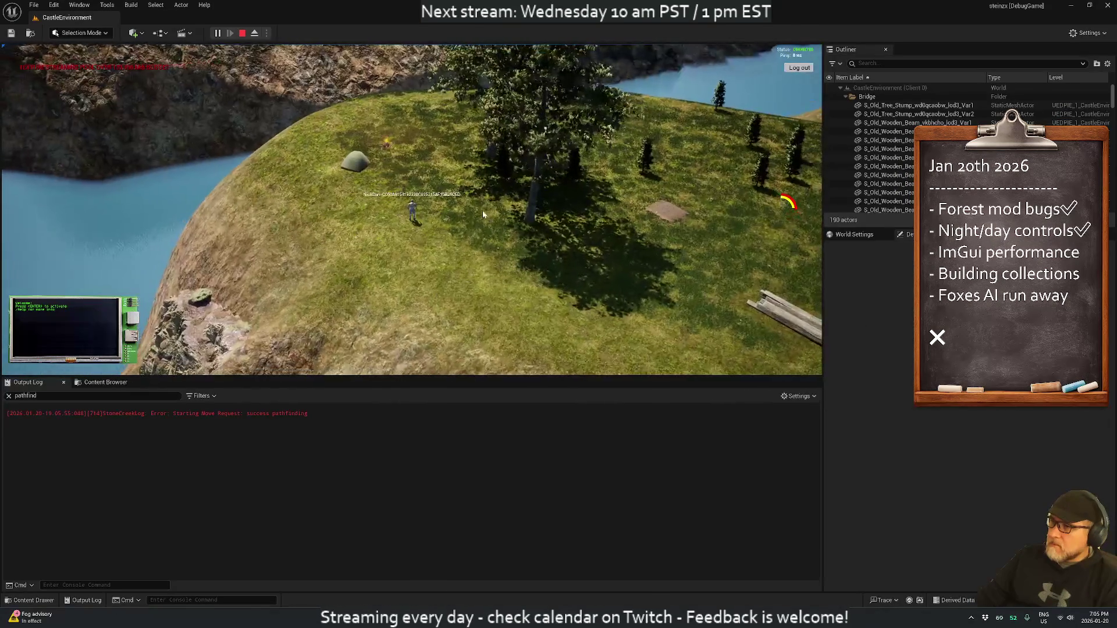
# Step: Orbit around the character, filter the Outliner for 'npc' then clear it, and stop play
pyautogui.click(359, 140)
pyautogui.moveTo(359, 139)
pyautogui.mouseDown()
pyautogui.moveTo(242, 141)
pyautogui.moveTo(244, 161)
pyautogui.moveTo(336, 234)
pyautogui.moveTo(349, 262)
pyautogui.mouseUp()
pyautogui.scroll(5, 349, 262)
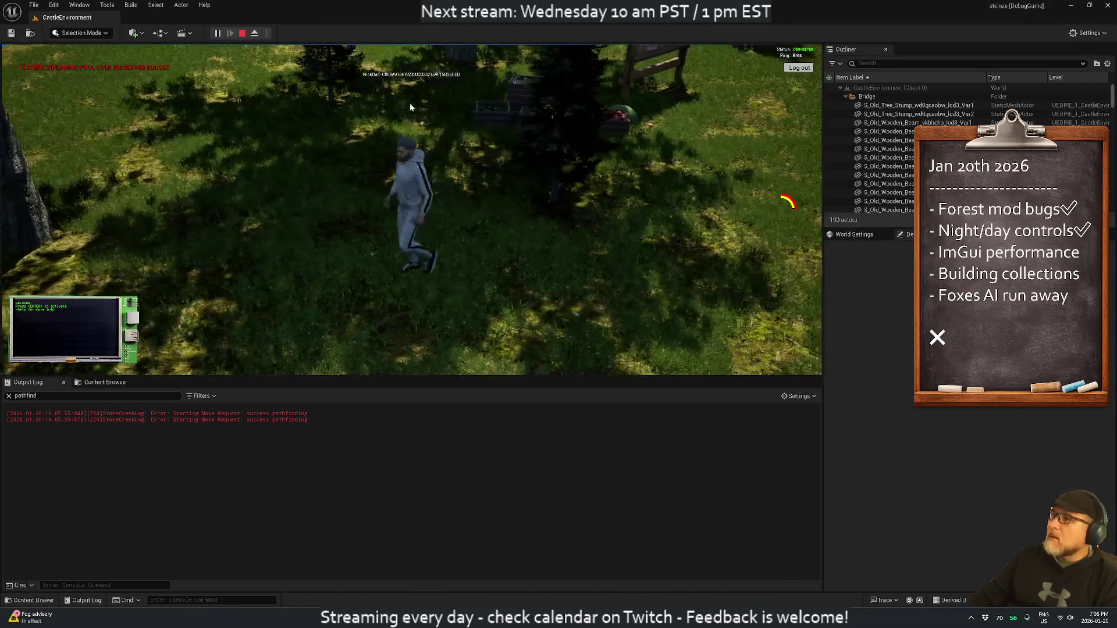
pyautogui.scroll(-5, 418, 102)
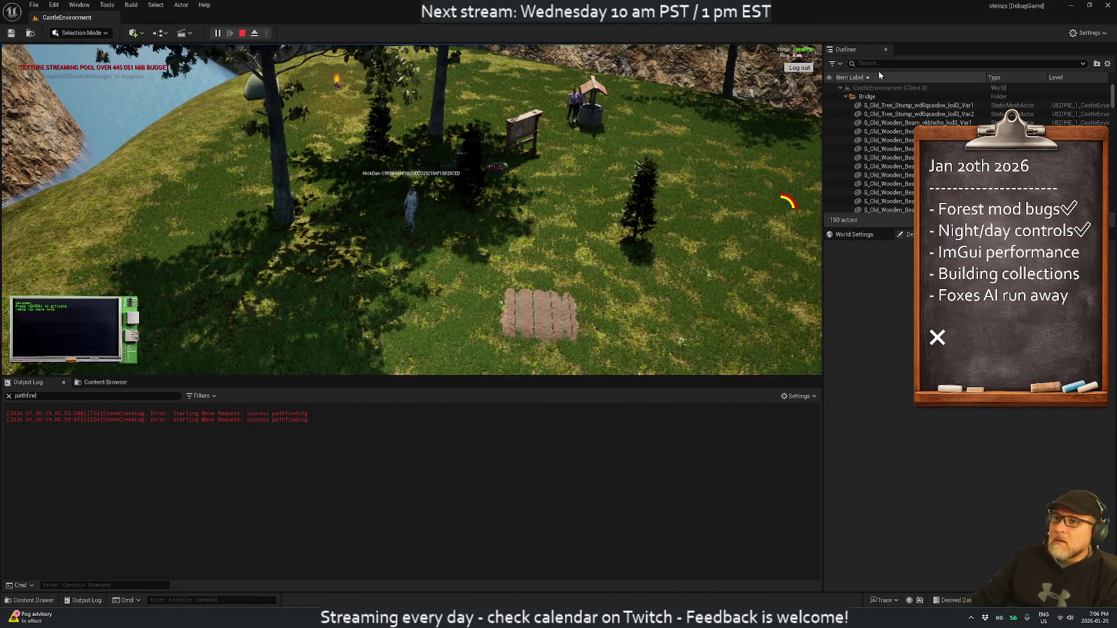
pyautogui.click(876, 63)
pyautogui.write('npc')
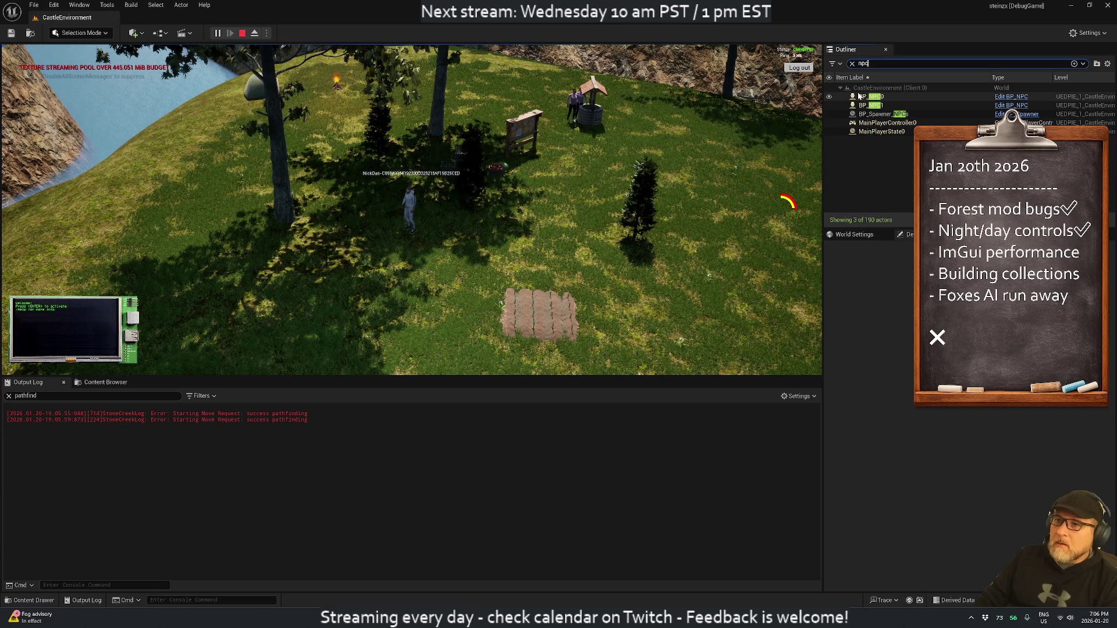
pyautogui.press('BackSpace')
pyautogui.press('BackSpace')
pyautogui.press('BackSpace')
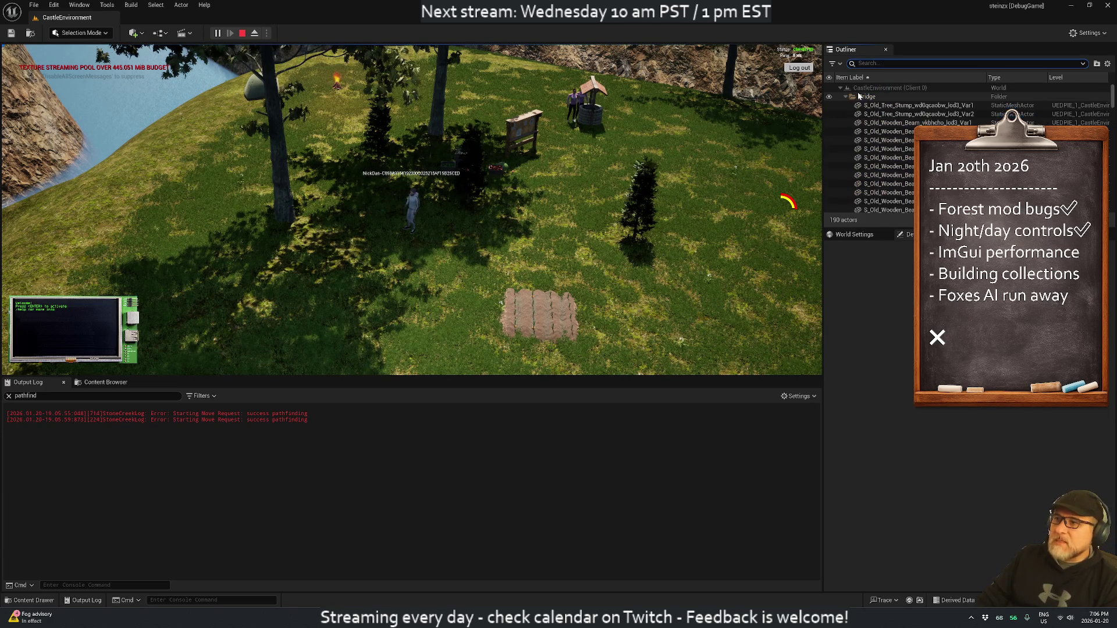
pyautogui.click(242, 33)
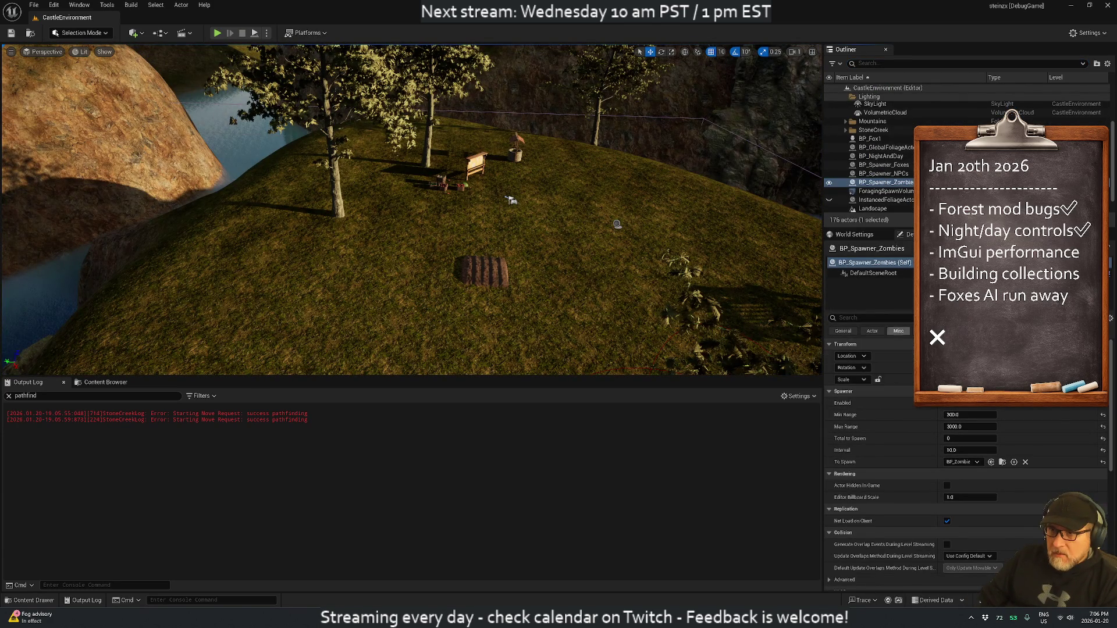
# Step: Give BP_Spawner_NPCs Total to Spawn 10 and Interval 1.0, then save the level
pyautogui.click(883, 173)
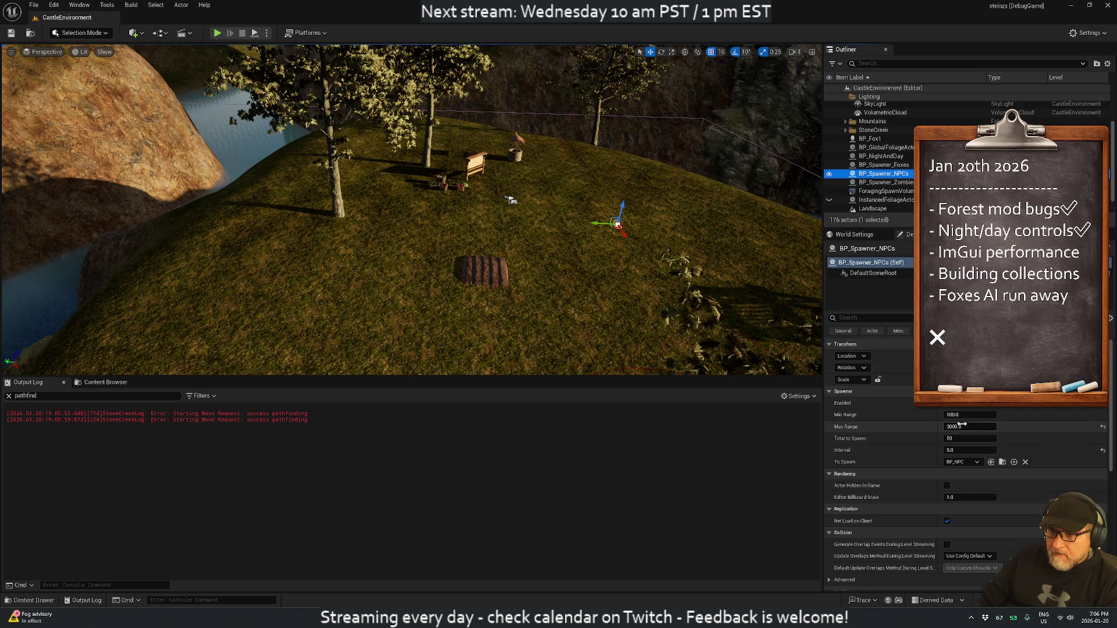
pyautogui.click(967, 438)
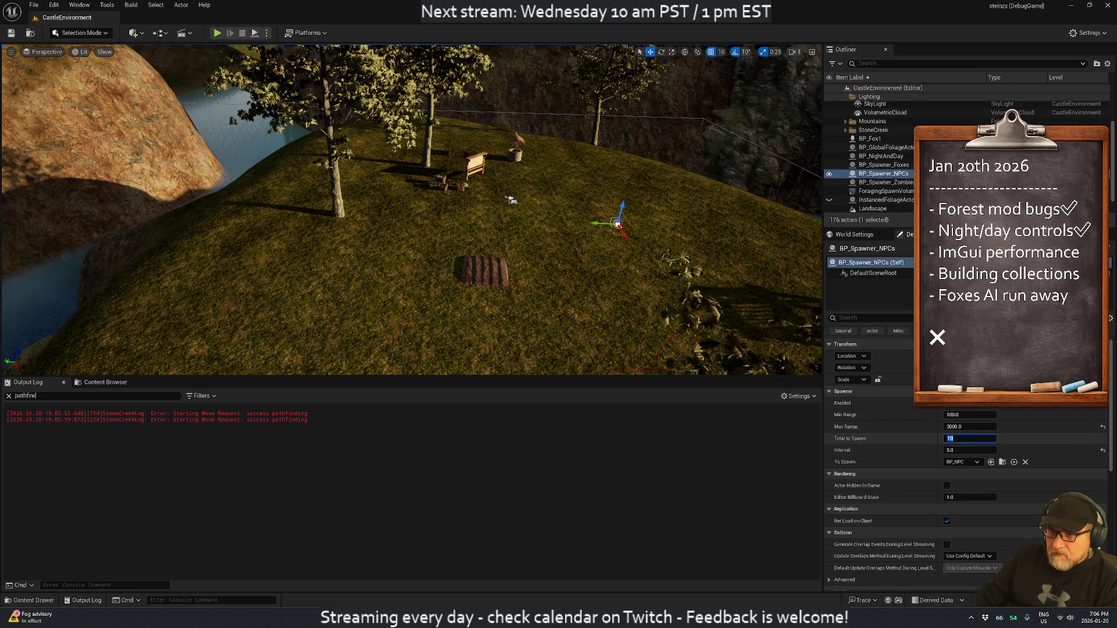
pyautogui.write('0')
pyautogui.press('Return')
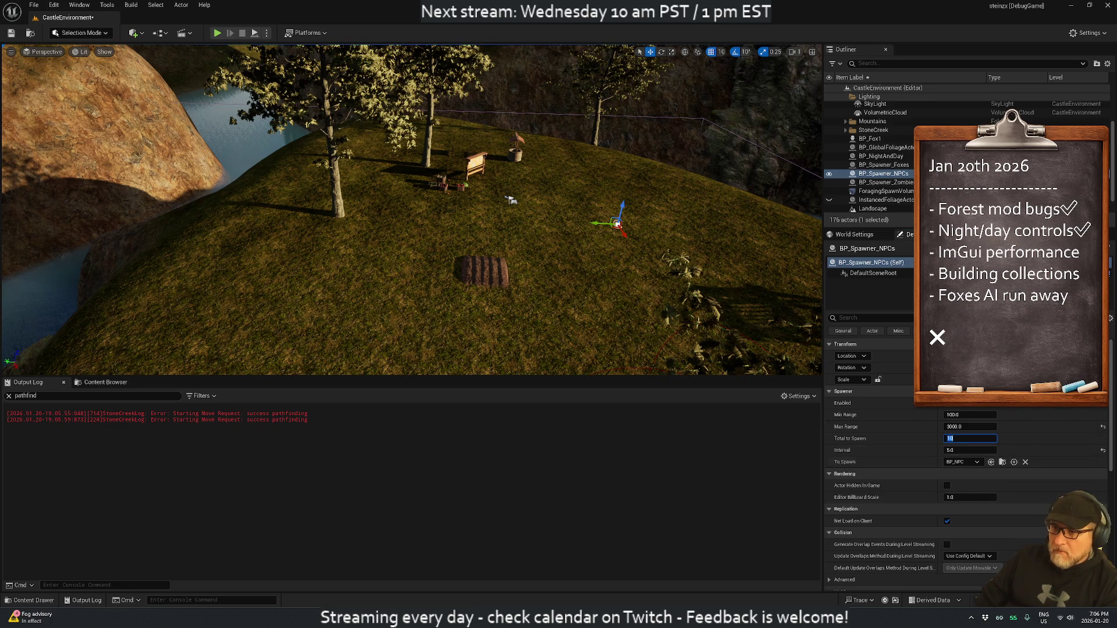
pyautogui.hotkey('ctrl', 's')
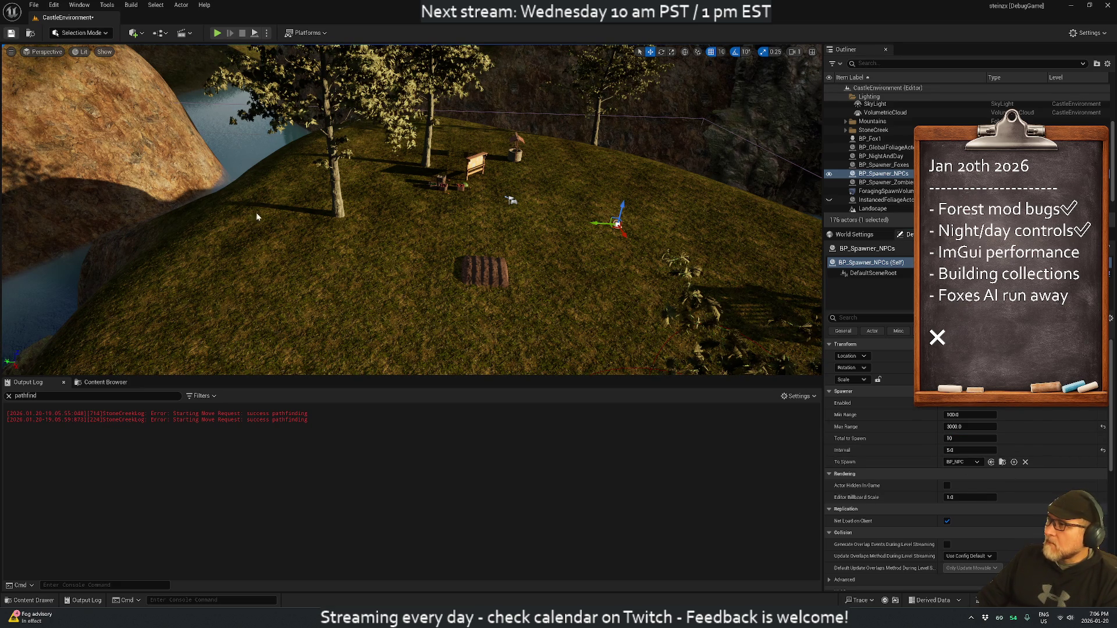
pyautogui.press('Tab')
pyautogui.write('1')
pyautogui.press('Return')
pyautogui.click(10, 33)
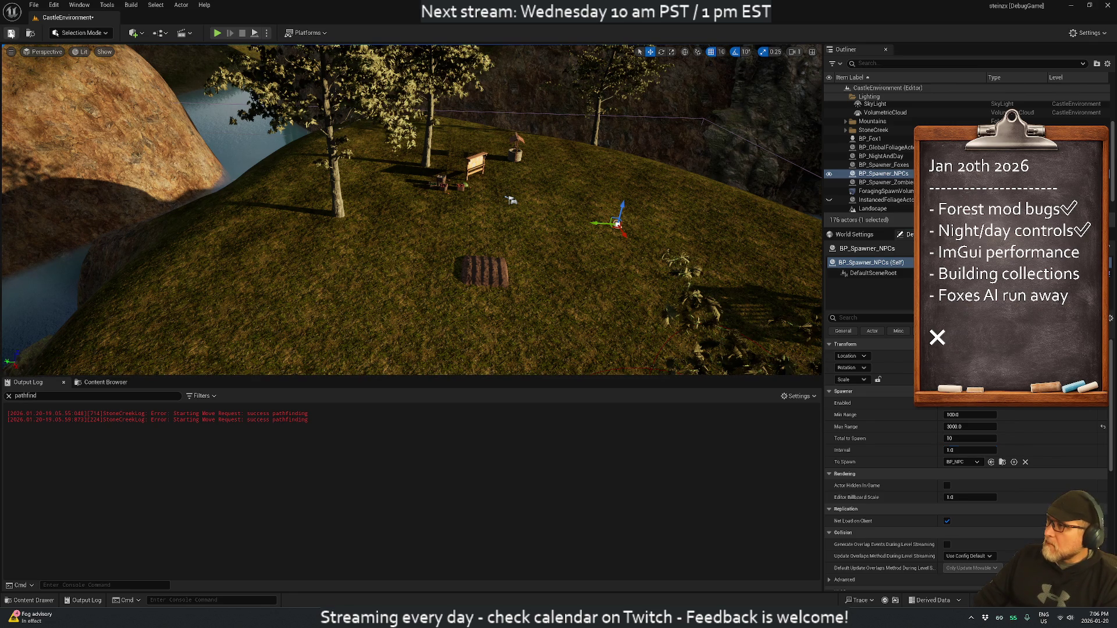
# Step: Start playing, filter the Outliner for 'npc', and send the character across the field
pyautogui.click(216, 33)
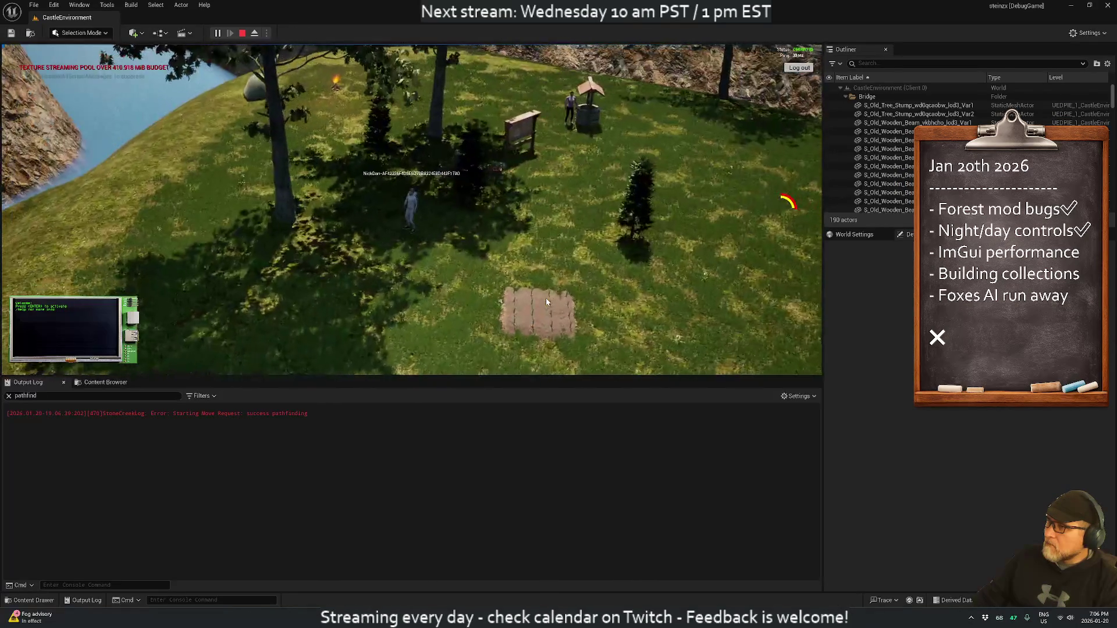
pyautogui.click(839, 88)
pyautogui.write('npc')
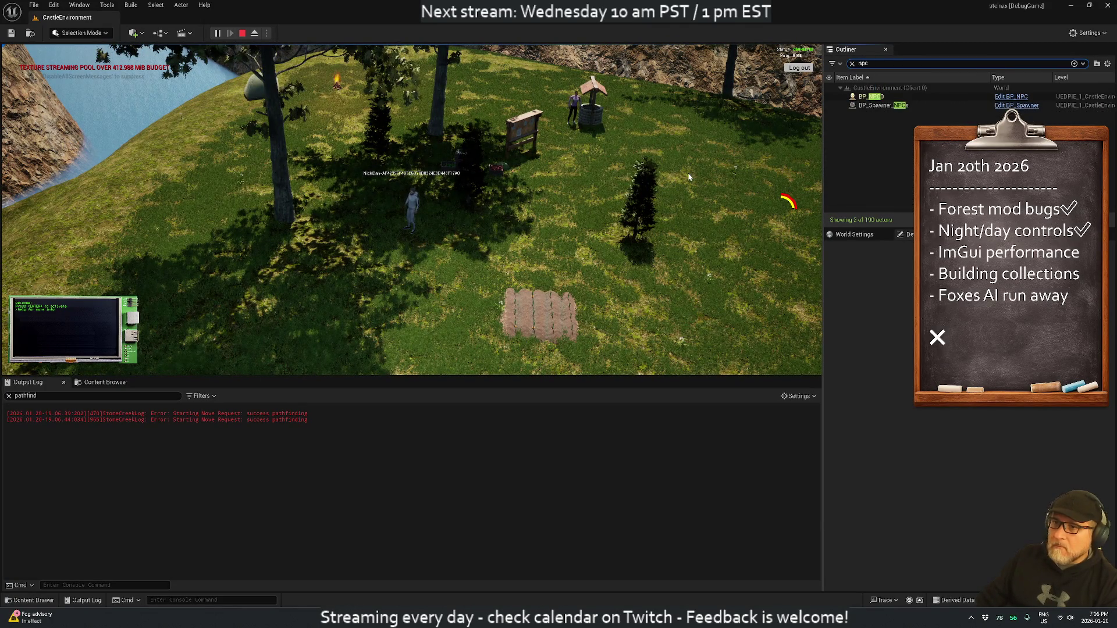
pyautogui.moveTo(613, 208); pyautogui.dragTo(455, 179)
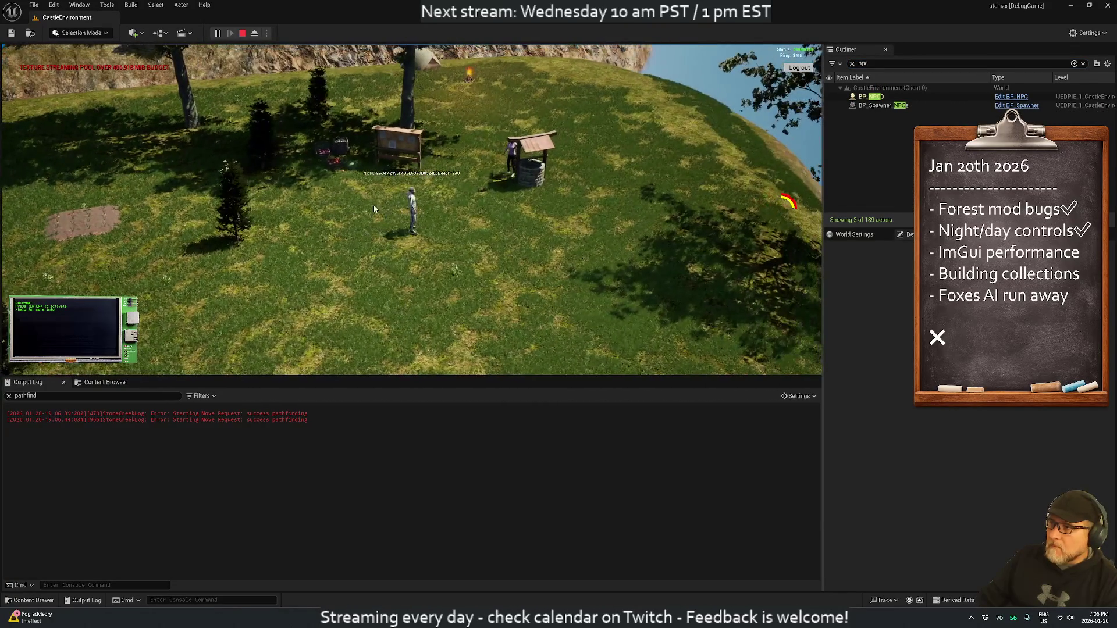
pyautogui.click(175, 175)
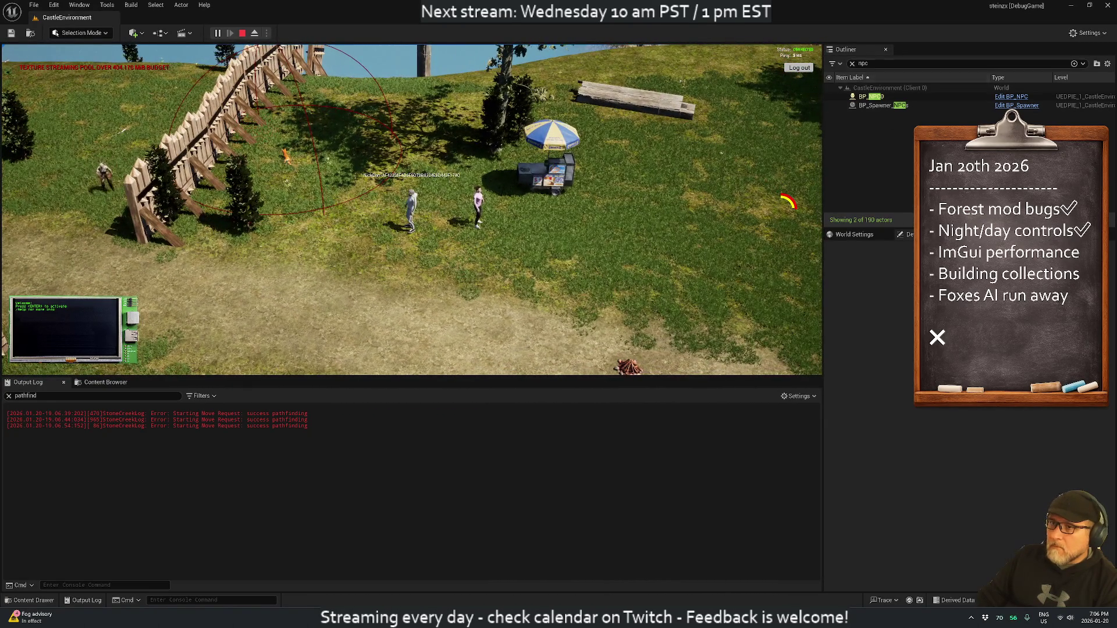
pyautogui.click(879, 63)
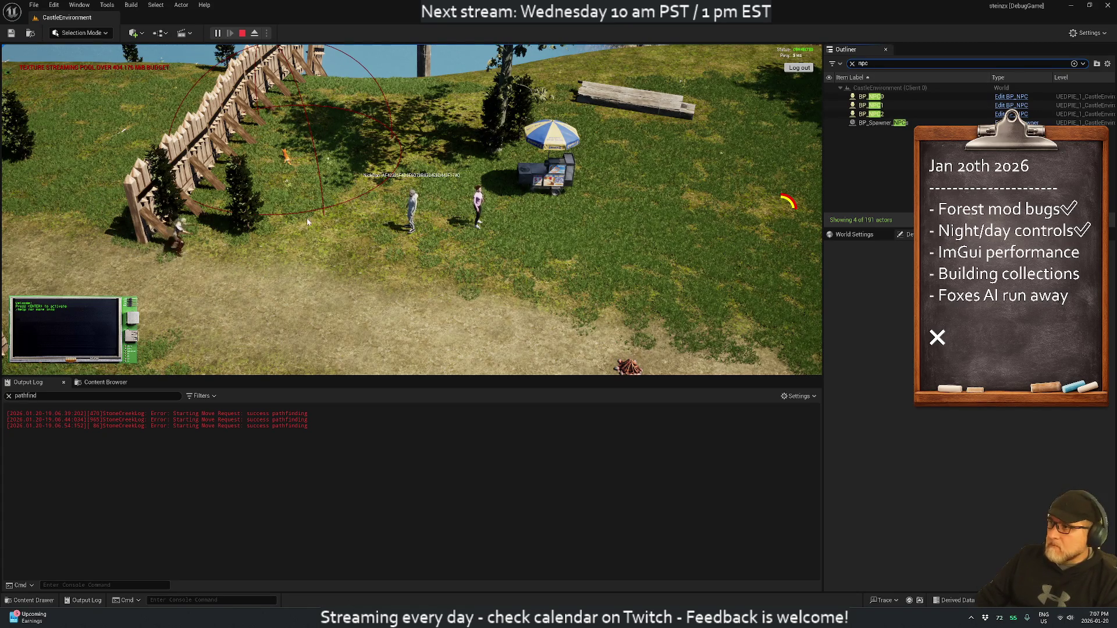
# Step: Run the character around with WASD, orbiting to watch the pathfinding log, then stop play
pyautogui.press('w')
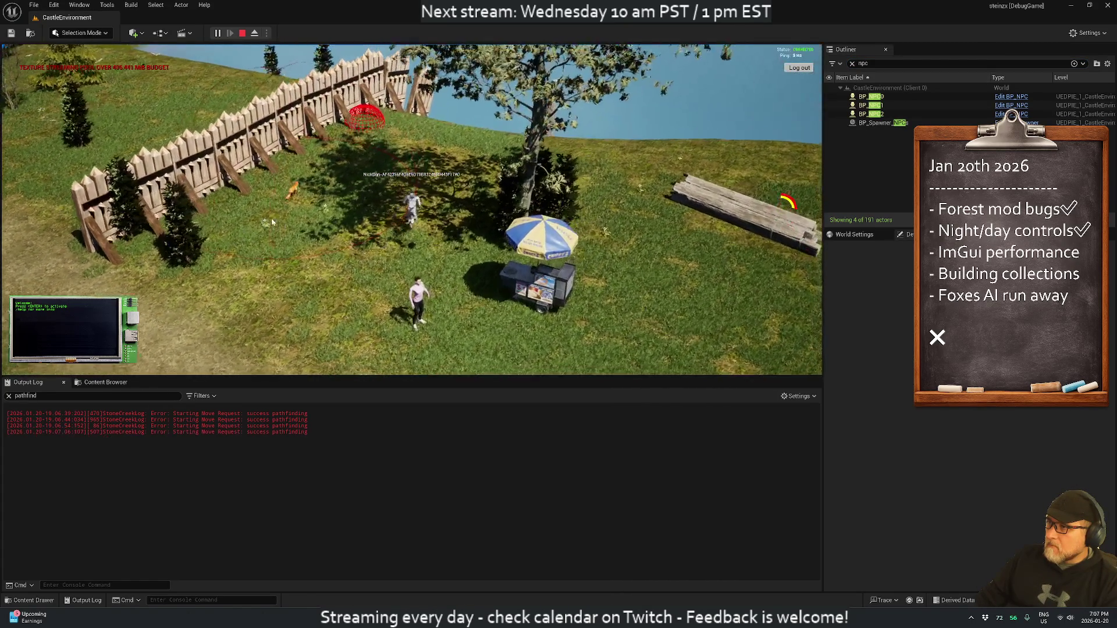
pyautogui.moveTo(383, 239); pyautogui.dragTo(326, 254)
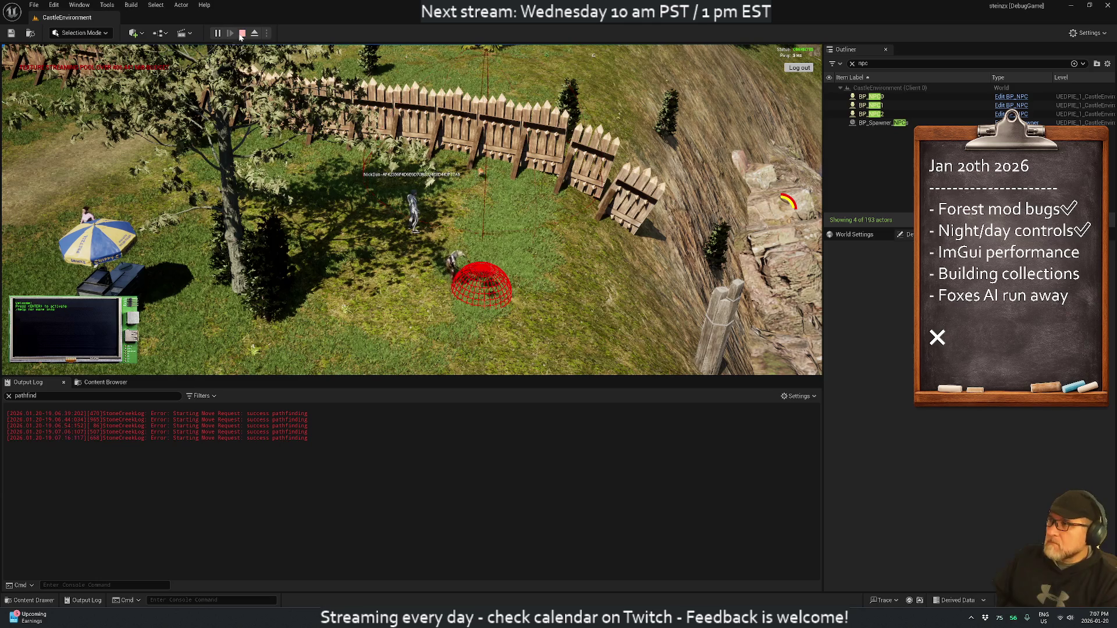
pyautogui.press('a')
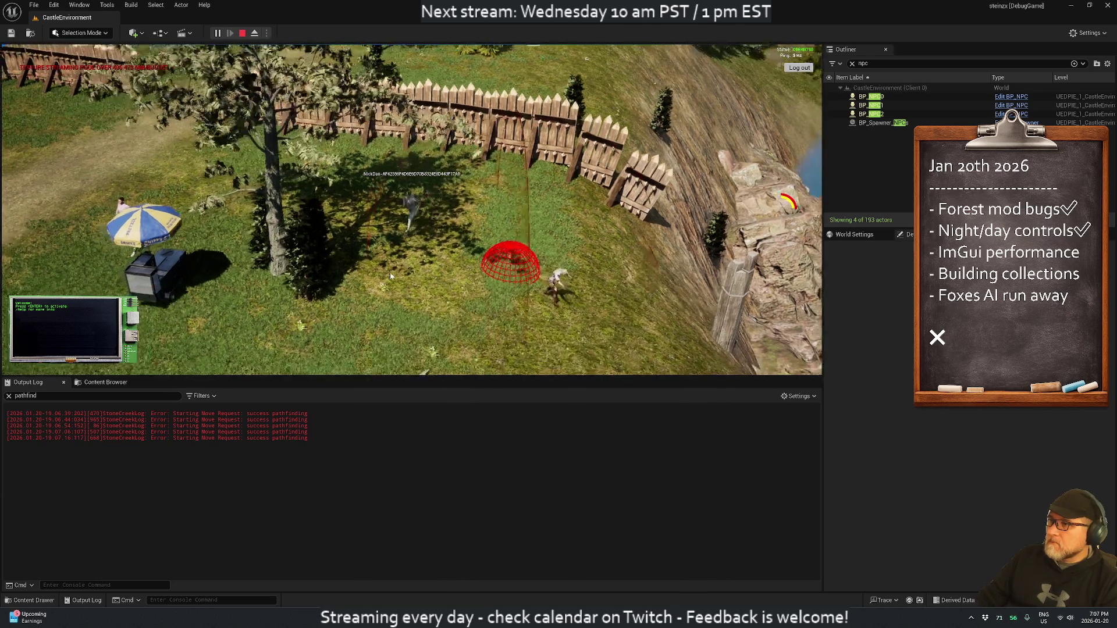
pyautogui.press('s')
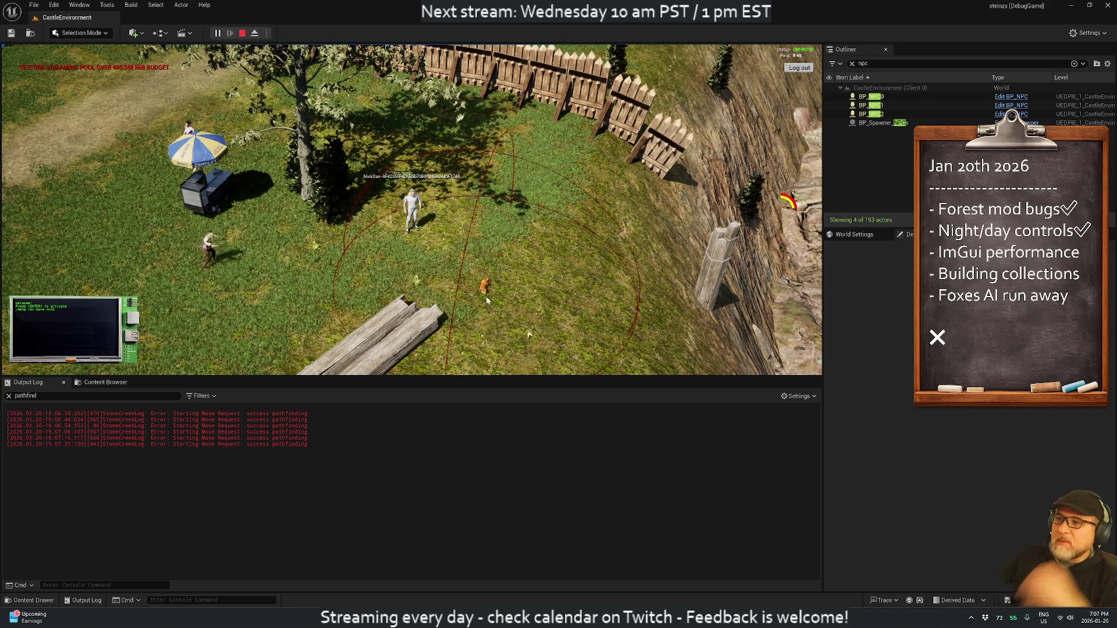
pyautogui.moveTo(487, 237)
pyautogui.mouseDown()
pyautogui.moveTo(219, 211)
pyautogui.moveTo(170, 186)
pyautogui.moveTo(292, 238)
pyautogui.mouseUp()
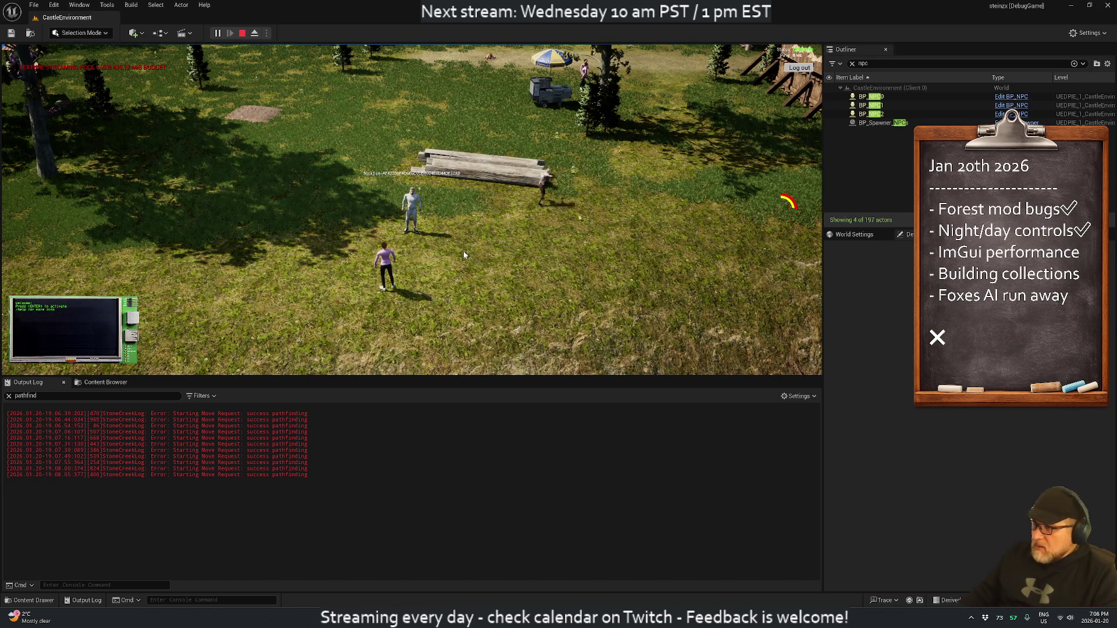
pyautogui.press('w')
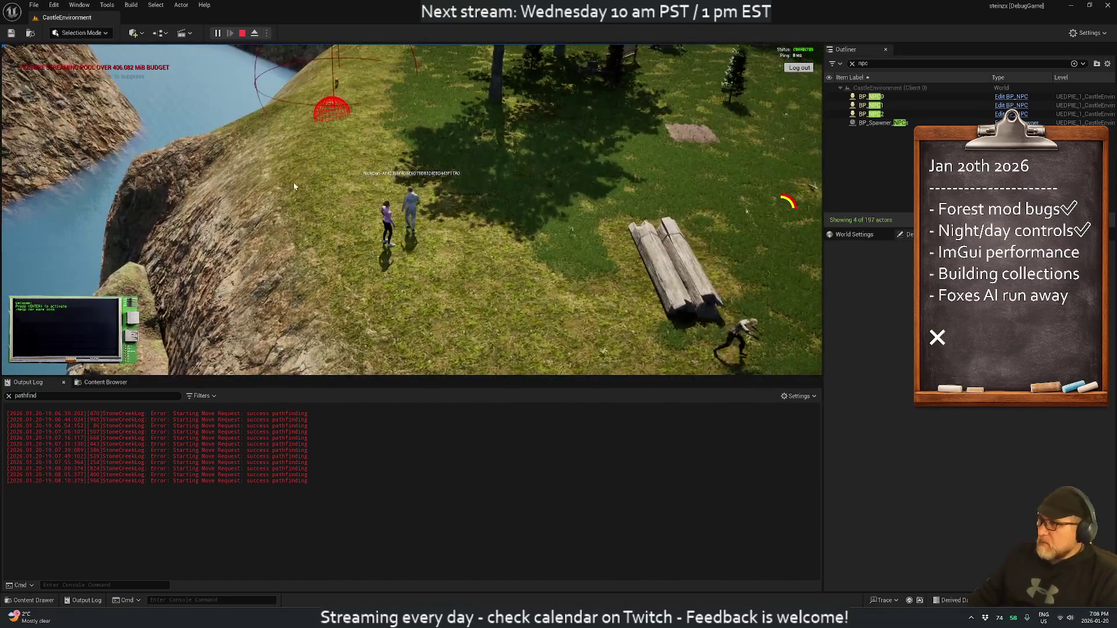
pyautogui.press('w')
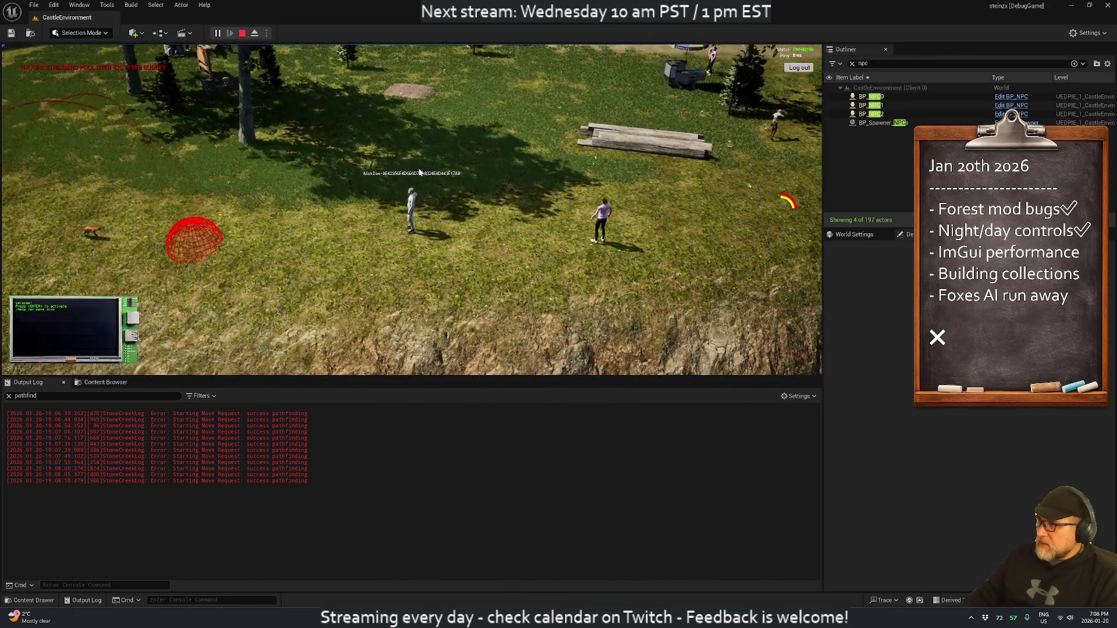
pyautogui.moveTo(201, 174)
pyautogui.mouseDown()
pyautogui.moveTo(26, 148)
pyautogui.moveTo(220, 41)
pyautogui.mouseUp()
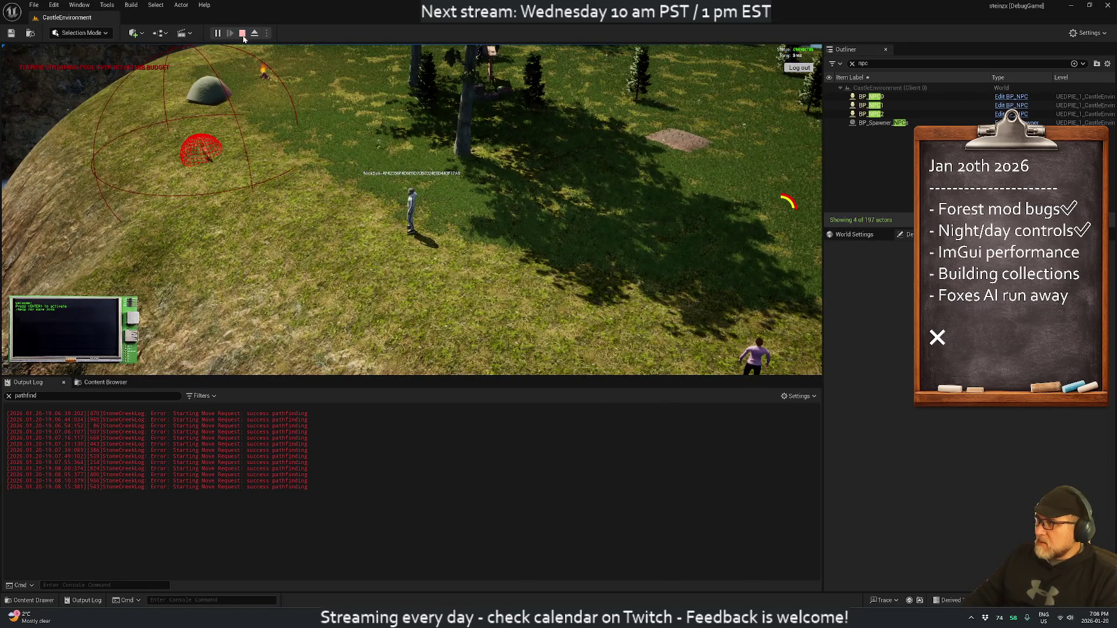
pyautogui.click(242, 33)
pyautogui.hotkey('alt', 'Tab')
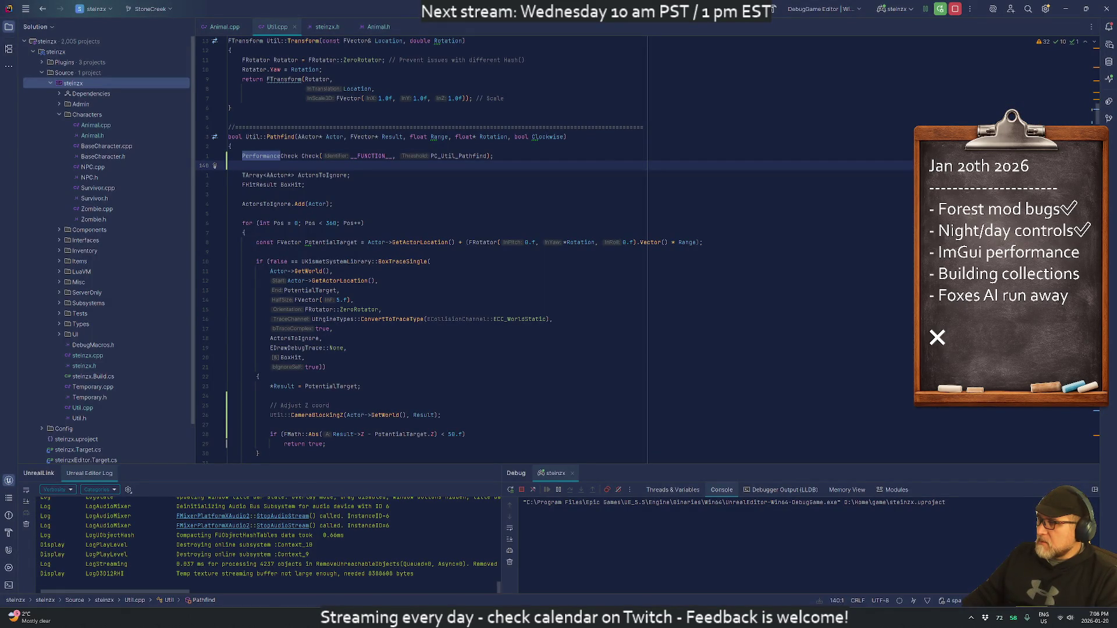
# Step: Close Util.cpp and delete the success-pathfinding UE_LOG line in Animal.cpp
pyautogui.write('9j/suc')
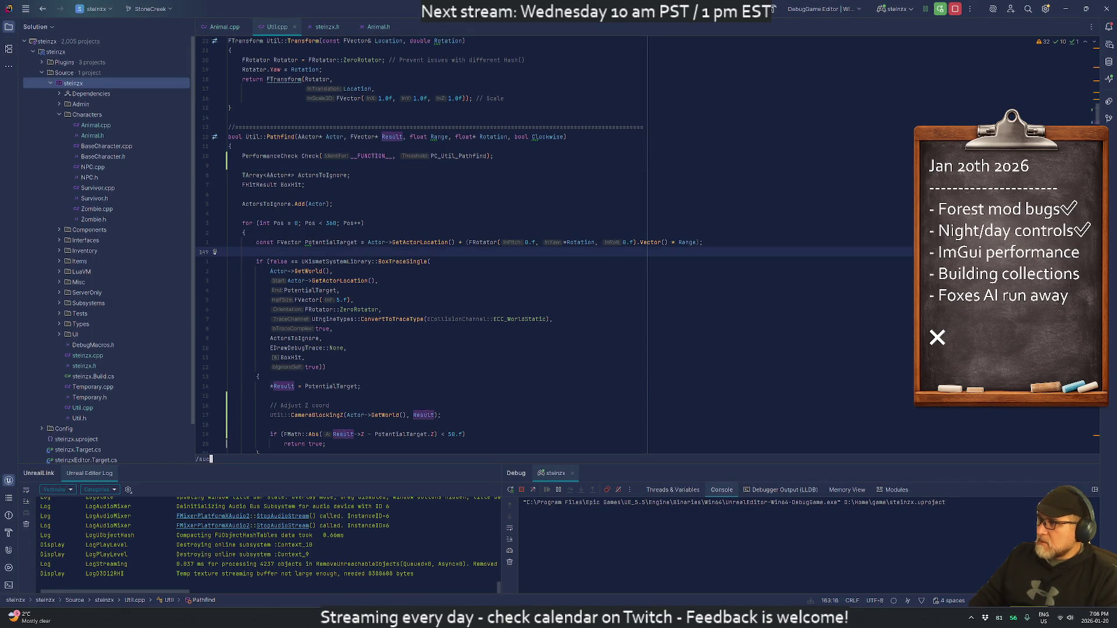
pyautogui.press('Escape')
pyautogui.write(':q')
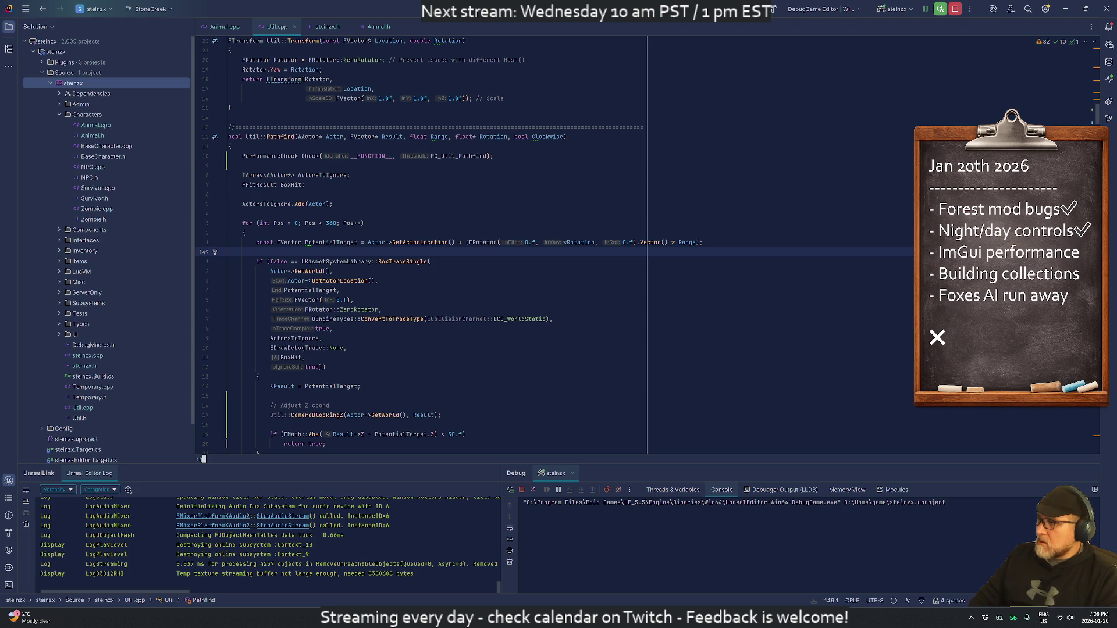
pyautogui.press('Return')
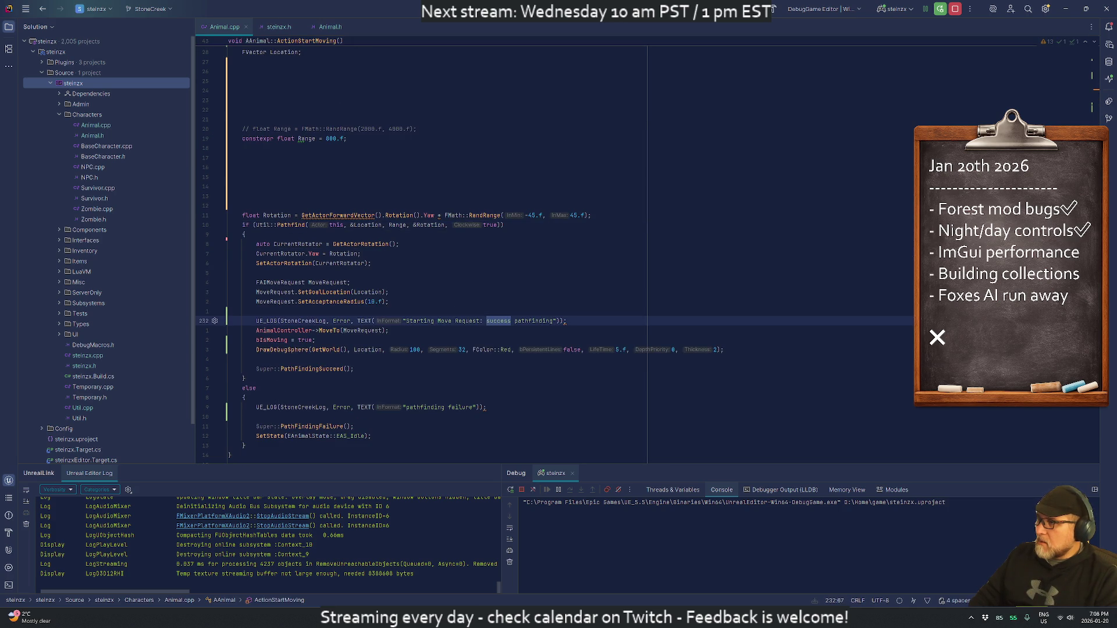
pyautogui.press('d')
pyautogui.press('d')
pyautogui.press('j')
pyautogui.press('j')
pyautogui.press('j')
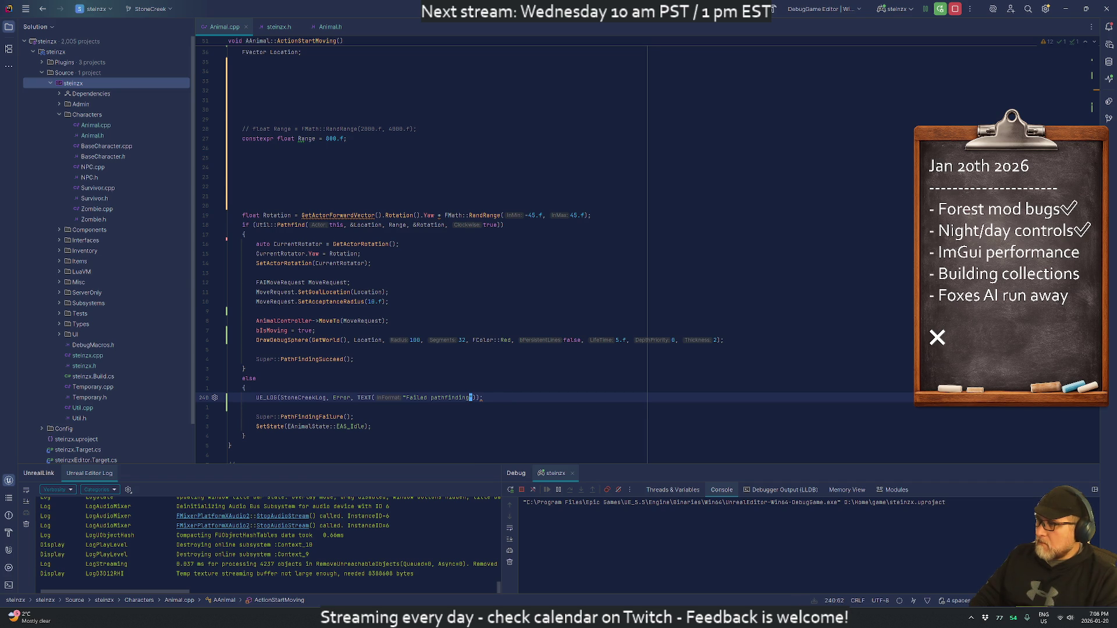
pyautogui.click(215, 407)
pyautogui.click(215, 408)
pyautogui.write('!')
pyautogui.click(214, 407)
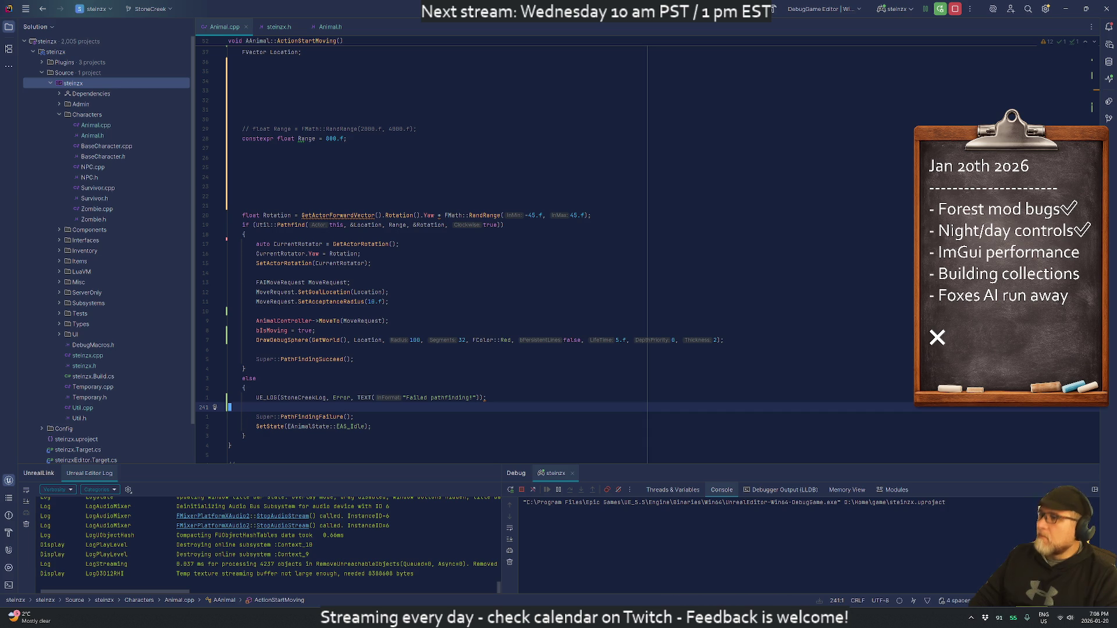
# Step: In steinzx.h, lower the PC_Util_Pathfind threshold to 0.0001f
pyautogui.hotkey('alt', 'Tab')
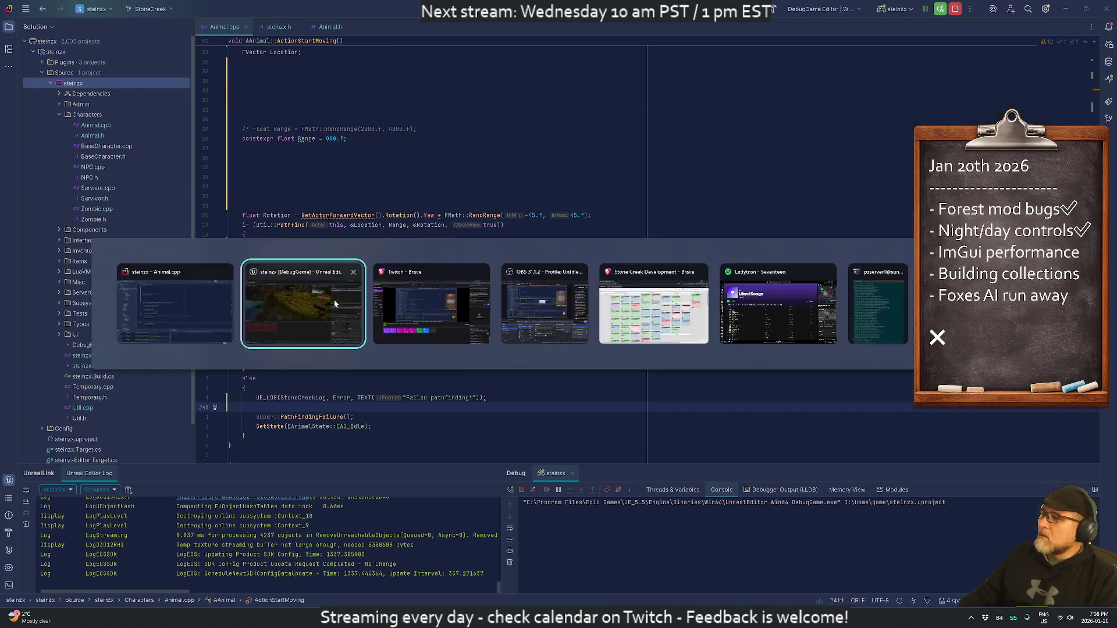
pyautogui.hotkey('alt', 'Tab')
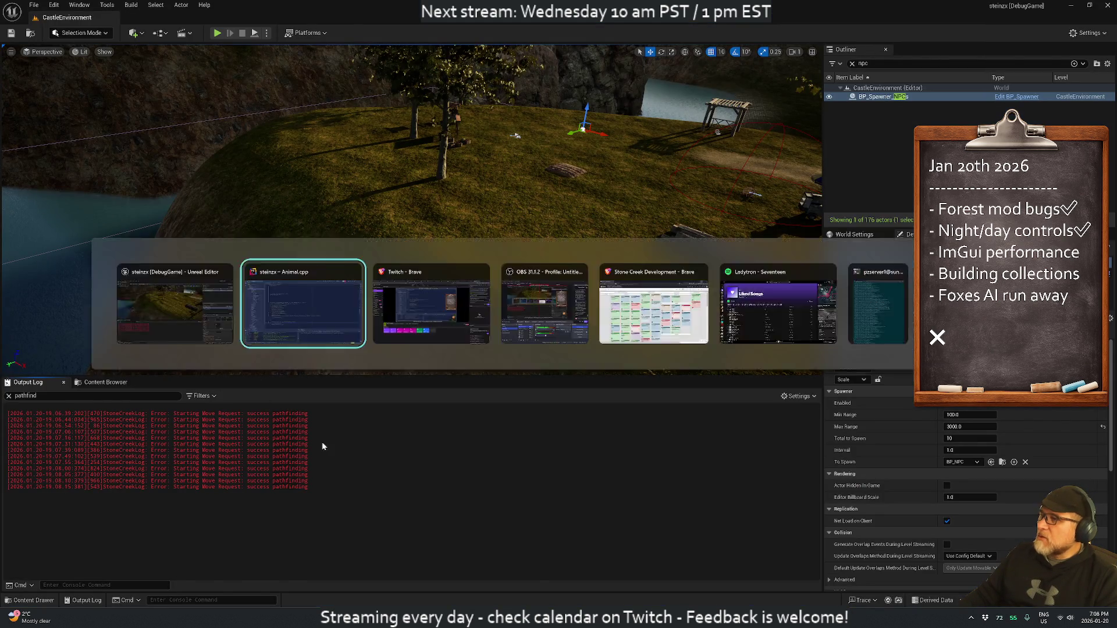
pyautogui.click(277, 27)
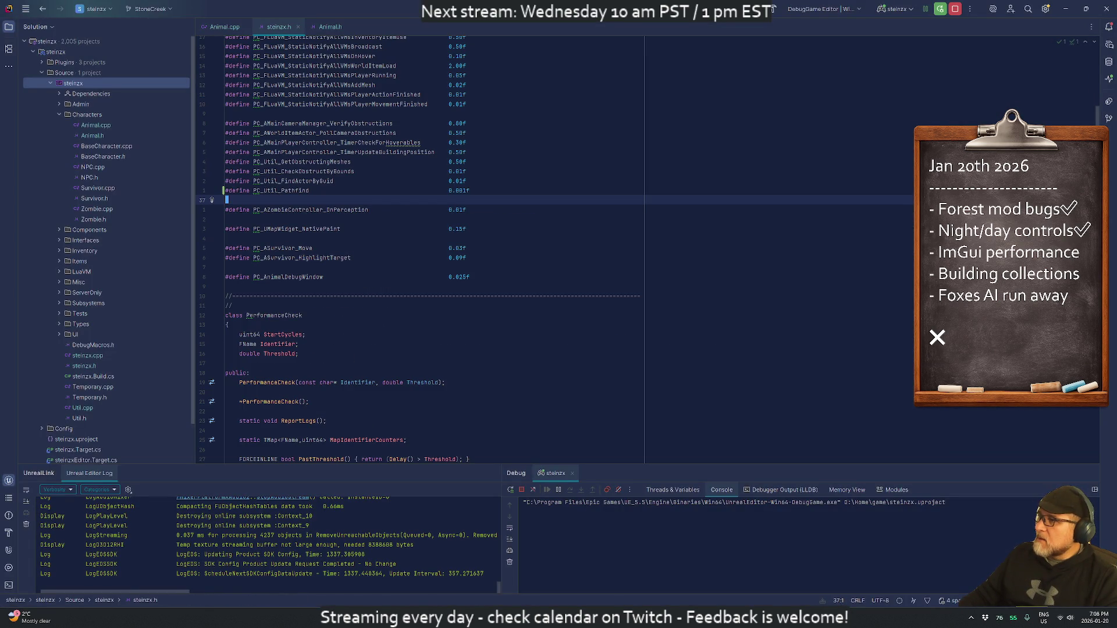
pyautogui.click(457, 190)
pyautogui.write('0')
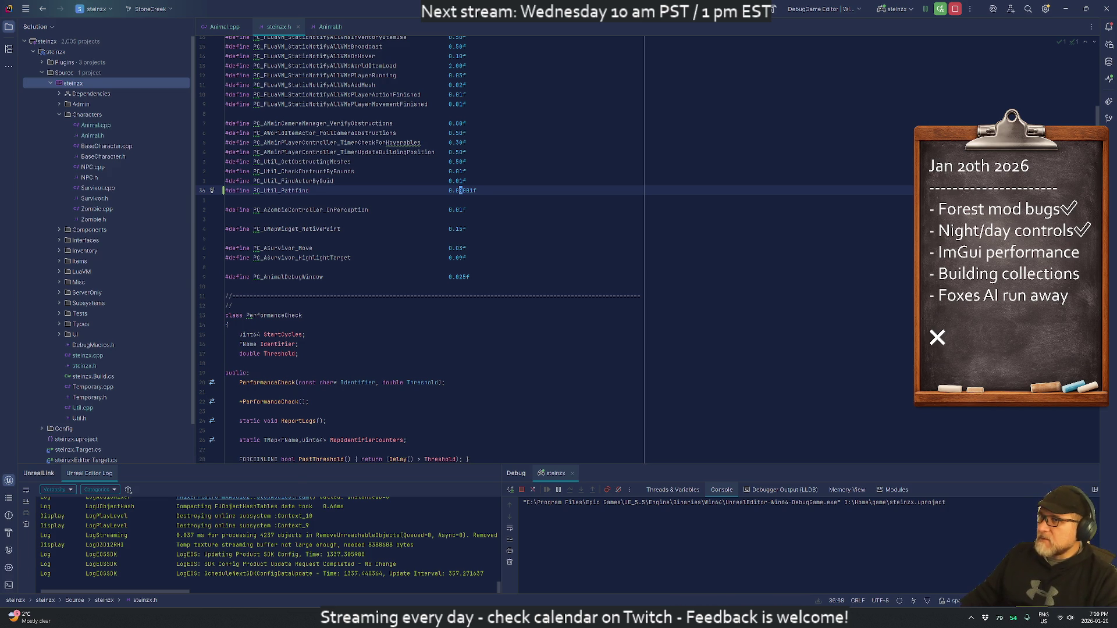
pyautogui.hotkey('alt', 'Tab')
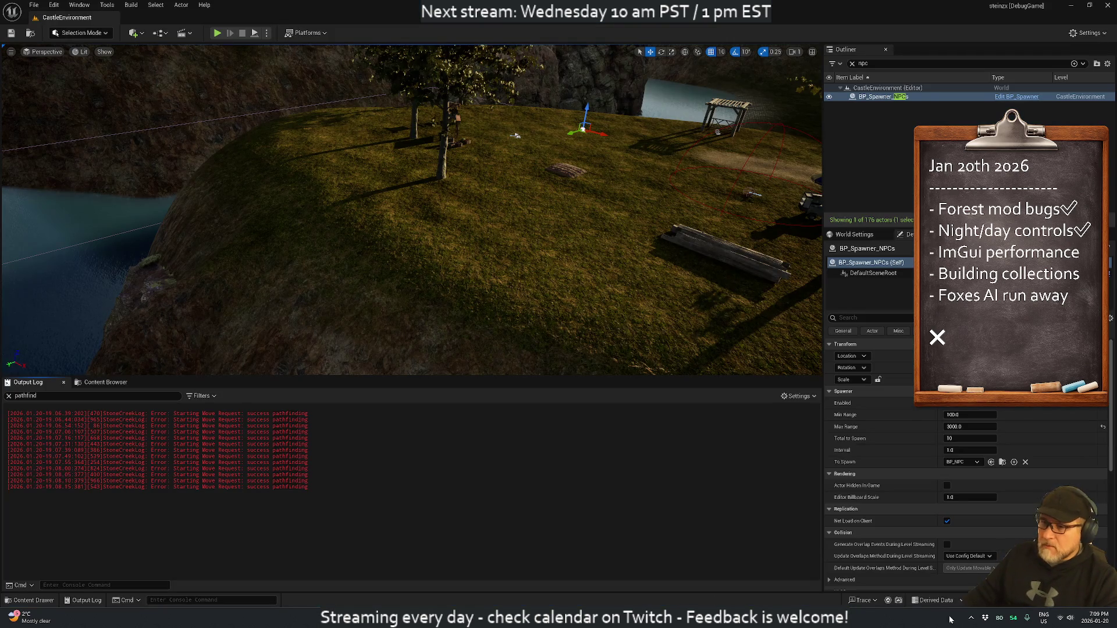
# Step: Recompile with Live Coding, filter the Output Log for 'stonecreek', and close the build window
pyautogui.hotkey('ctrl', 'alt', 'F11')
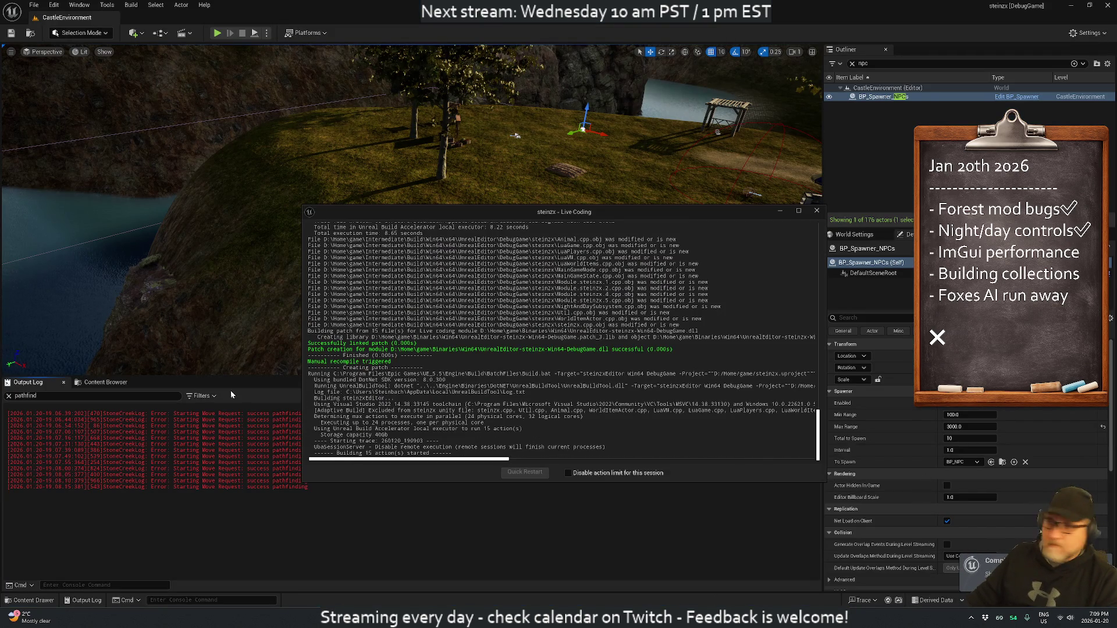
pyautogui.click(10, 397)
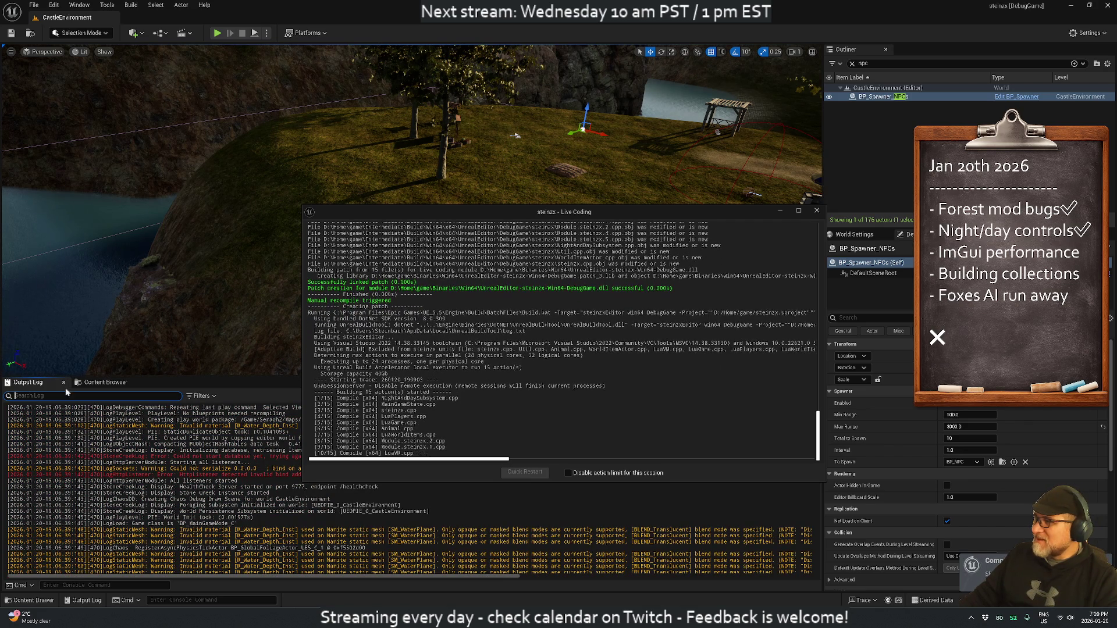
pyautogui.write('stone')
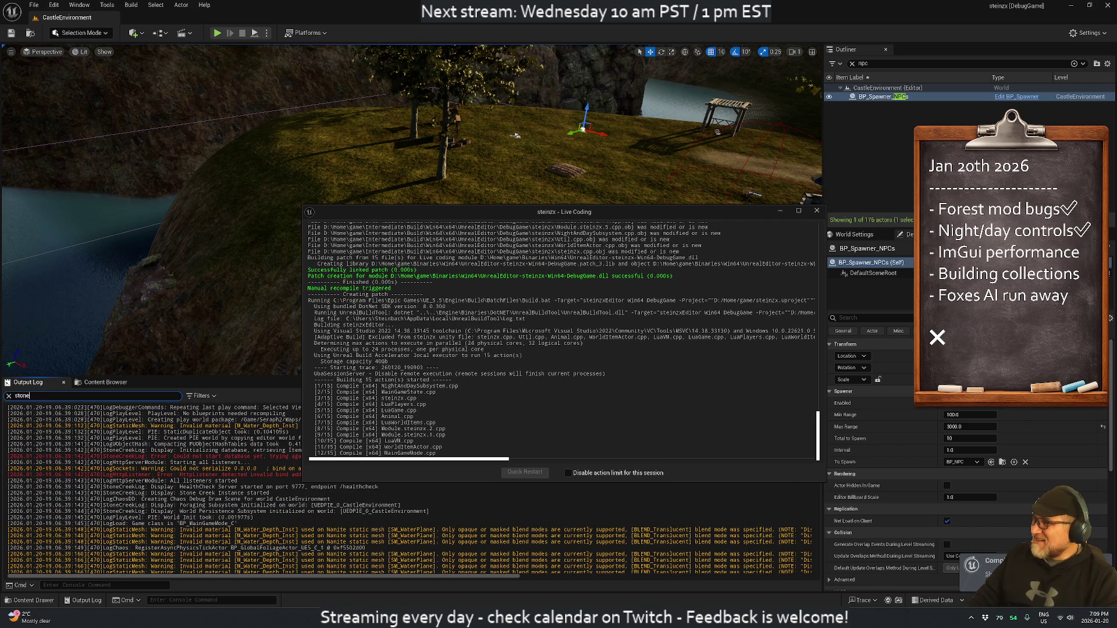
pyautogui.write('creek')
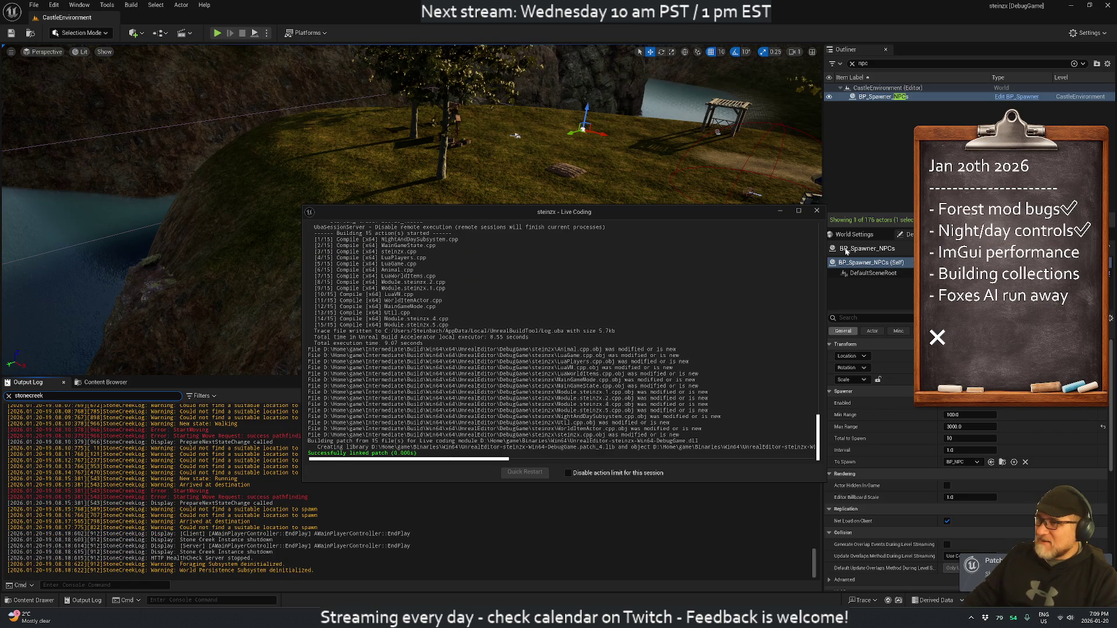
pyautogui.click(817, 212)
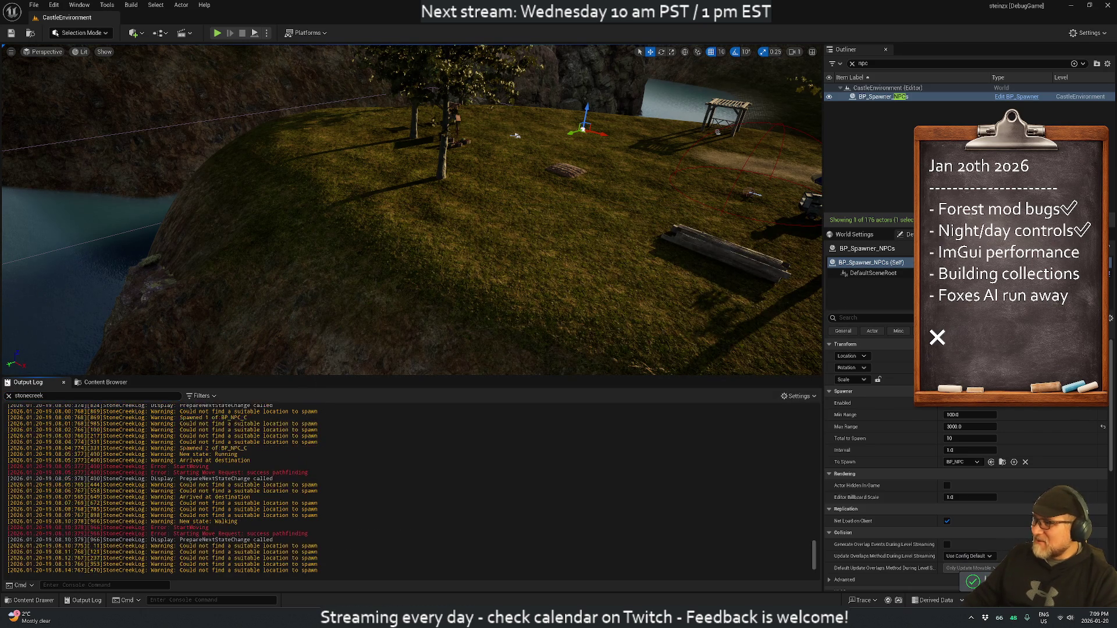
pyautogui.scroll(10, 162, 488)
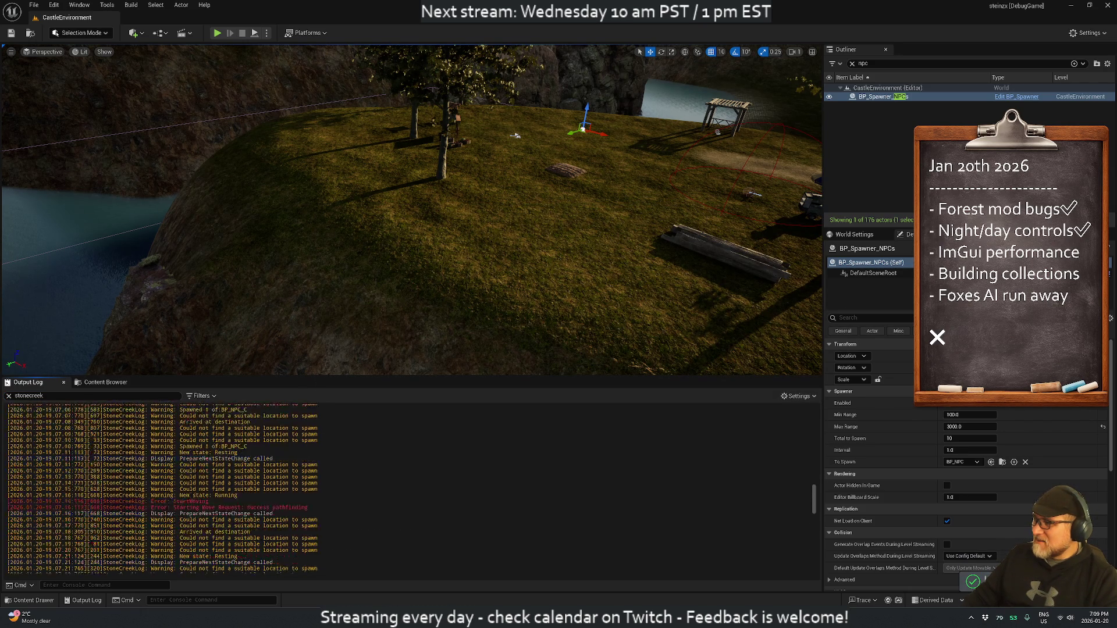
pyautogui.moveTo(814, 489); pyautogui.dragTo(839, 579)
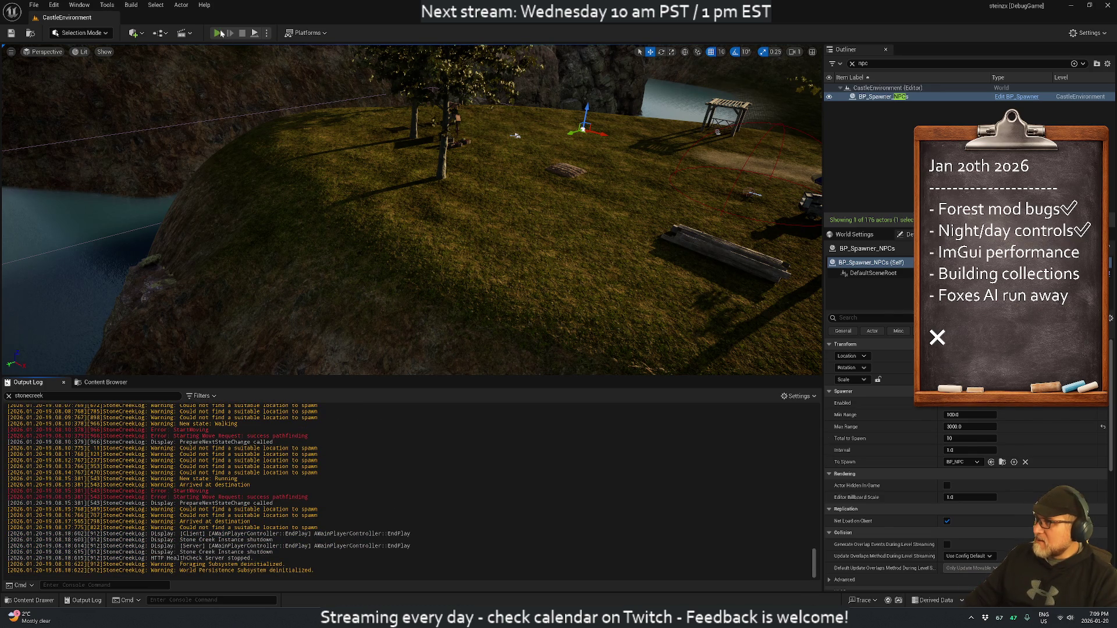
# Step: Run a brief play session, then return to the PC_Util_Pathfind line in steinzx.h
pyautogui.click(219, 33)
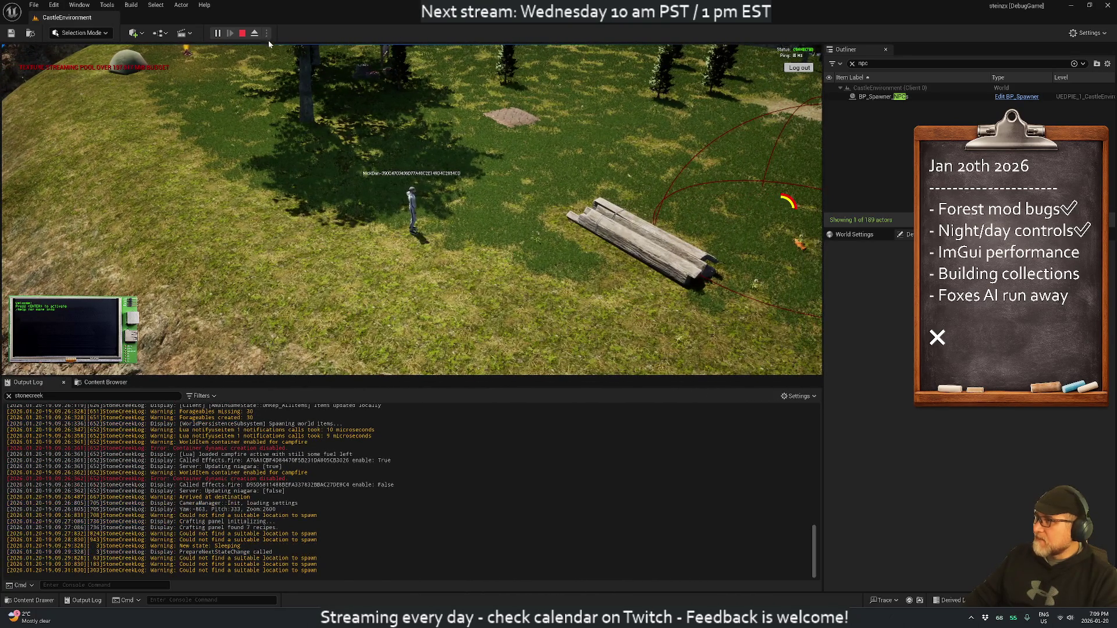
pyautogui.click(242, 34)
pyautogui.hotkey('alt', 'Tab')
pyautogui.press('Down')
pyautogui.press('Up')
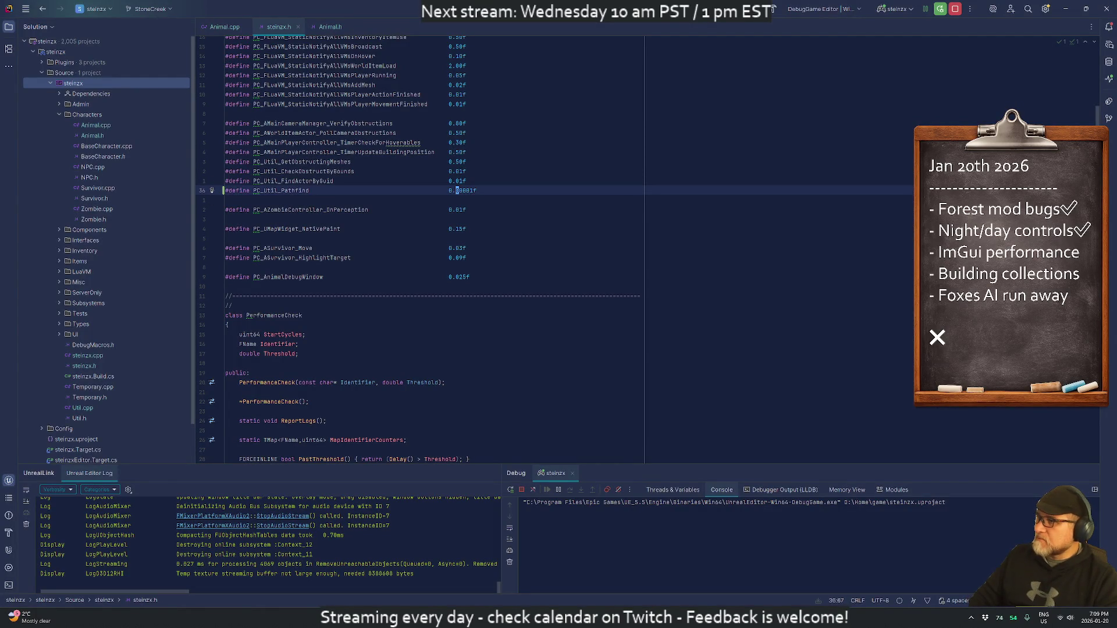
# Step: Finish the PC_Util_Pathfind 0.01f edit in steinzx.h and open steinzx.cpp
pyautogui.press('Down')
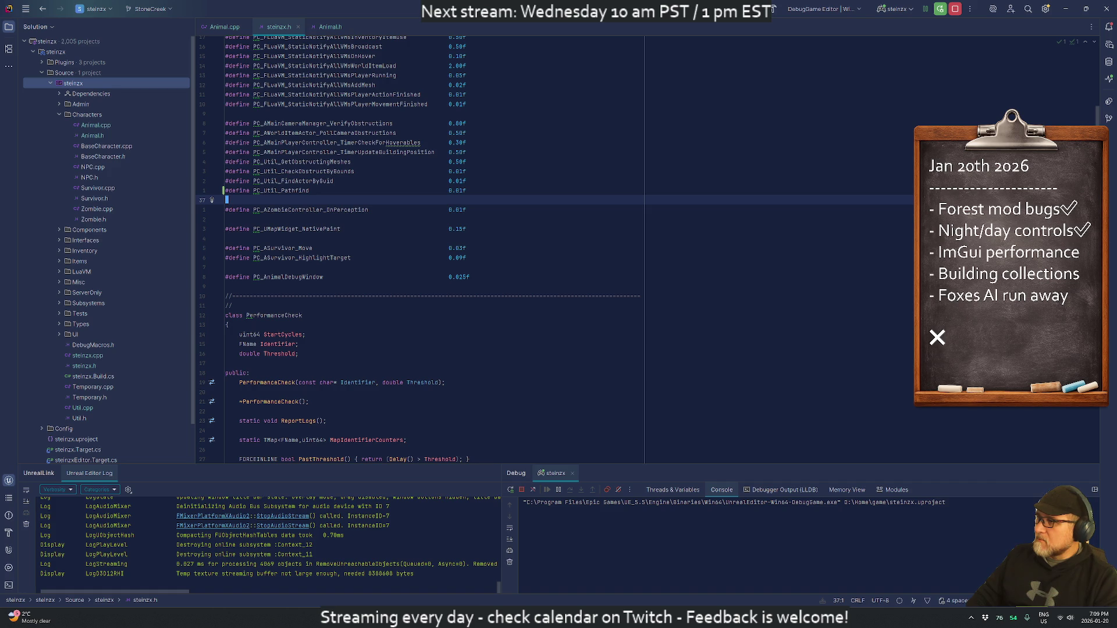
pyautogui.press('Down')
pyautogui.press('Down')
pyautogui.press('Down')
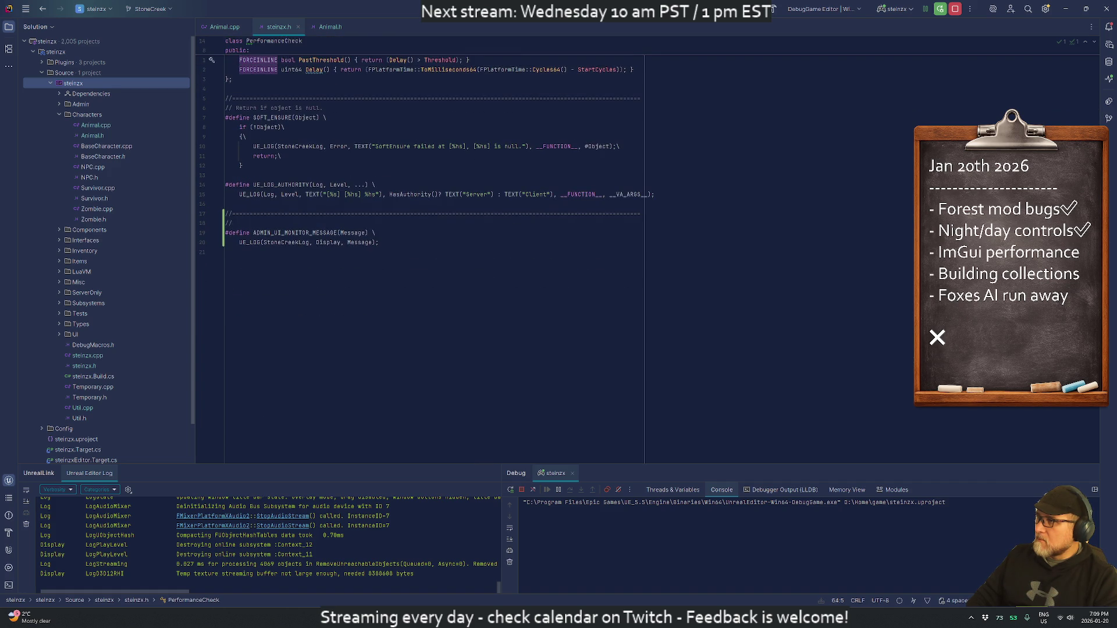
pyautogui.hotkey('ctrl', 'alt', 'Home')
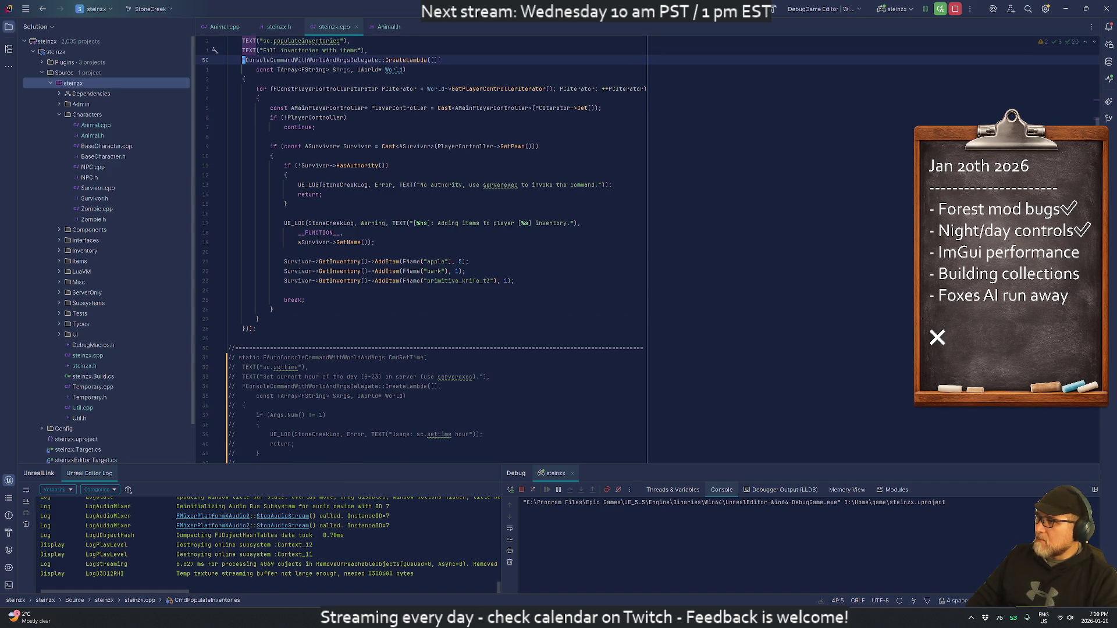
pyautogui.click(242, 444)
pyautogui.hotkey('ctrl', 'f')
pyautogui.hotkey('ctrl', 'f')
pyautogui.hotkey('ctrl', 'f')
pyautogui.hotkey('ctrl', 'f')
pyautogui.hotkey('ctrl', 'f')
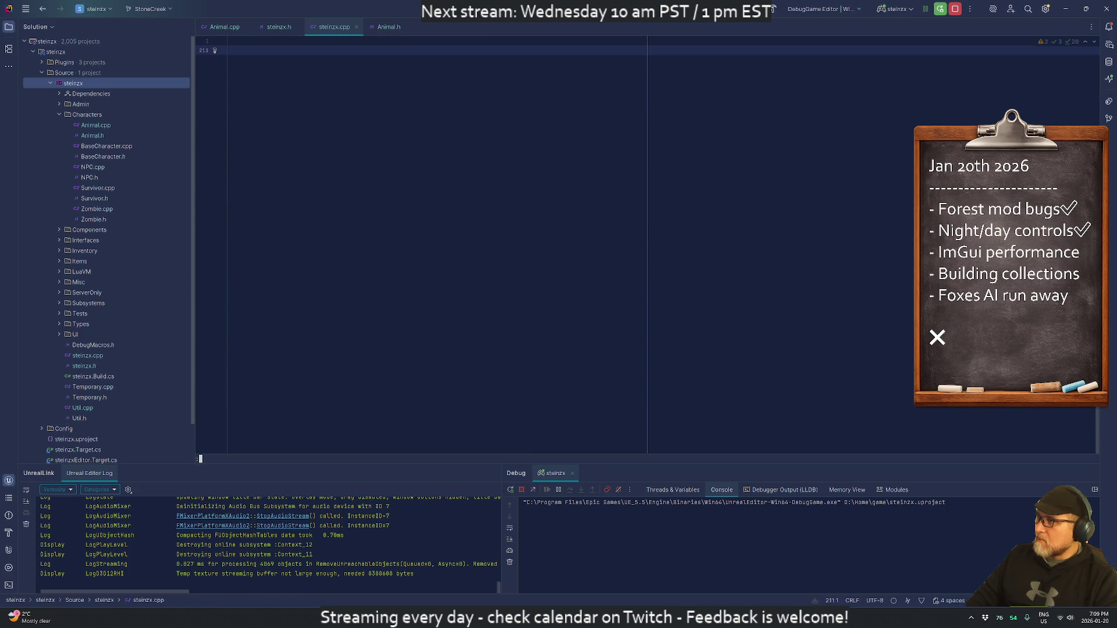
# Step: Find the PerformanceCheck class in steinzx.h and jump to its ~PerformanceCheck definition
pyautogui.hotkey('ctrl', 'Tab')
pyautogui.press('Up')
pyautogui.press('Up')
pyautogui.press('Up')
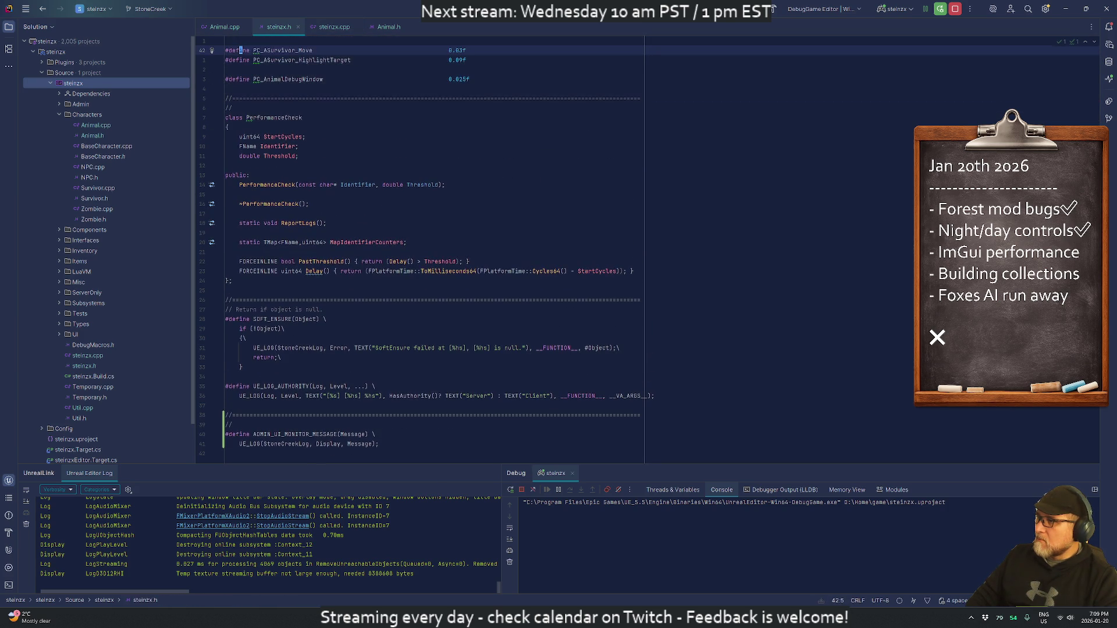
pyautogui.press('Up')
pyautogui.press('Up')
pyautogui.press('Up')
pyautogui.press('Down')
pyautogui.press('Down')
pyautogui.press('Down')
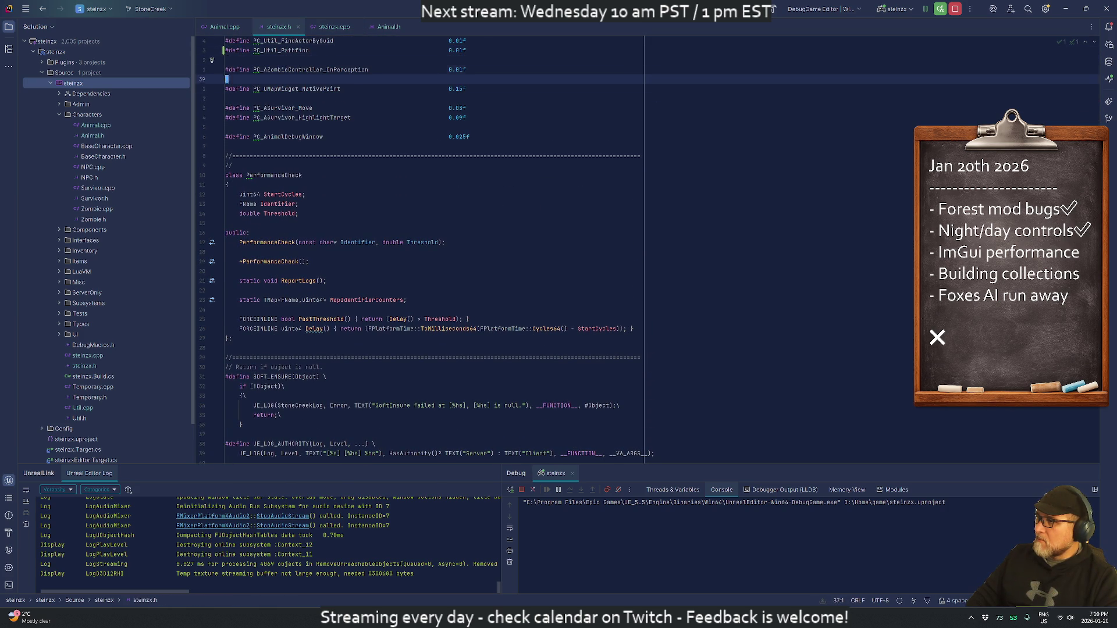
pyautogui.press('Down')
pyautogui.press('Down')
pyautogui.press('Down')
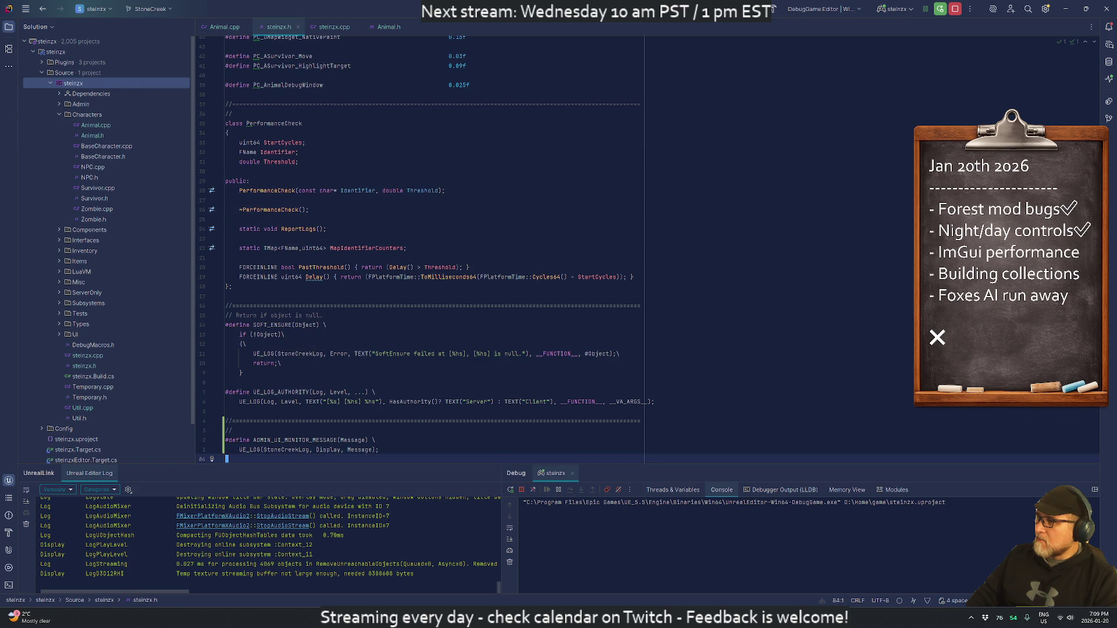
pyautogui.press('Up')
pyautogui.press('Up')
pyautogui.press('Up')
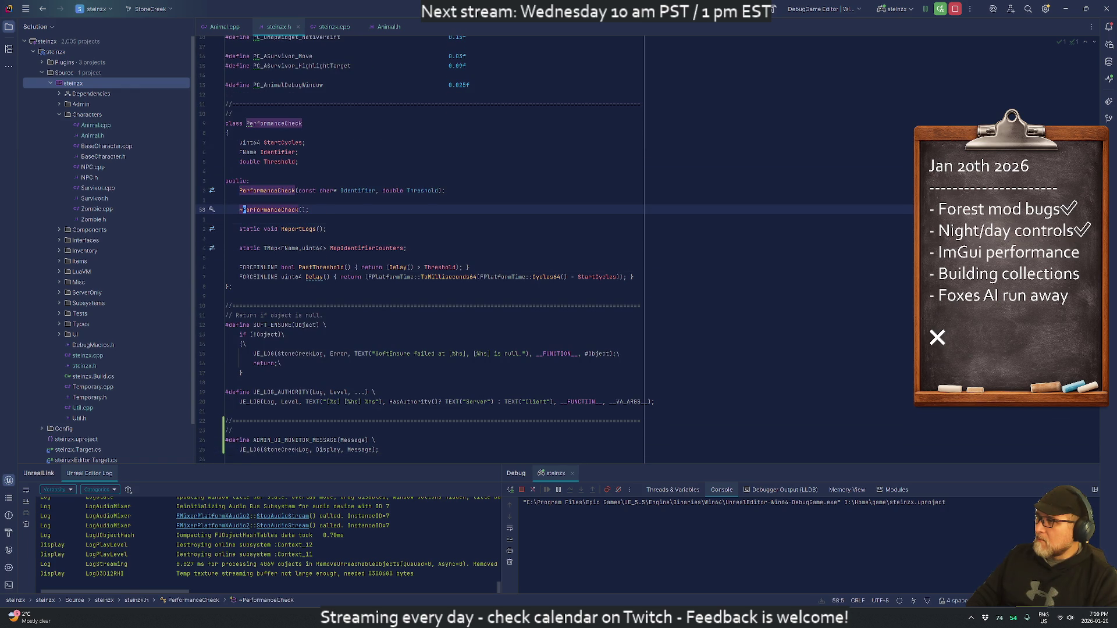
pyautogui.hotkey('ctrl', 'b')
# Step: Uncomment the destructor's over-threshold if/UE_LOG warning, then return to Unreal Editor
pyautogui.press('Down')
pyautogui.press('Down')
pyautogui.press('Down')
pyautogui.hotkey('ctrl', '/')
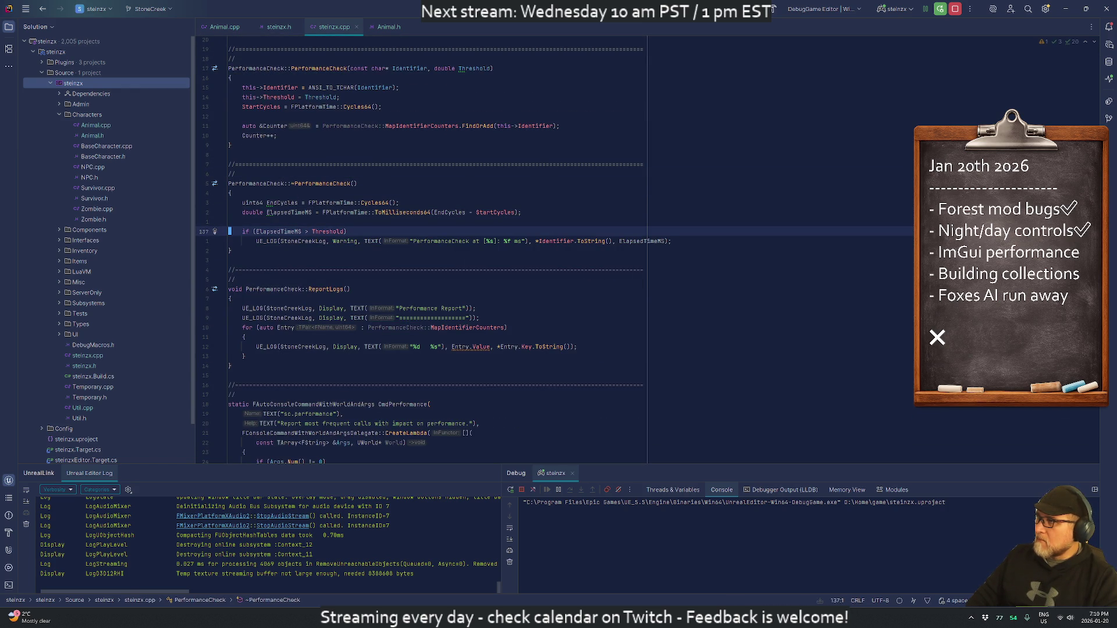
pyautogui.hotkey('alt', 'Tab')
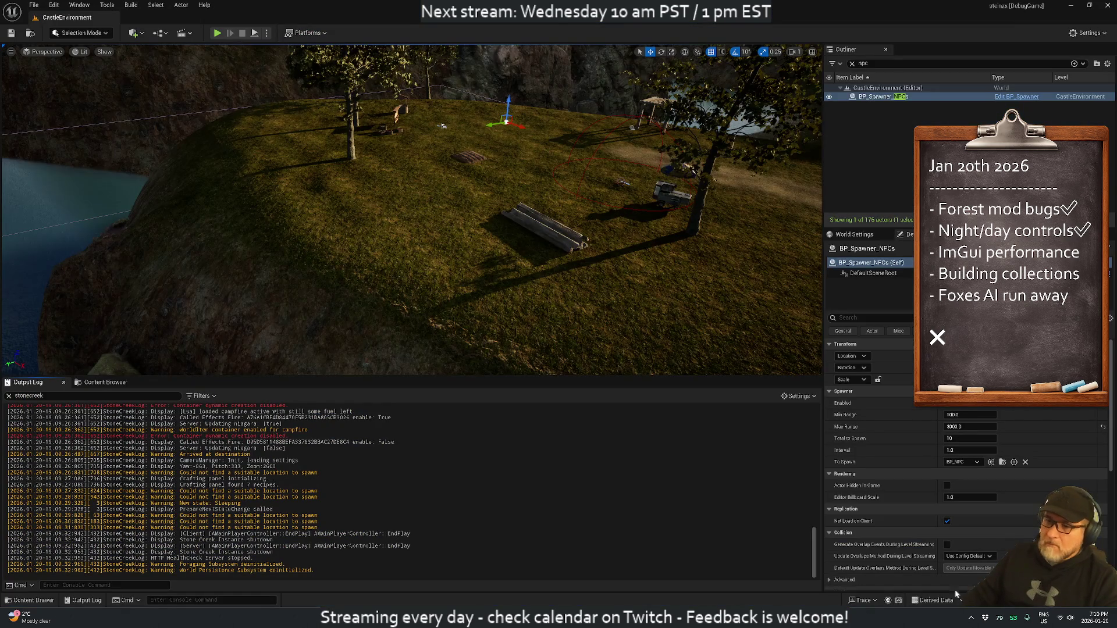
# Step: Recompile the code with Live Coding and start a Play-in-Editor session
pyautogui.hotkey('ctrl', 'alt', 'F11')
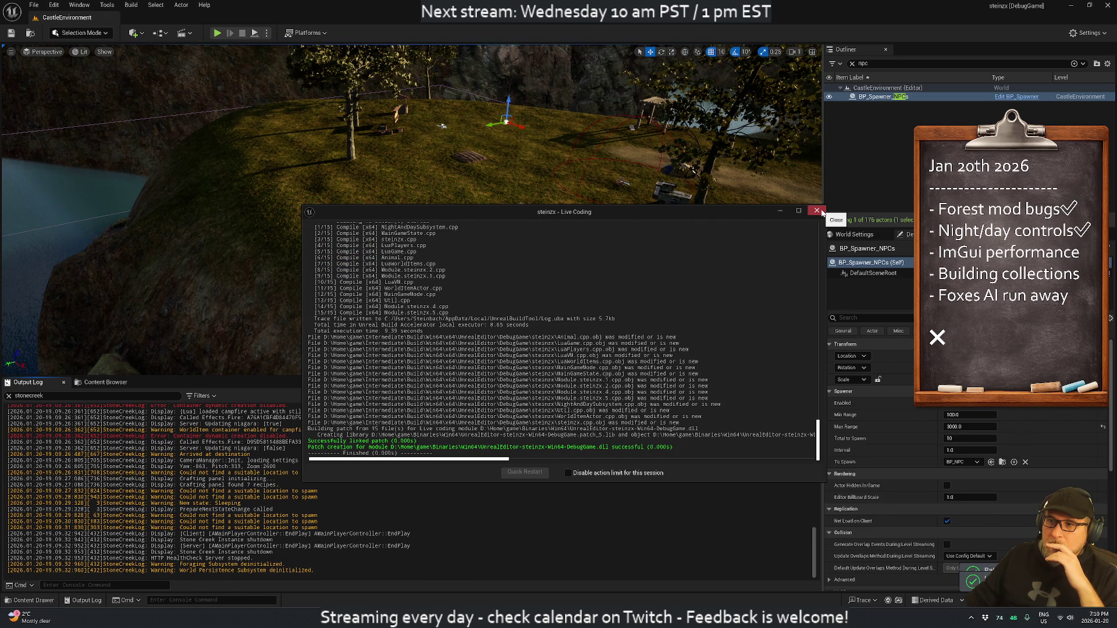
pyautogui.click(818, 211)
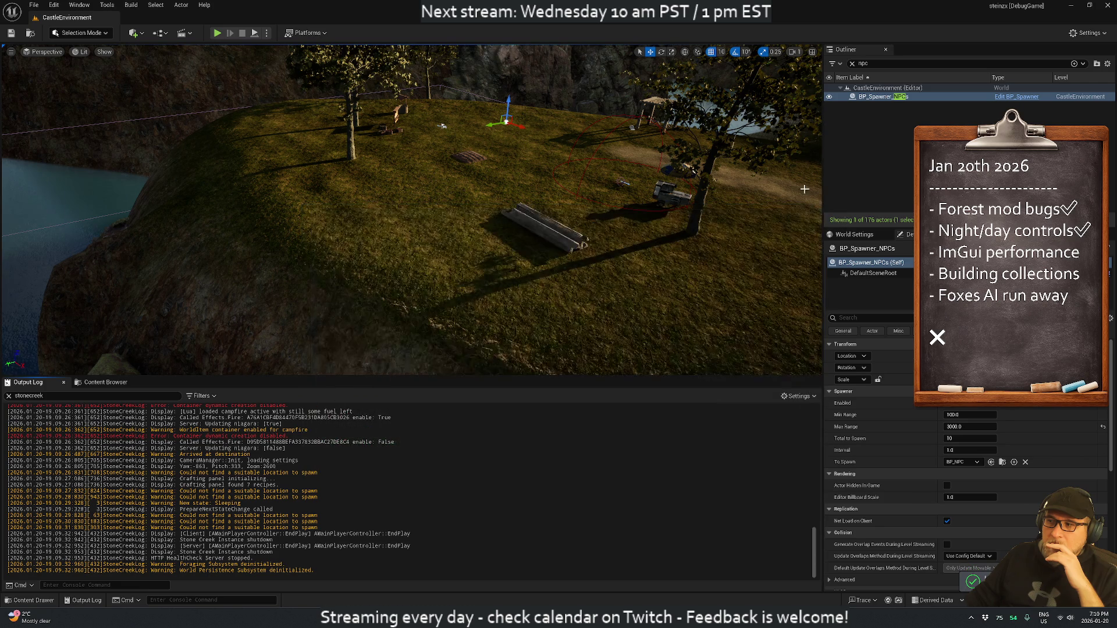
pyautogui.click(217, 33)
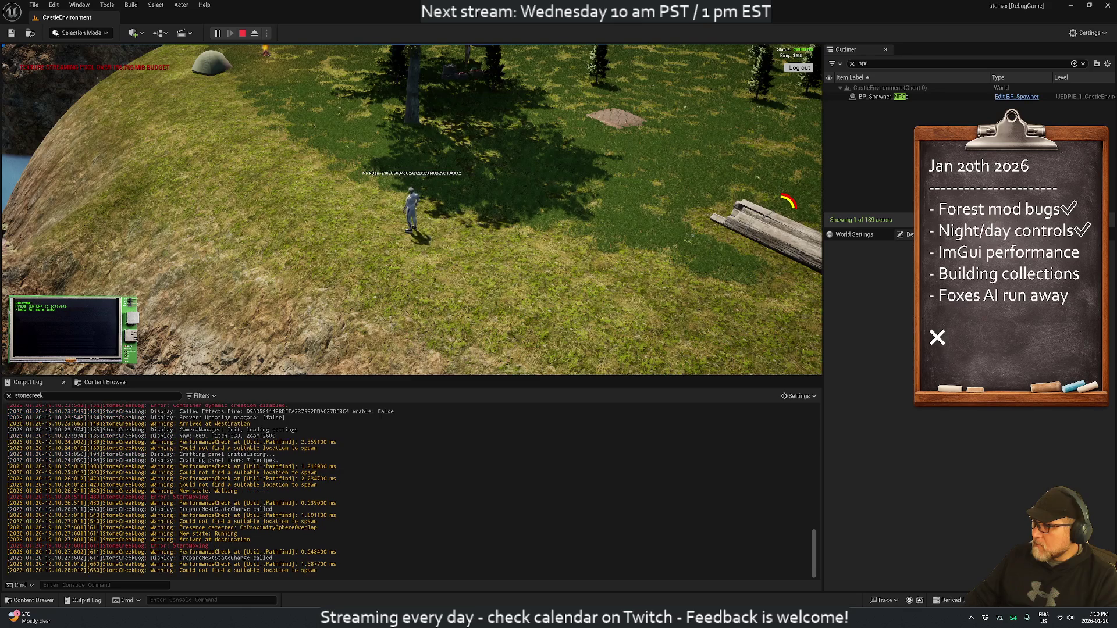
# Step: Filter the Output Log to 'pathfind' timings, then stop play and return to Rider
pyautogui.click(28, 396)
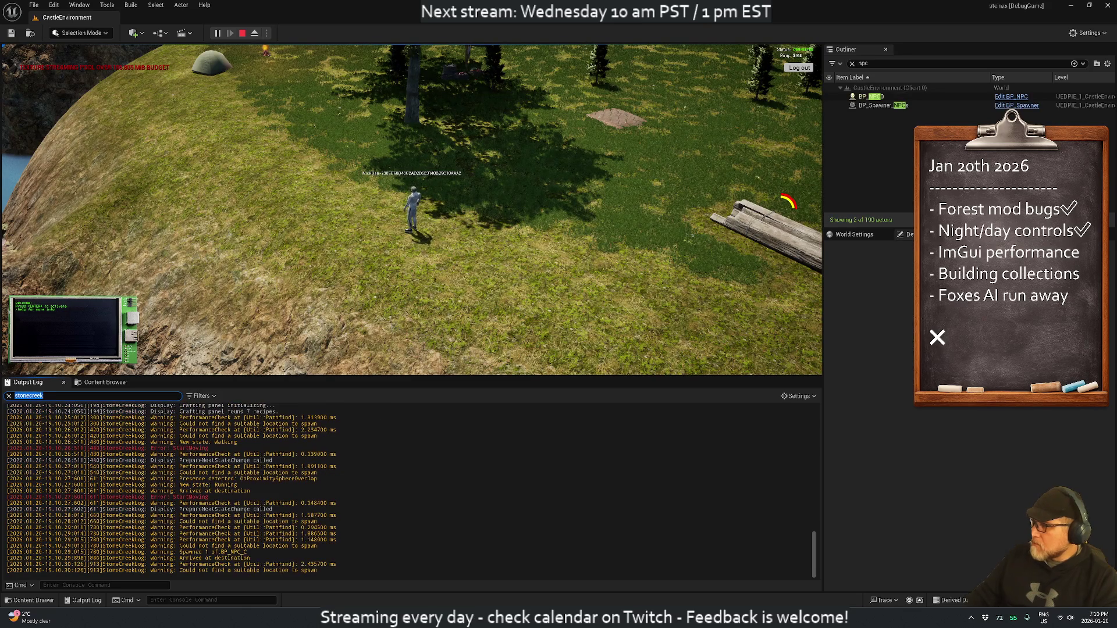
pyautogui.write(' pathfind')
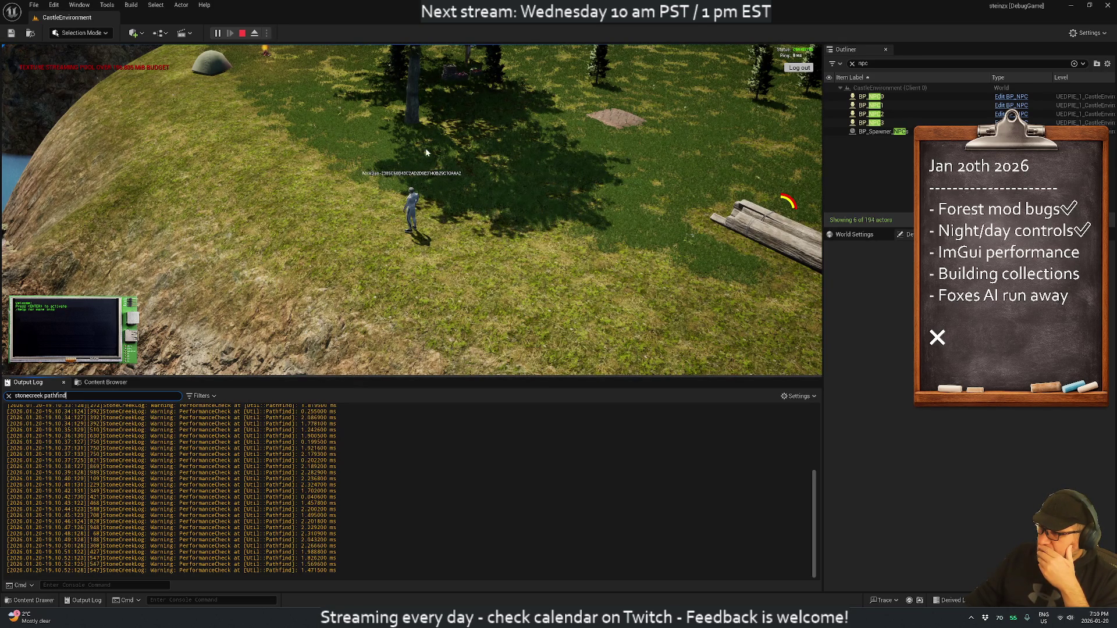
pyautogui.click(242, 34)
pyautogui.hotkey('alt', 'Tab')
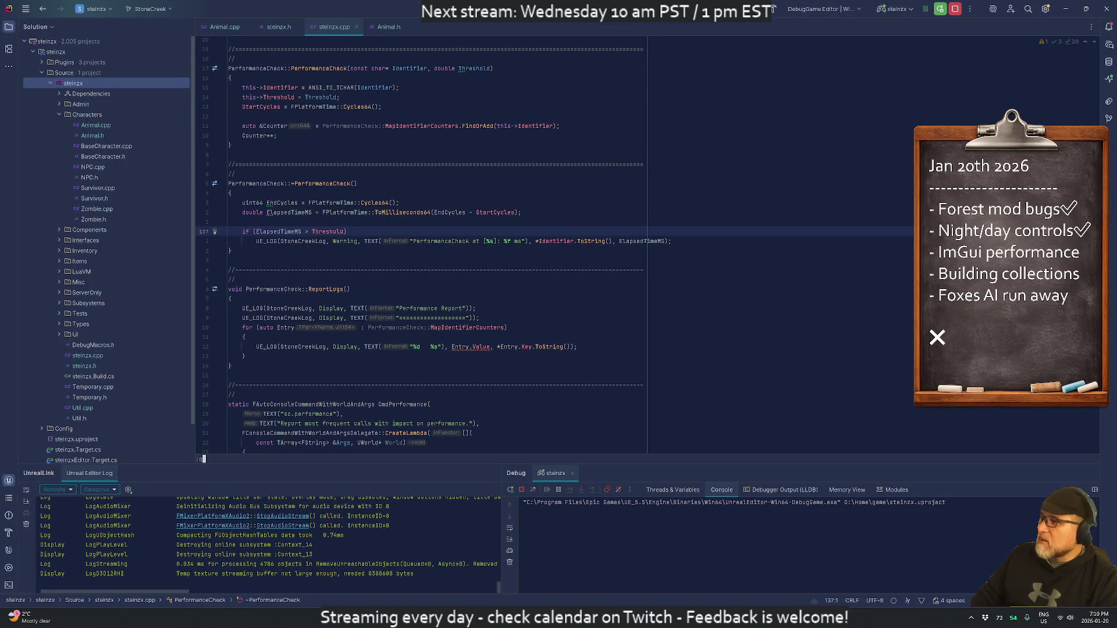
# Step: Comment out the ~PerformanceCheck threshold check and UE_LOG warning in steinzx.cpp
pyautogui.hotkey('ctrl', 'alt', 'Home')
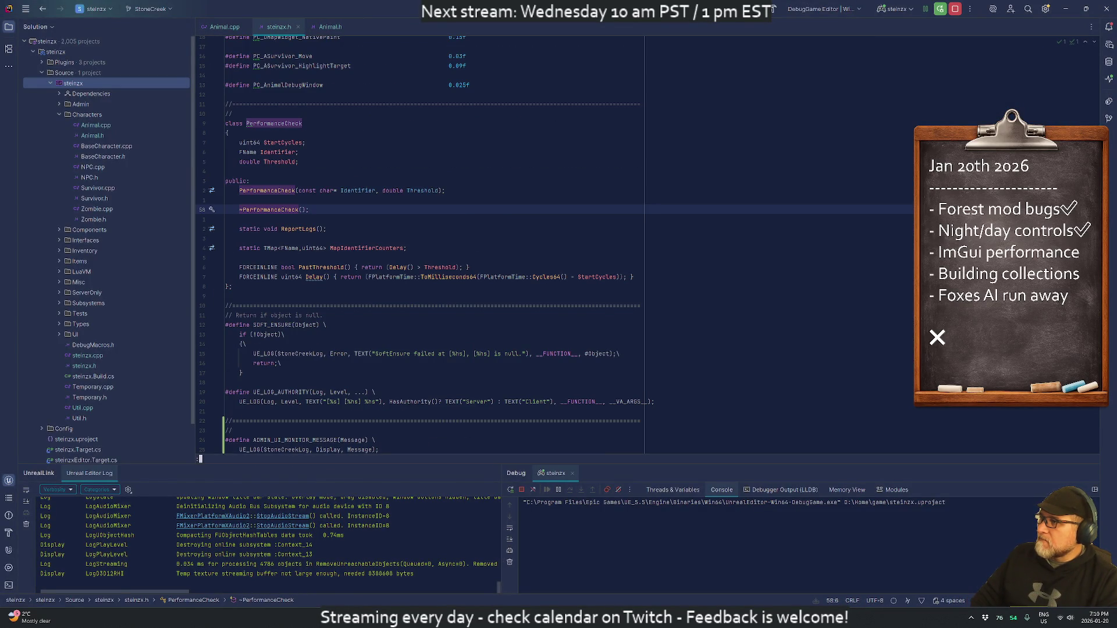
pyautogui.hotkey('ctrl', 'alt', 'Home')
pyautogui.press('Down')
pyautogui.press('Down')
pyautogui.press('Down')
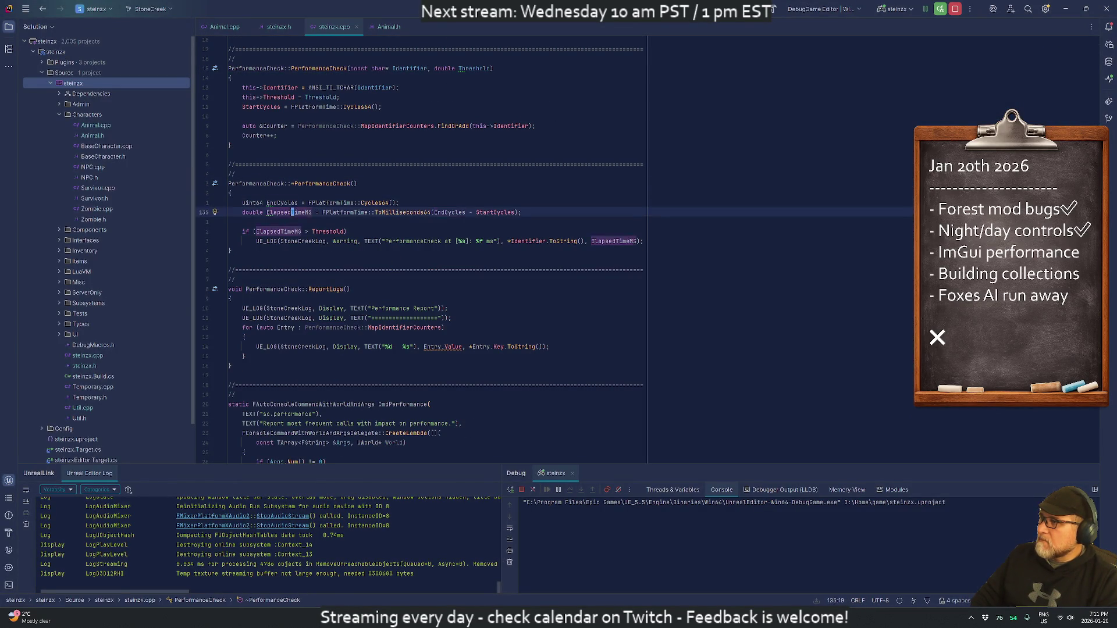
pyautogui.hotkey('ctrl', 'w')
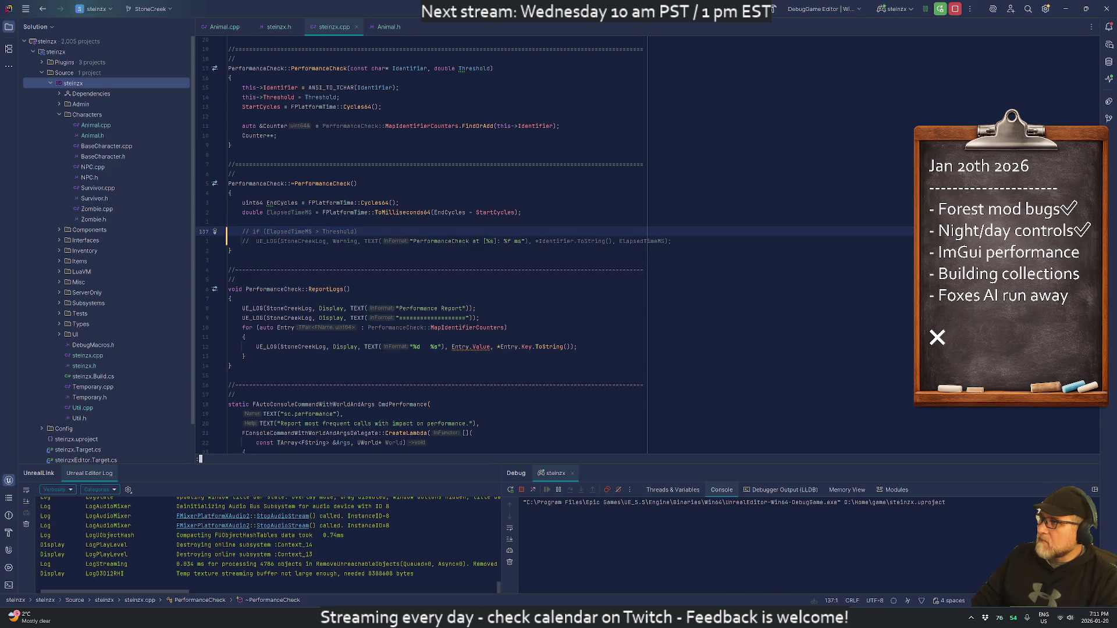
pyautogui.hotkey('ctrl', 'F4')
# Step: Set PC_Util_Pathfind to 0.10f in steinzx.h, then close it to reach Animal.cpp's ActionStartMoving
pyautogui.press('Up')
pyautogui.press('Up')
pyautogui.press('Up')
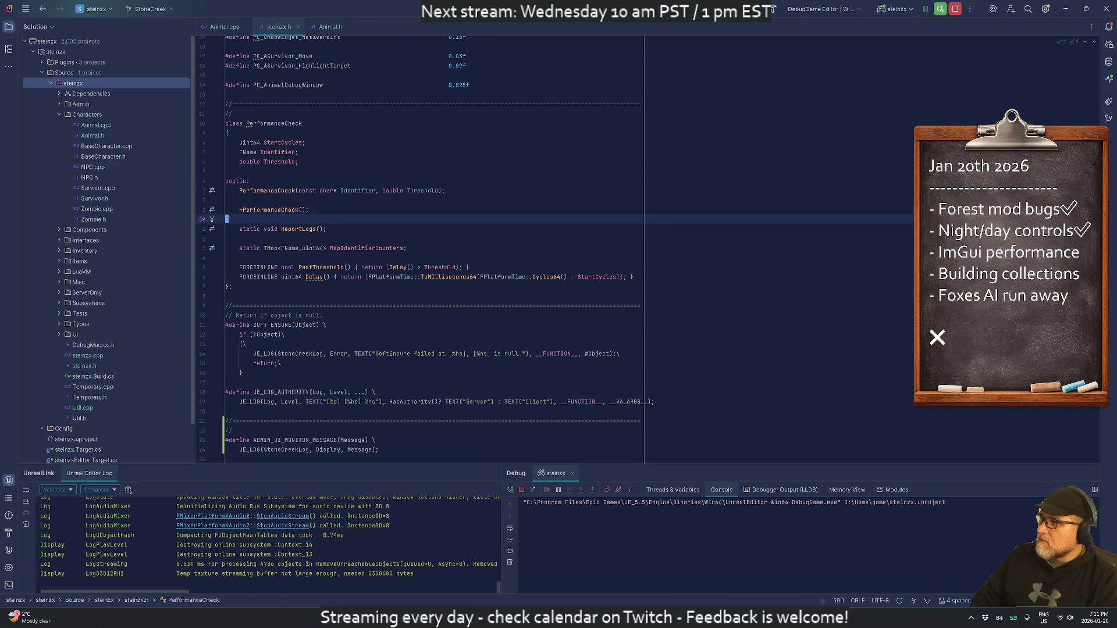
pyautogui.press('Up')
pyautogui.press('Up')
pyautogui.press('Up')
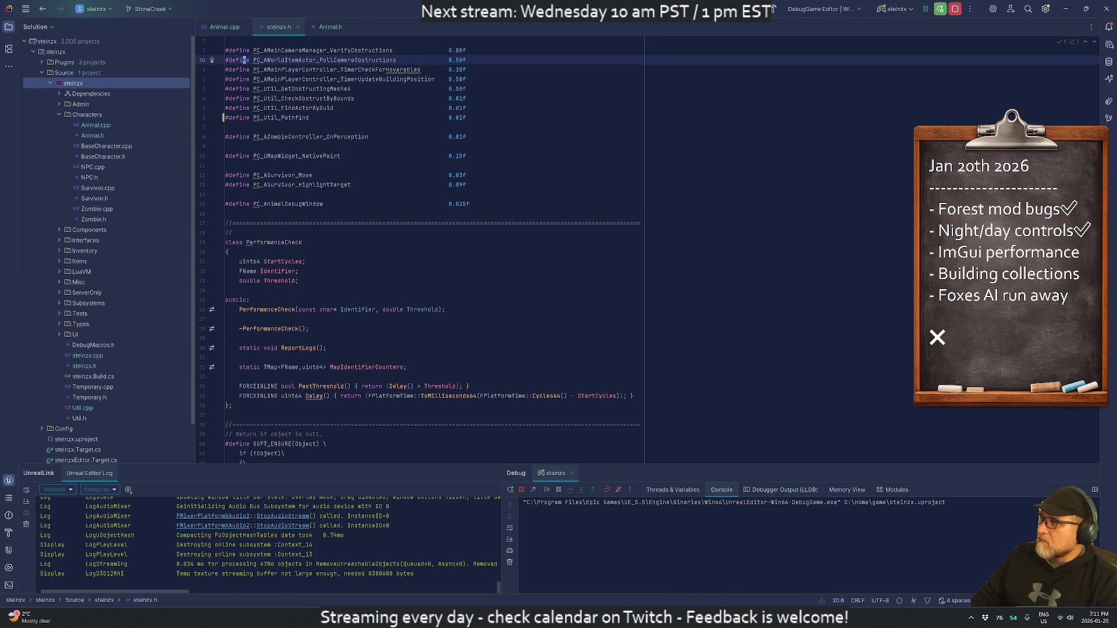
pyautogui.press('Down')
pyautogui.press('Down')
pyautogui.press('Down')
pyautogui.press('End')
pyautogui.press('Left')
pyautogui.press('Left')
pyautogui.press('Left')
pyautogui.write('1')
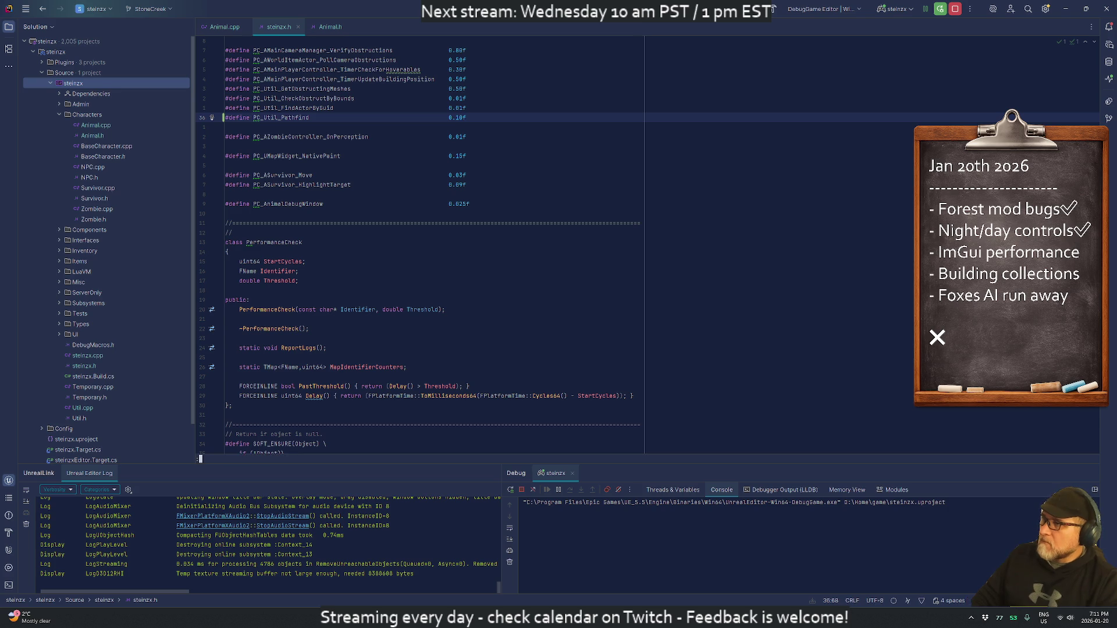
pyautogui.press('Left')
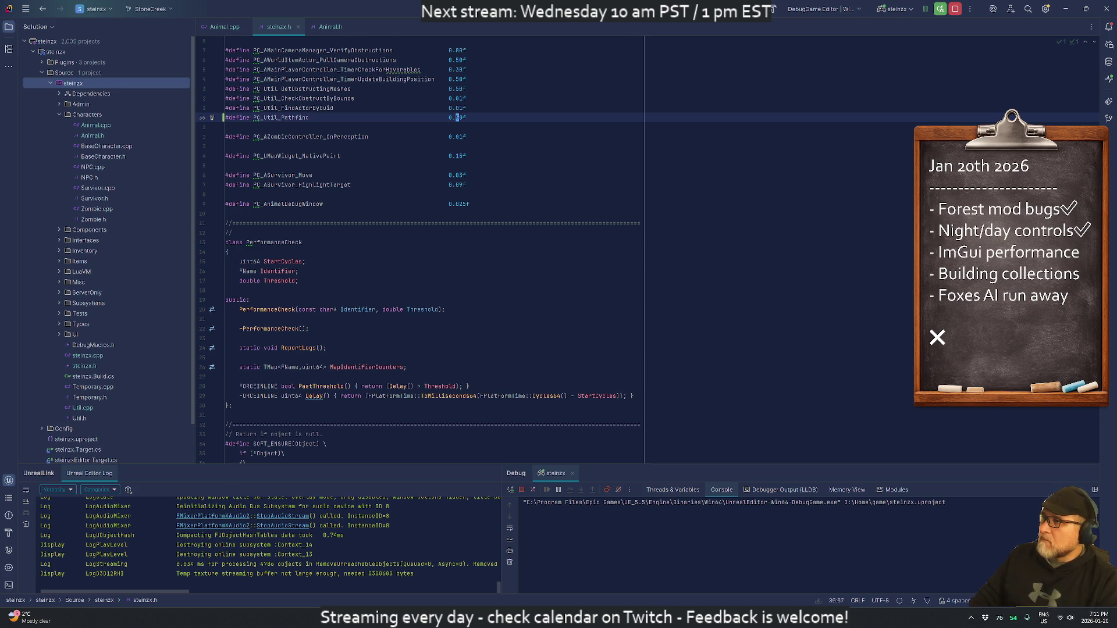
pyautogui.hotkey('ctrl', 'F4')
pyautogui.click(369, 427)
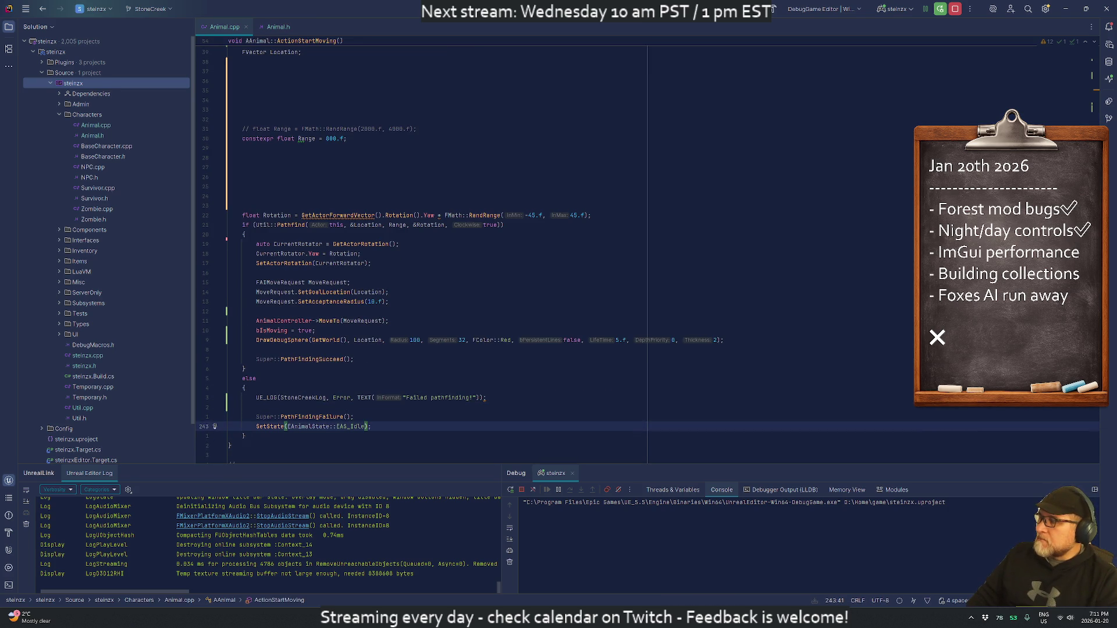
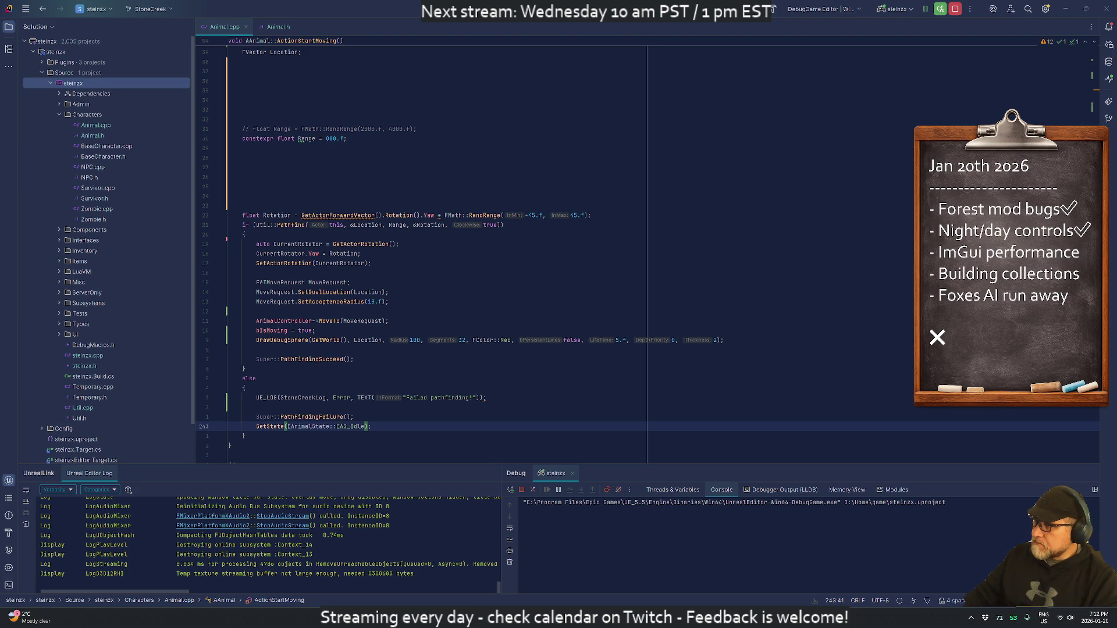
# Step: Scroll up through Animal.cpp to review the commented-out timer range line
pyautogui.scroll(-1, 431, 250)
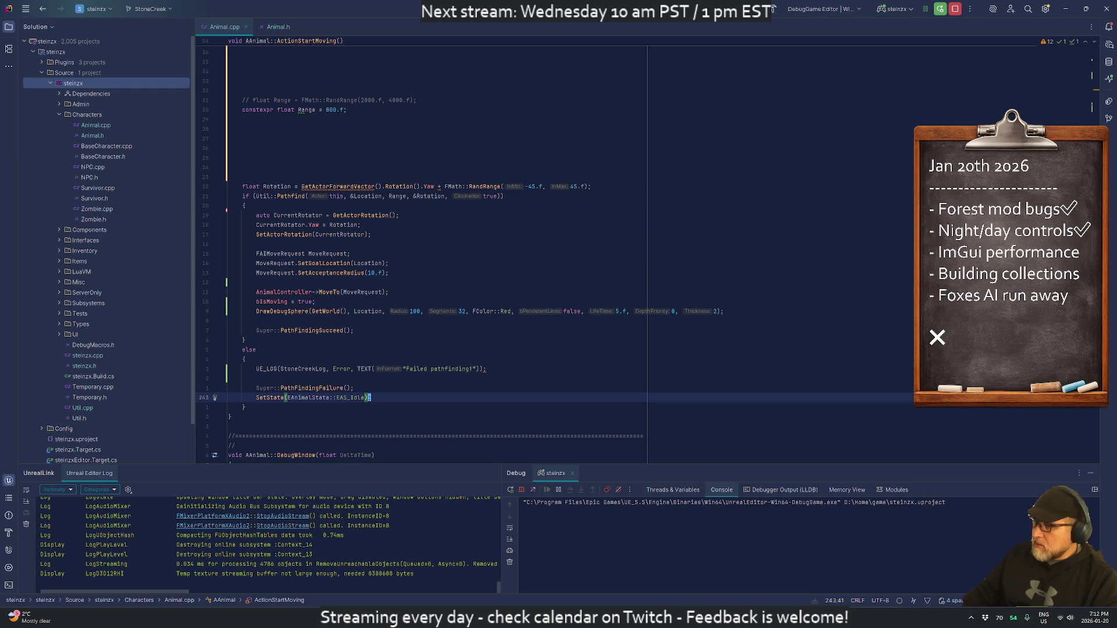
pyautogui.scroll(8, 430, 250)
pyautogui.scroll(10, 431, 250)
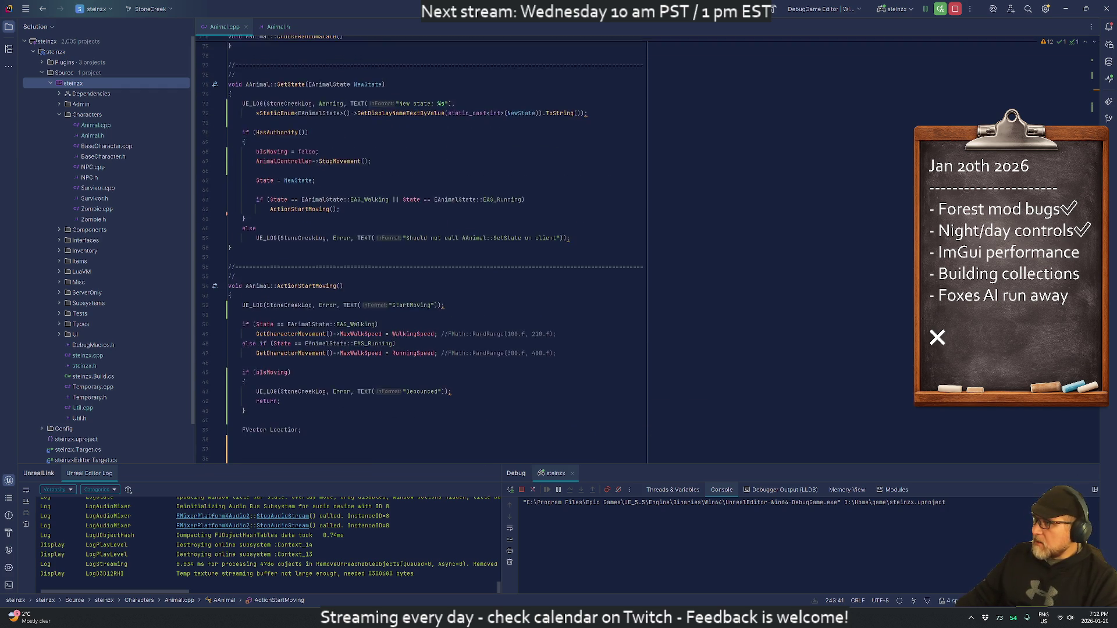
pyautogui.scroll(17, 431, 251)
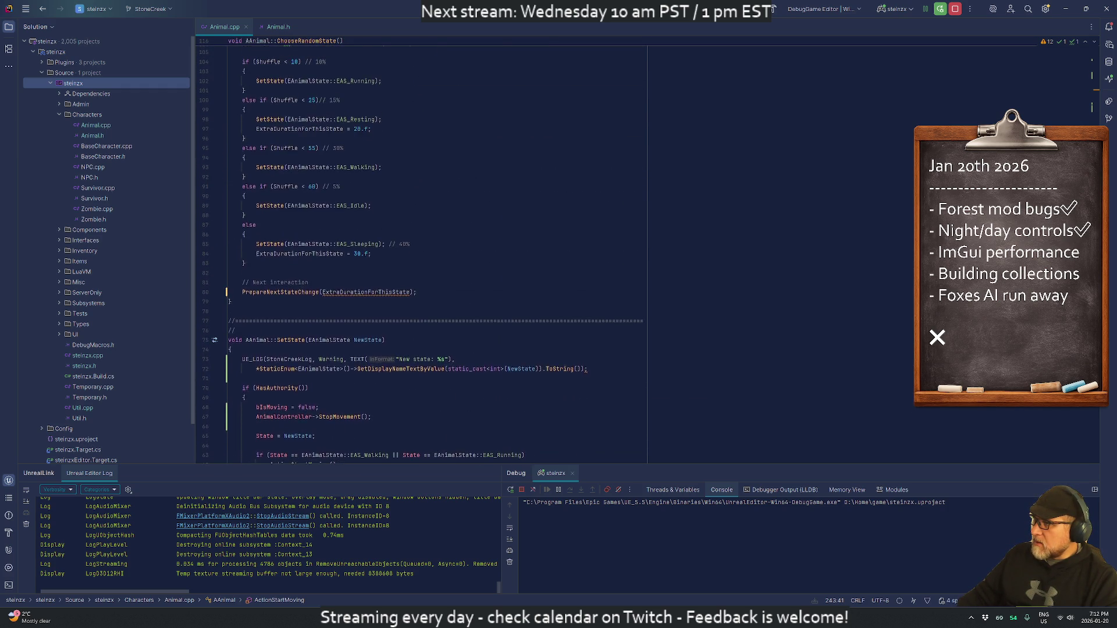
pyautogui.scroll(5, 430, 250)
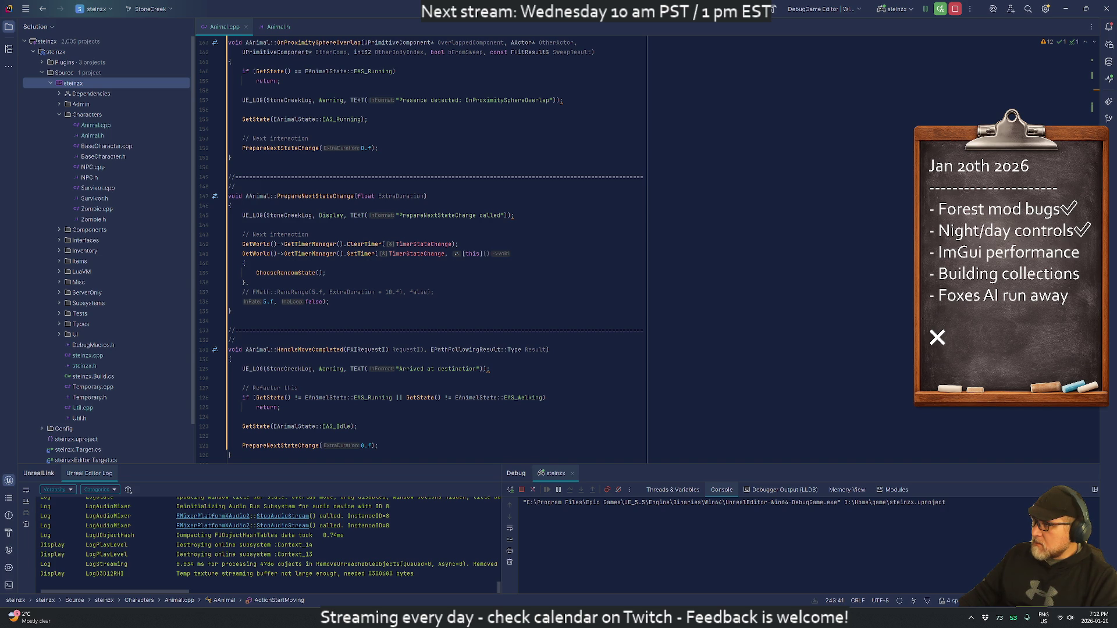
pyautogui.click(280, 292)
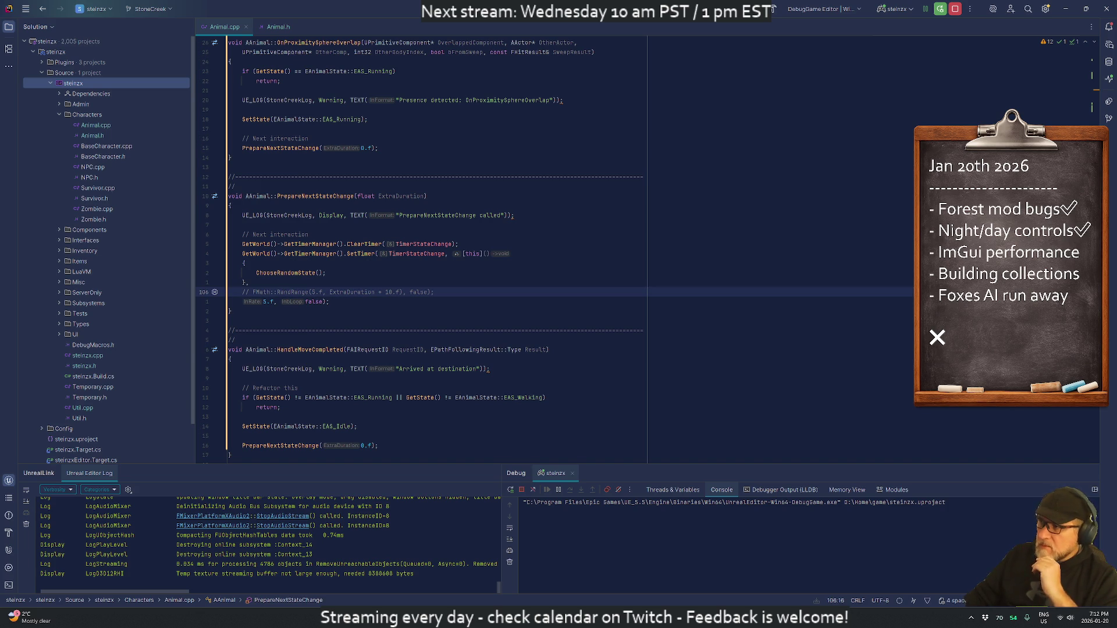
pyautogui.scroll(7, 437, 250)
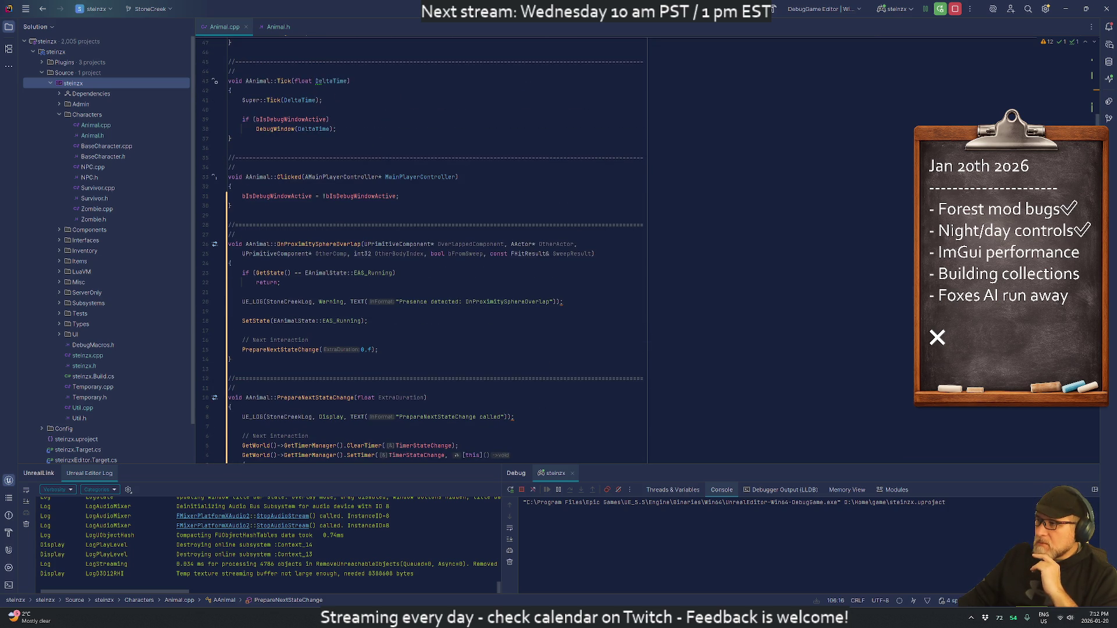
pyautogui.scroll(1, 436, 250)
pyautogui.scroll(6, 327, 186)
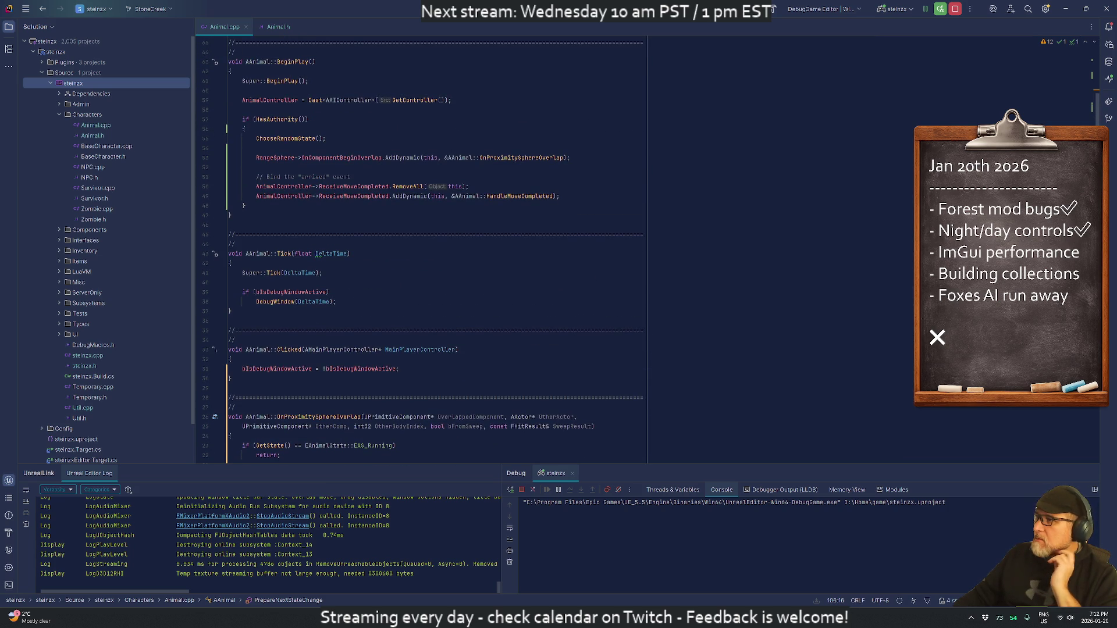
# Step: Move through the BeginPlay event bindings to the HandleMoveCompleted handler name
pyautogui.click(327, 186)
pyautogui.click(331, 157)
pyautogui.scroll(5, 437, 250)
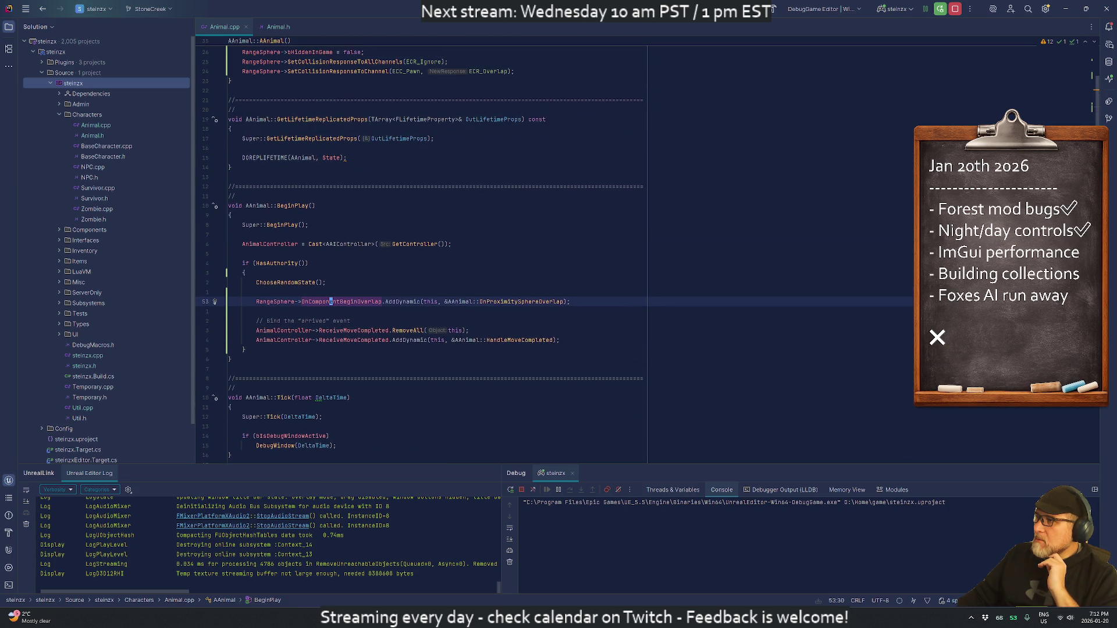
pyautogui.scroll(1, 436, 250)
pyautogui.scroll(-2, 436, 250)
pyautogui.scroll(-2, 437, 251)
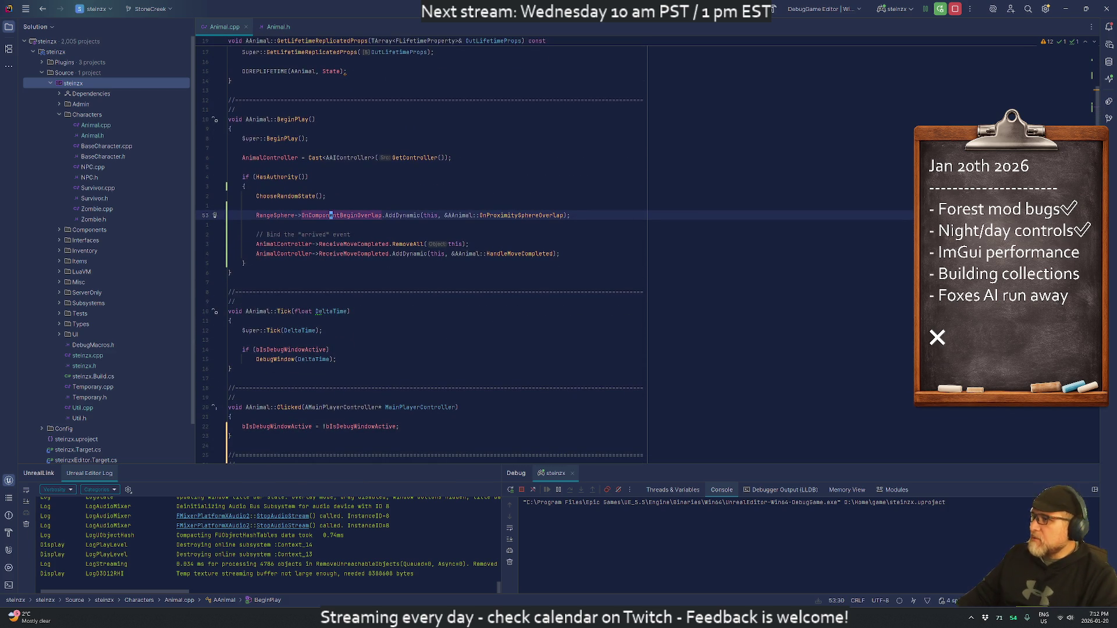
pyautogui.press('Down')
pyautogui.press('Down')
pyautogui.press('Down')
pyautogui.hotkey('ctrl', 'Right')
pyautogui.hotkey('ctrl', 'Right')
pyautogui.hotkey('ctrl', 'Right')
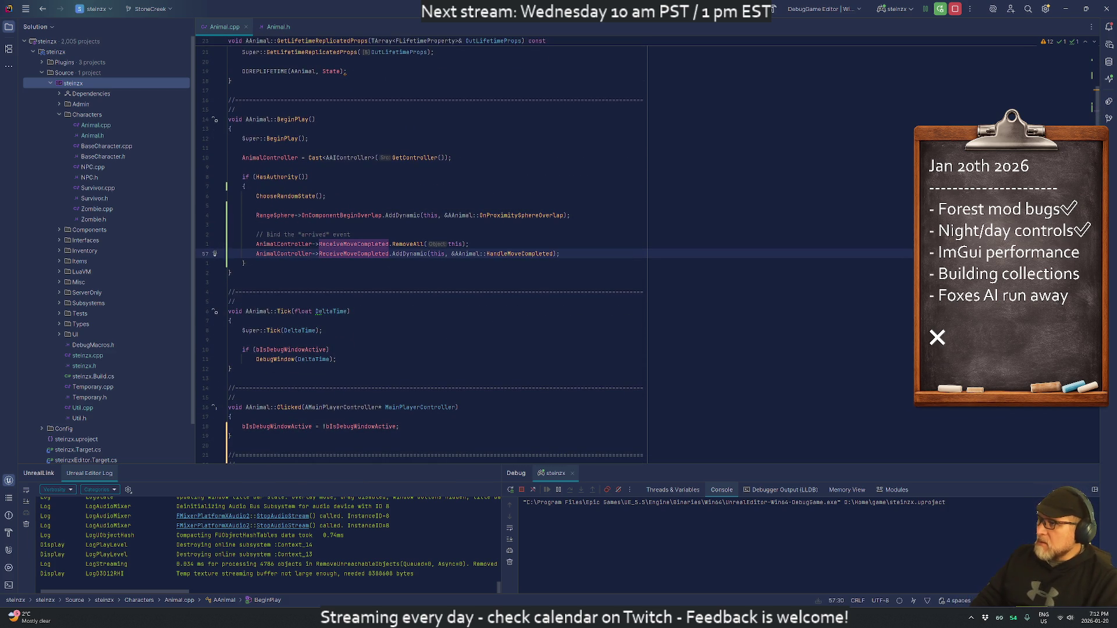
pyautogui.press('Right')
pyautogui.press('Right')
pyautogui.press('Right')
# Step: Go to HandleMoveCompleted's definition, then run a Live Coding recompile with Ctrl+Alt+F11
pyautogui.press('F12')
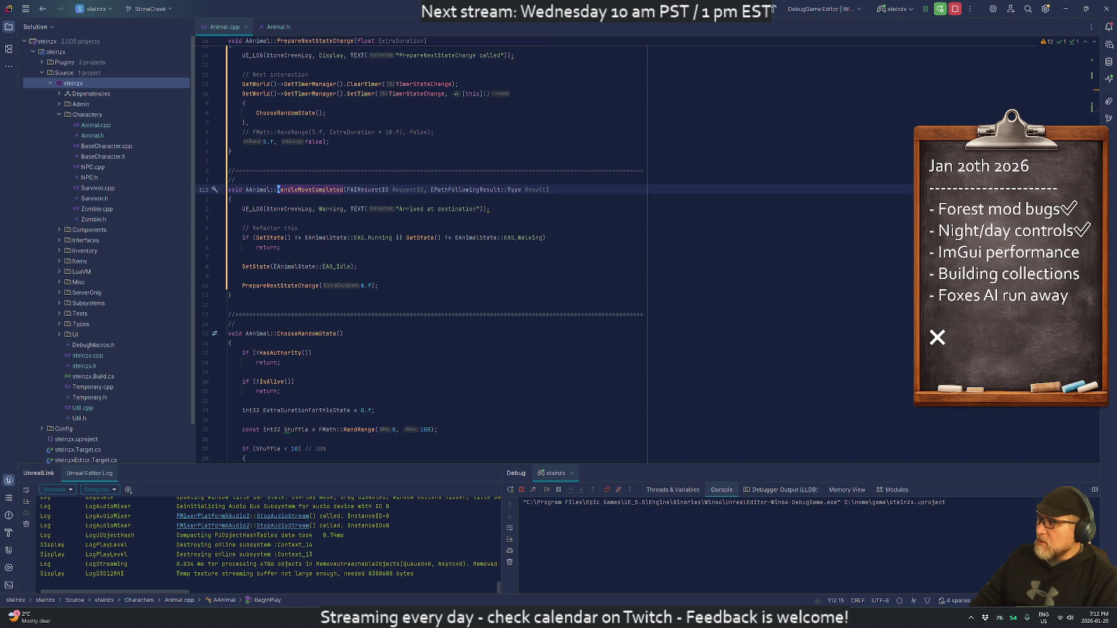
pyautogui.press('Down')
pyautogui.press('Down')
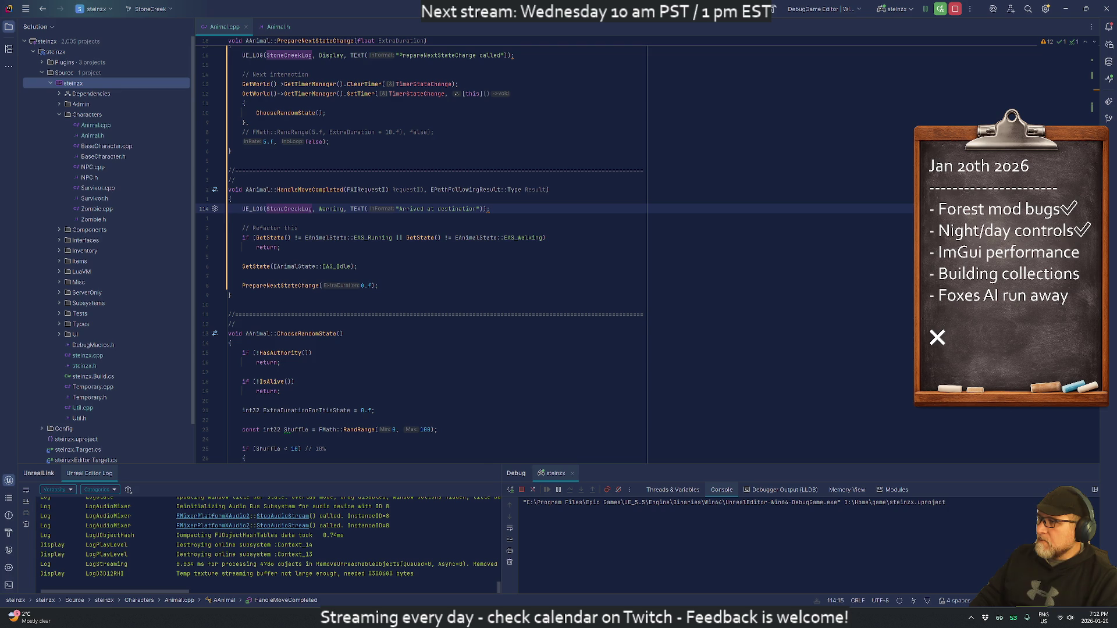
pyautogui.press('Down')
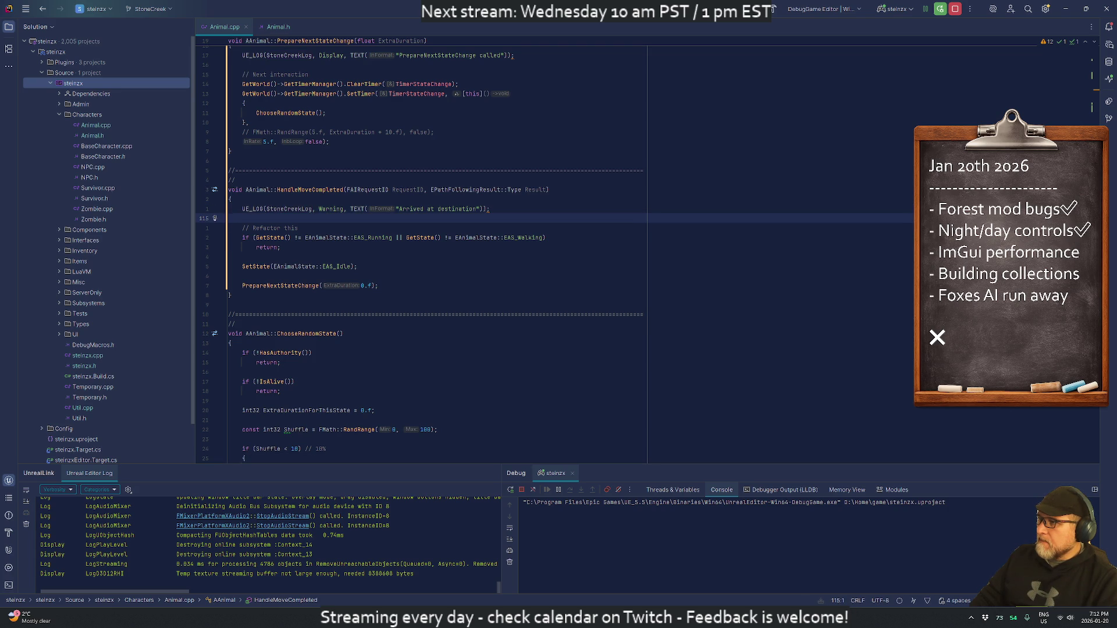
pyautogui.press('Down')
pyautogui.press('Down')
pyautogui.press('Down')
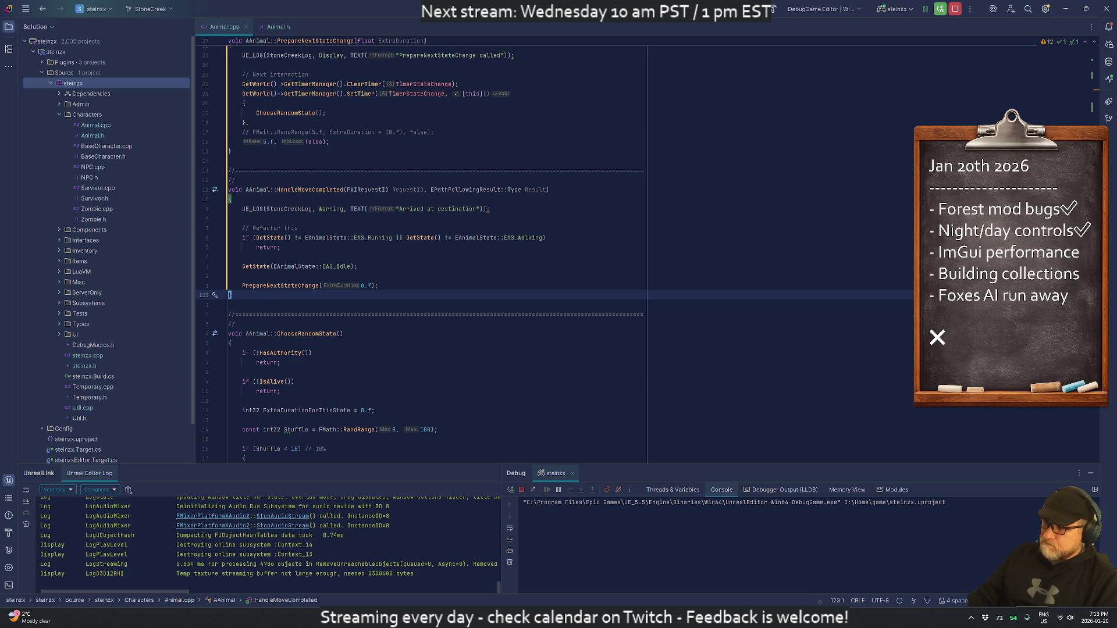
pyautogui.hotkey('ctrl', 'alt', 'F11')
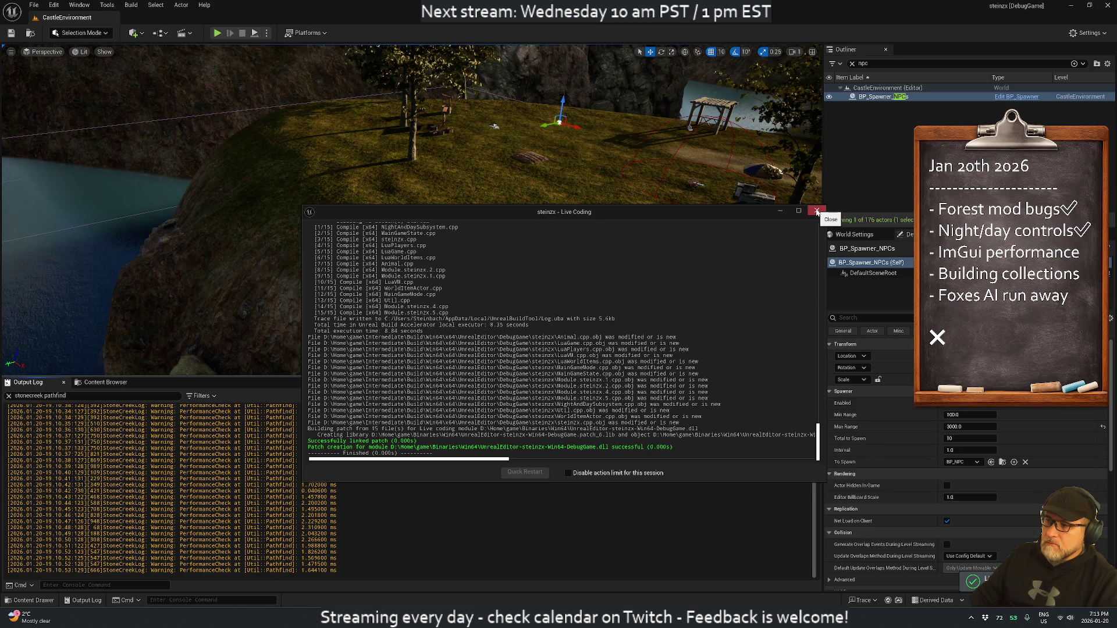
# Step: Close the finished Live Coding window and start a Play-in-Editor session of CastleEnvironment
pyautogui.click(817, 211)
pyautogui.click(217, 33)
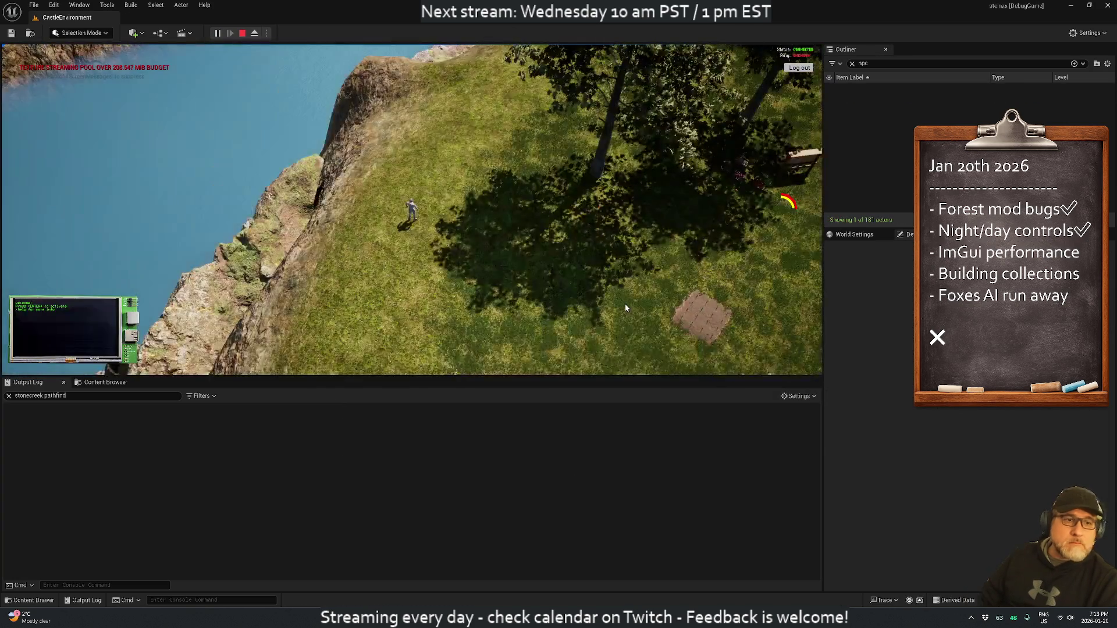
# Step: Toggle the inventory, run the character across the island and orbit the camera
pyautogui.press('i')
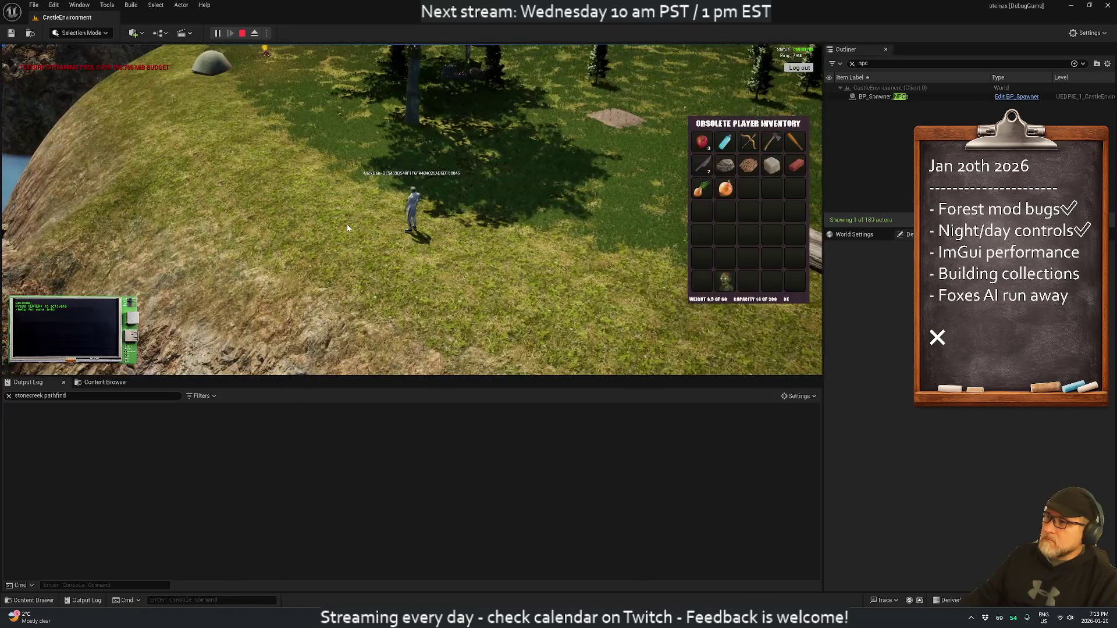
pyautogui.press('i')
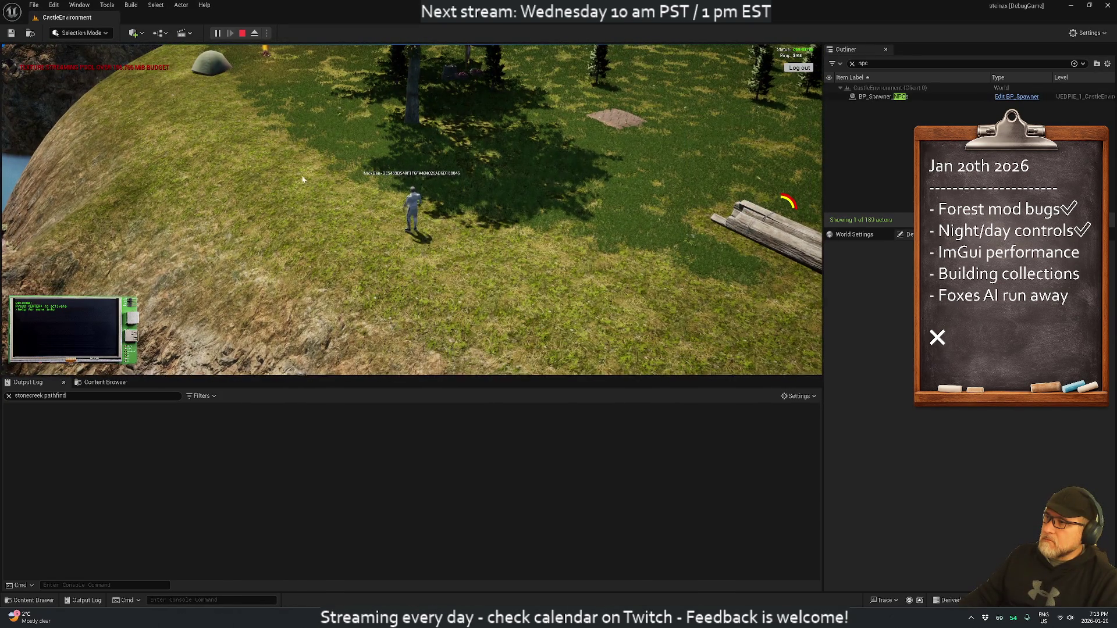
pyautogui.press('d')
pyautogui.scroll(-5, 376, 177)
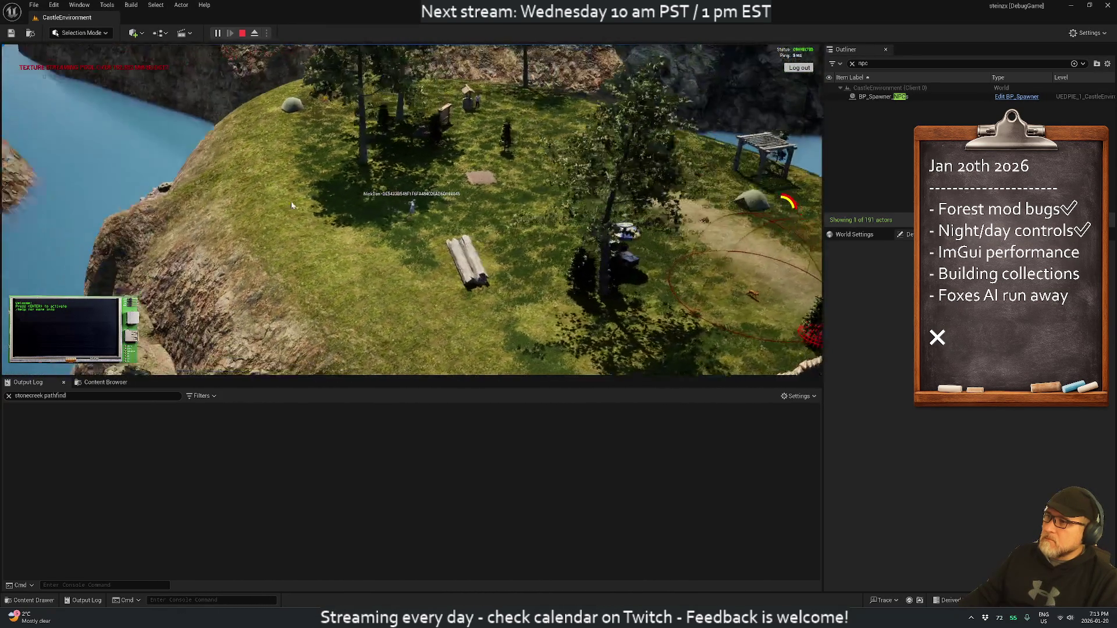
pyautogui.moveTo(292, 204); pyautogui.dragTo(63, 174)
# Step: Widen the Output Log filter from pathfind to all 'stonecreek' messages, then stop the session
pyautogui.moveTo(66, 396); pyautogui.dragTo(50, 396)
pyautogui.press('BackSpace')
pyautogui.press('BackSpace')
pyautogui.press('BackSpace')
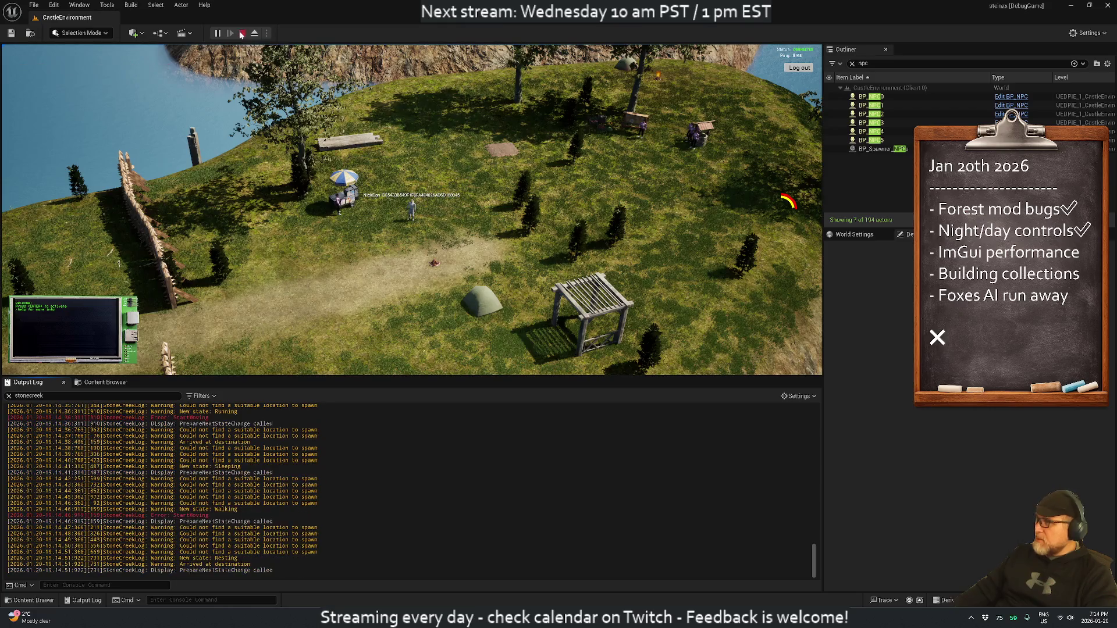
pyautogui.press('Escape')
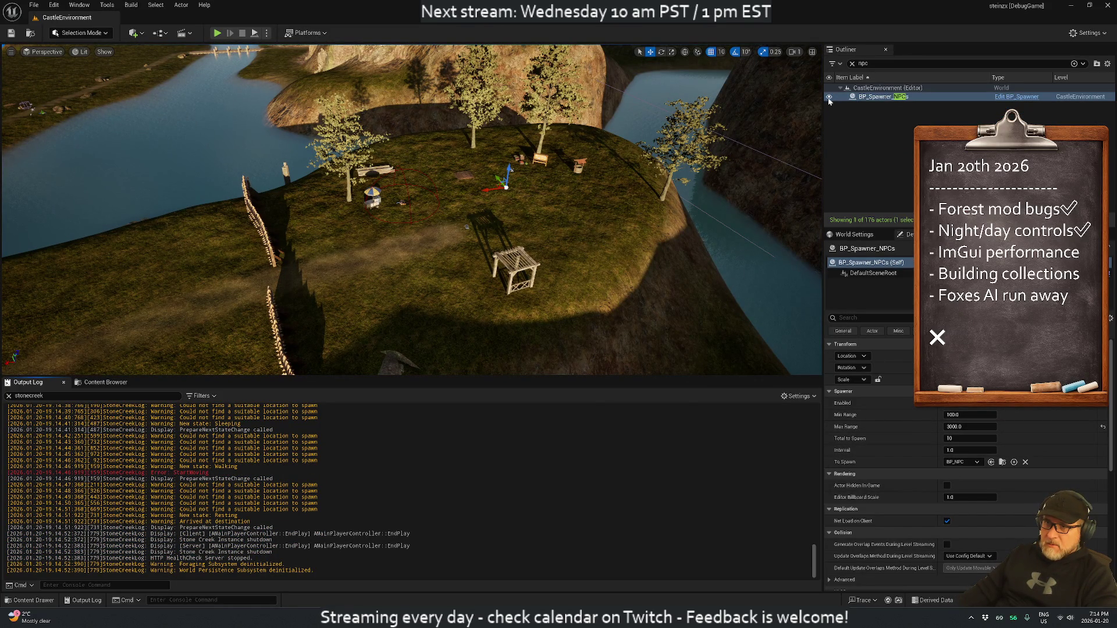
# Step: Clear the Outliner search and set BP_Spawner_NPCs Interval to 10.0
pyautogui.click(852, 64)
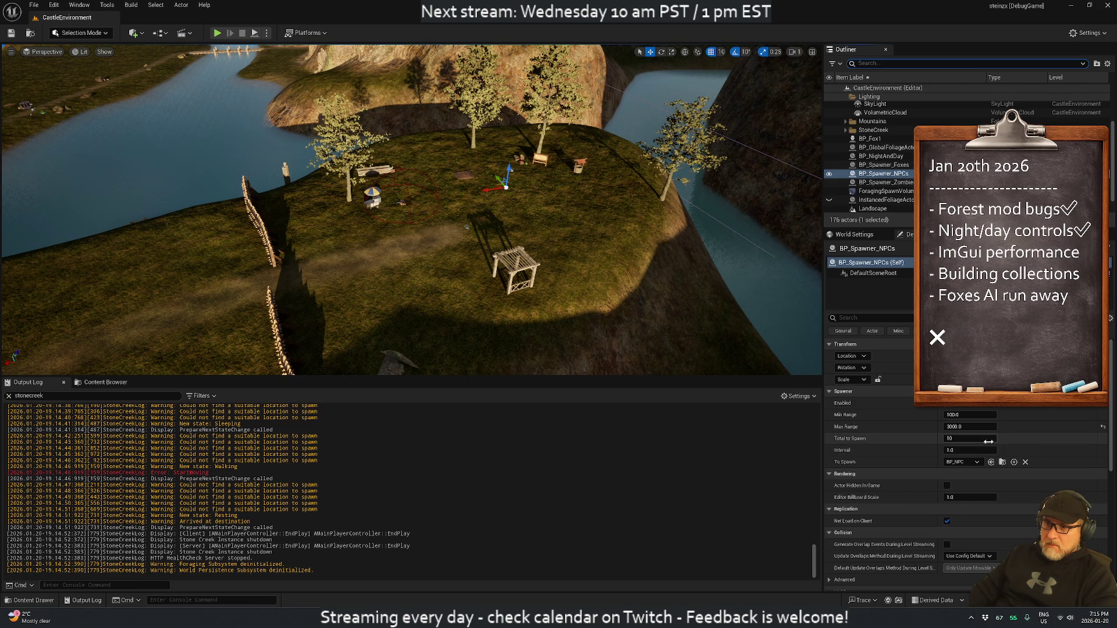
pyautogui.click(969, 450)
pyautogui.write('10')
pyautogui.press('Return')
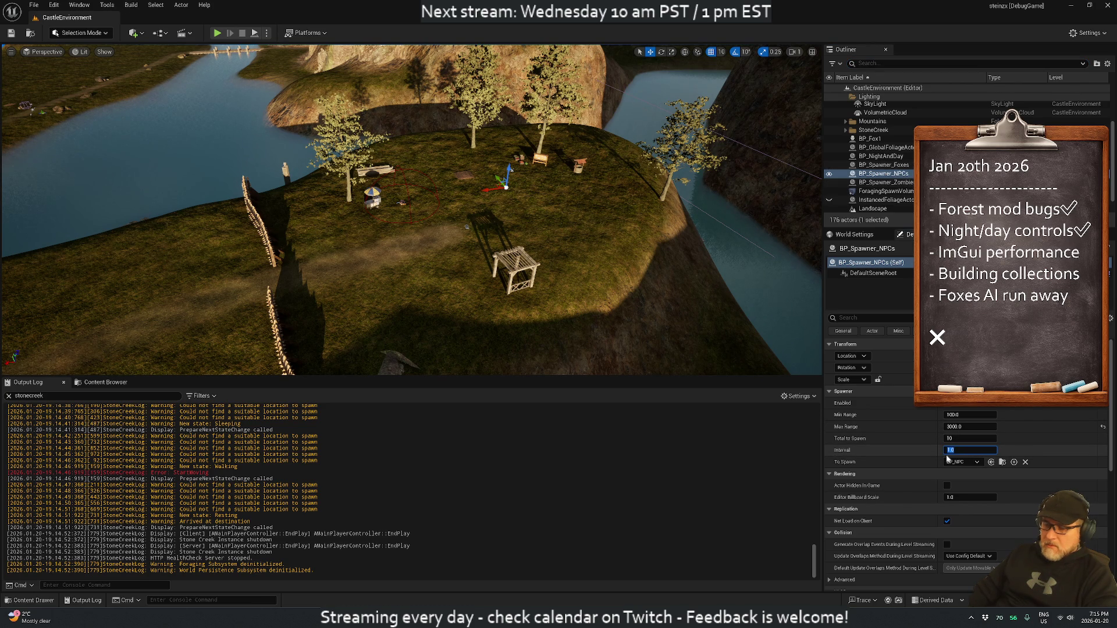
# Step: Inspect the Foxes and Zombies spawners, then save the CastleEnvironment map
pyautogui.click(879, 166)
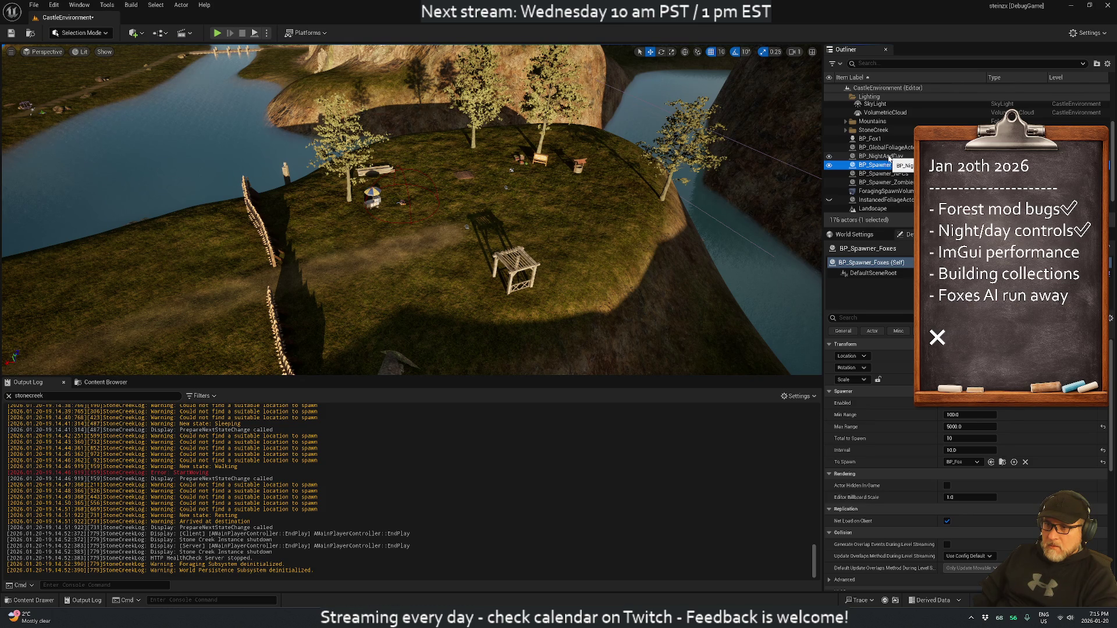
pyautogui.click(887, 182)
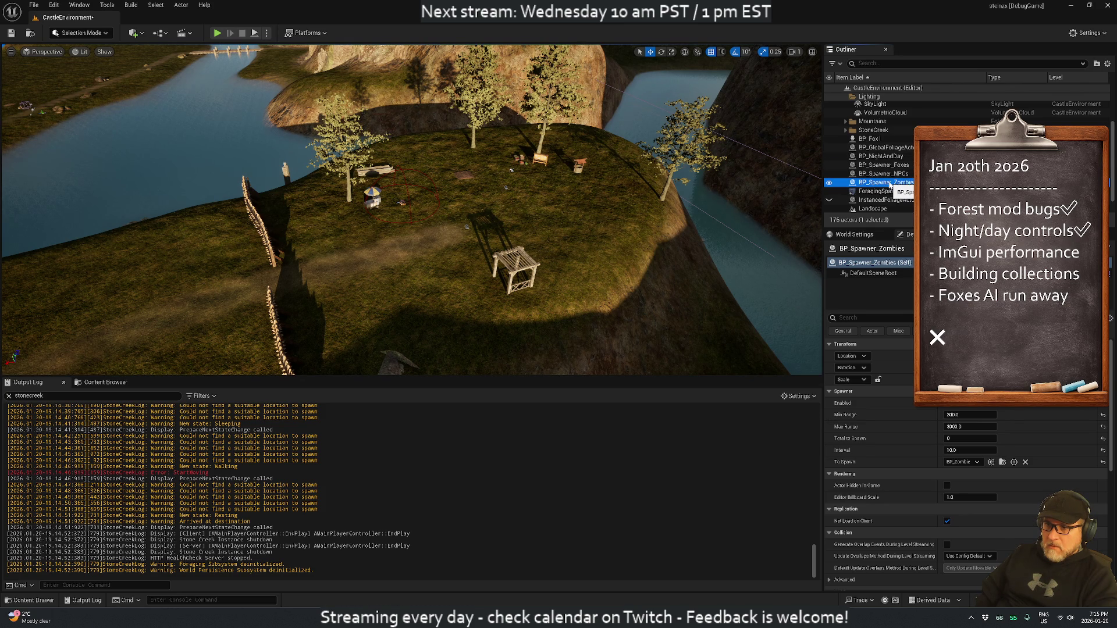
pyautogui.click(11, 33)
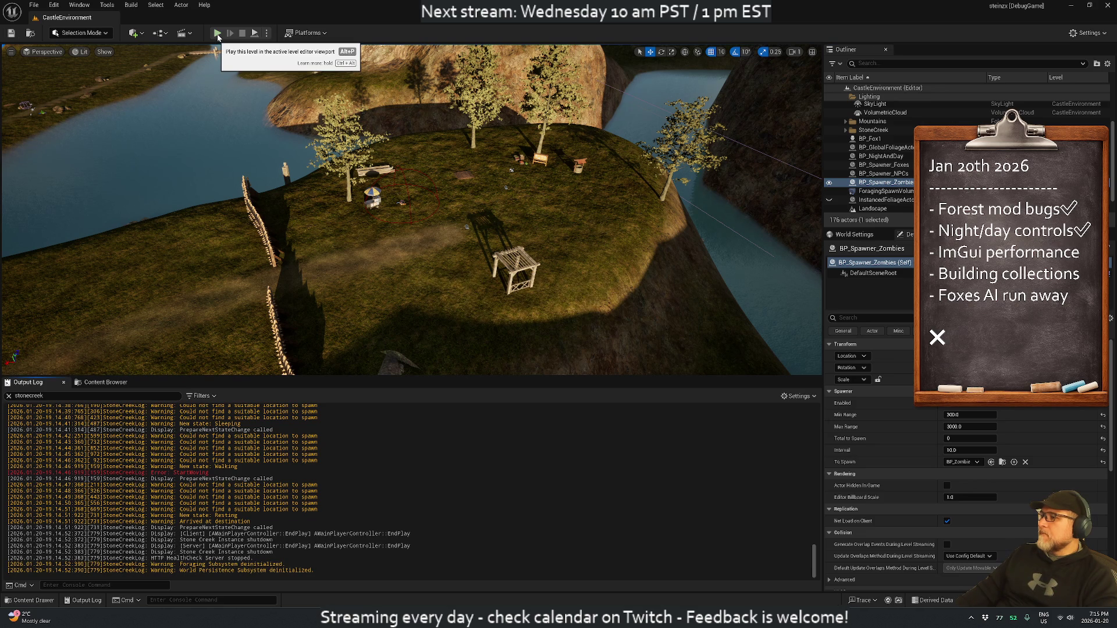
# Step: Start a new play session and orbit the camera around the player
pyautogui.click(217, 34)
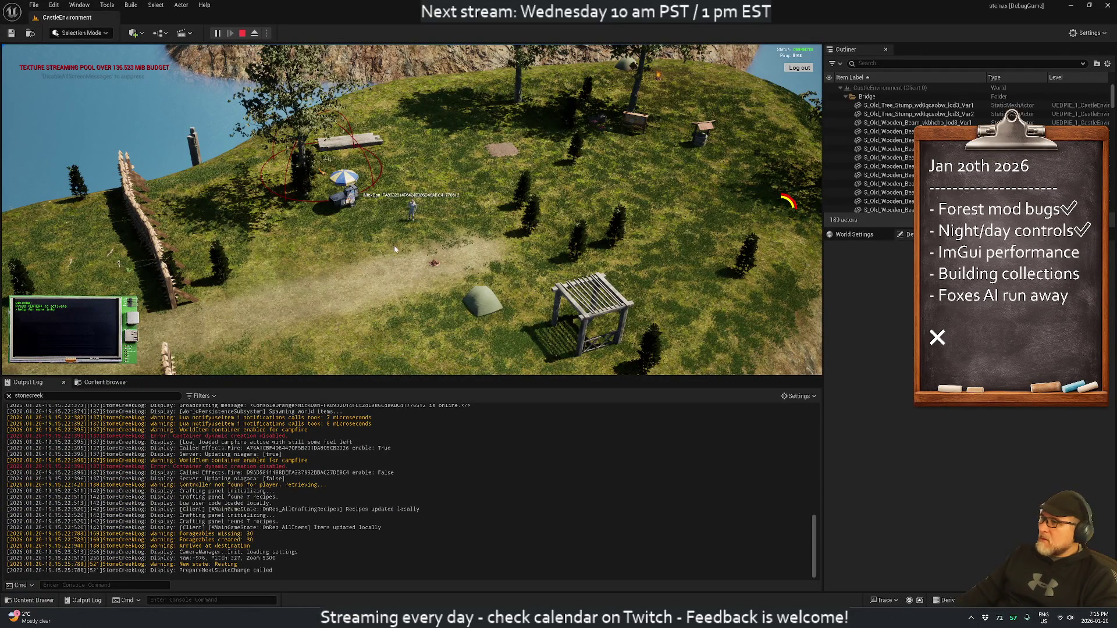
pyautogui.moveTo(382, 267)
pyautogui.mouseDown()
pyautogui.moveTo(240, 251)
pyautogui.moveTo(347, 324)
pyautogui.moveTo(305, 324)
pyautogui.mouseUp()
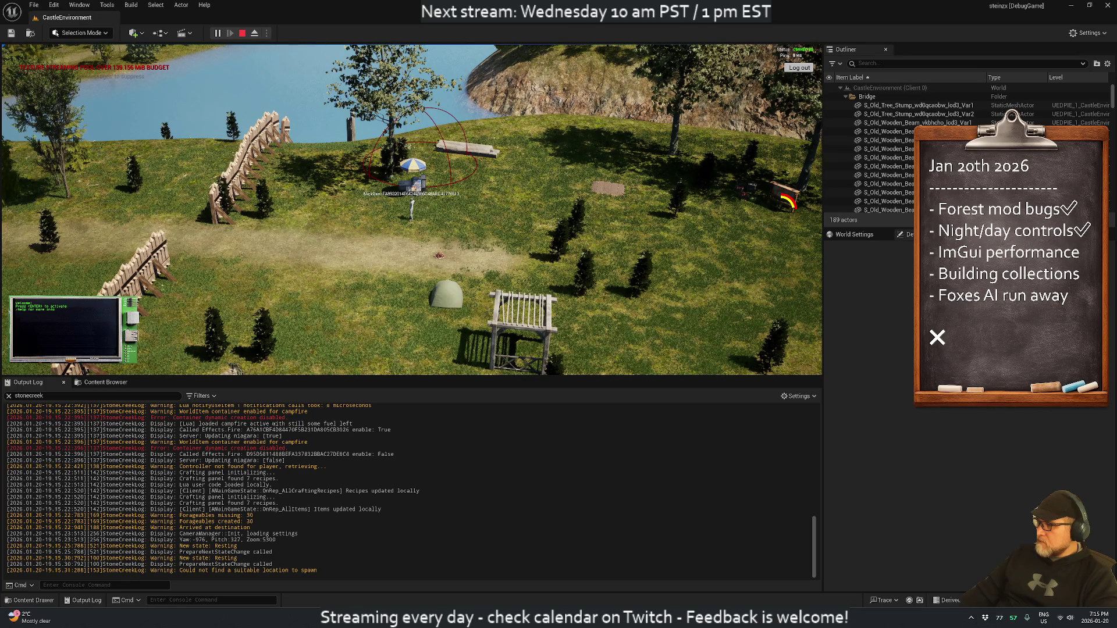
pyautogui.moveTo(350, 249)
pyautogui.mouseDown()
pyautogui.moveTo(502, 264)
pyautogui.moveTo(120, 220)
pyautogui.moveTo(377, 264)
pyautogui.moveTo(282, 289)
pyautogui.moveTo(270, 309)
pyautogui.mouseUp()
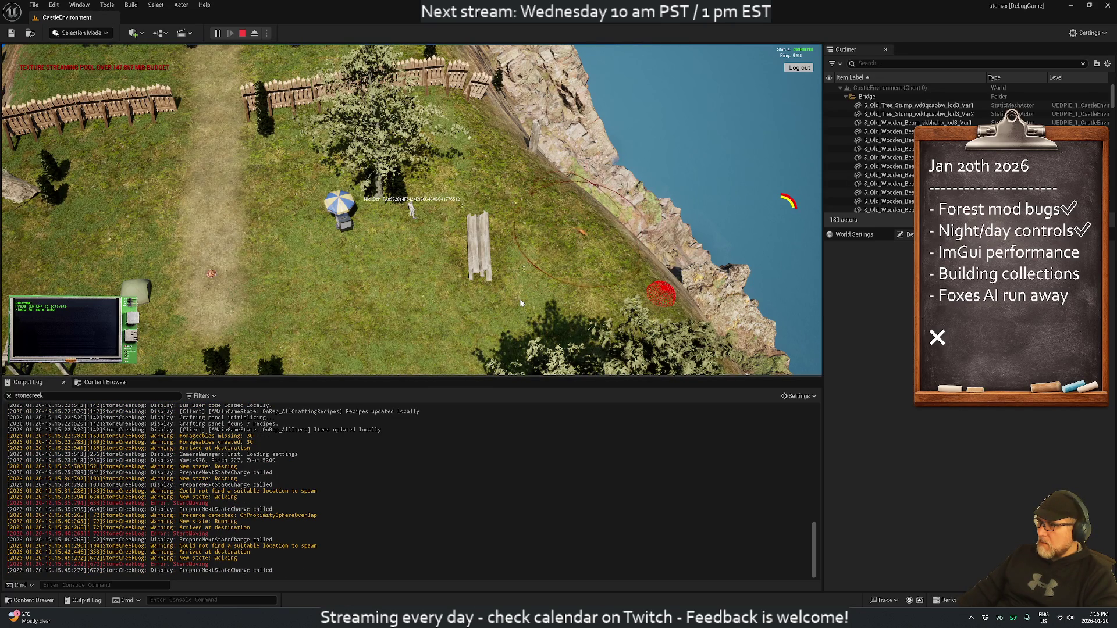
# Step: Clear the Output Log, filter it to 'arrived', tilt the camera, then switch to Rider
pyautogui.rightClick(243, 448)
pyautogui.click(274, 456)
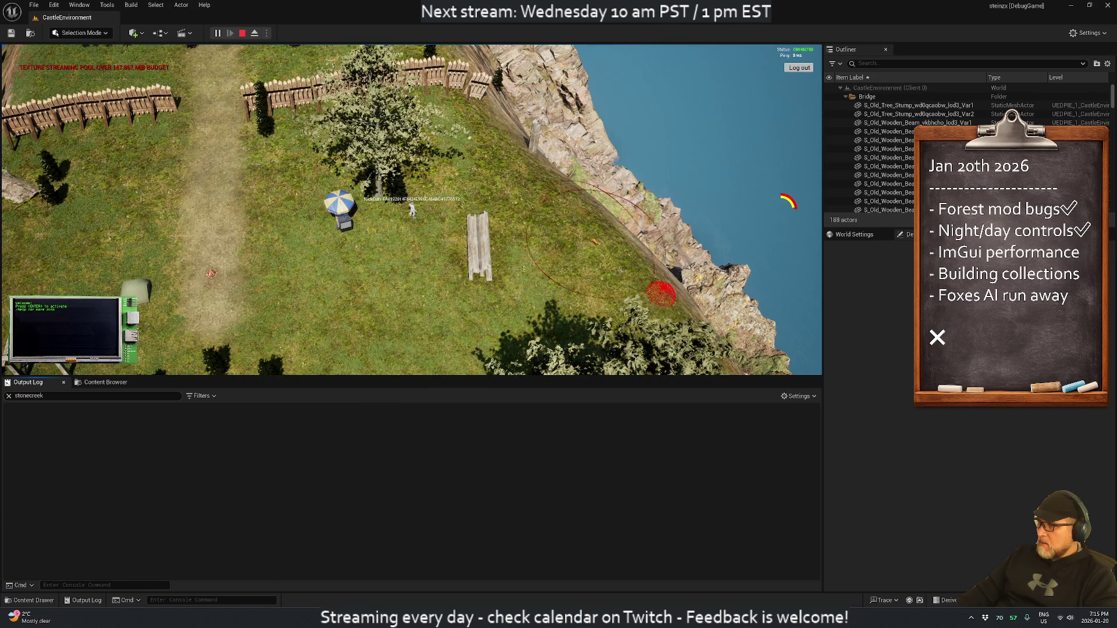
pyautogui.click(135, 396)
pyautogui.write('a')
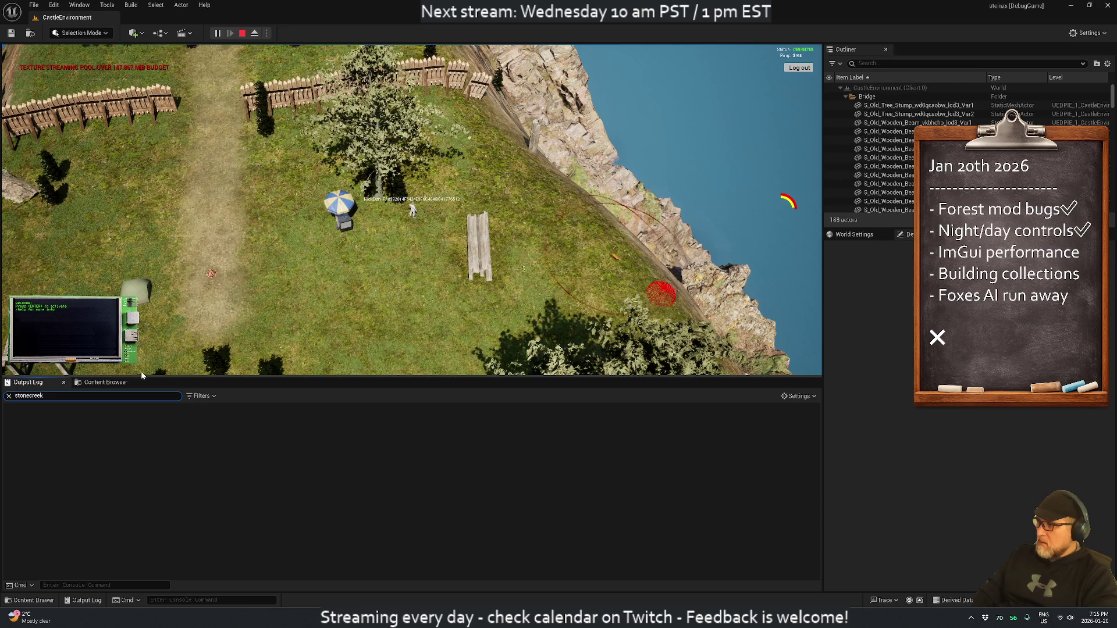
pyautogui.write('rrived')
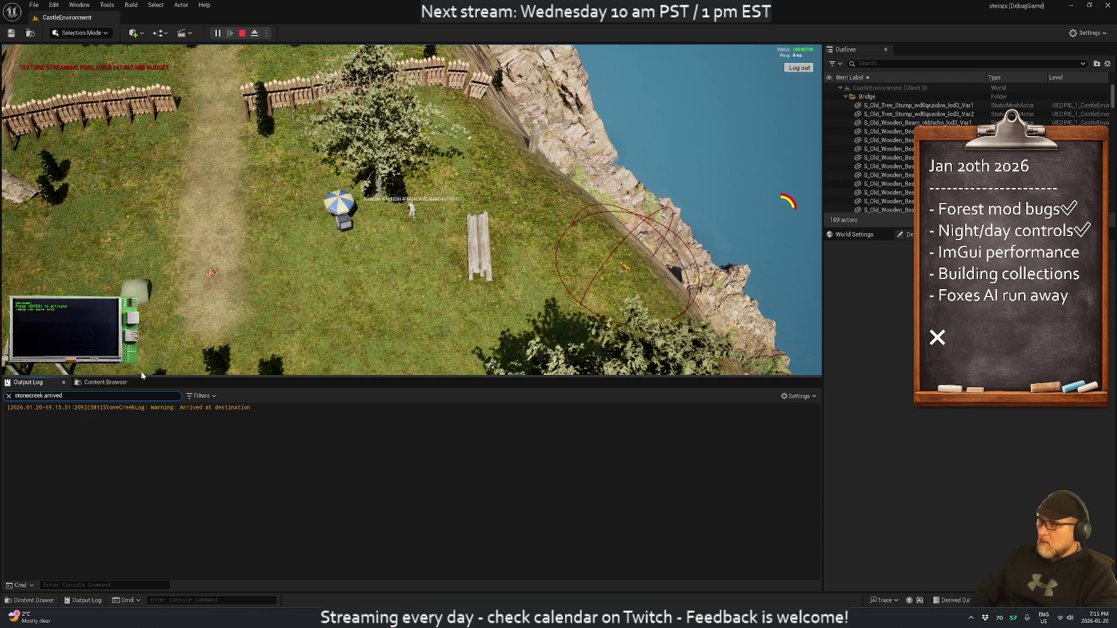
pyautogui.moveTo(553, 273)
pyautogui.mouseDown()
pyautogui.moveTo(266, 248)
pyautogui.moveTo(186, 218)
pyautogui.mouseUp()
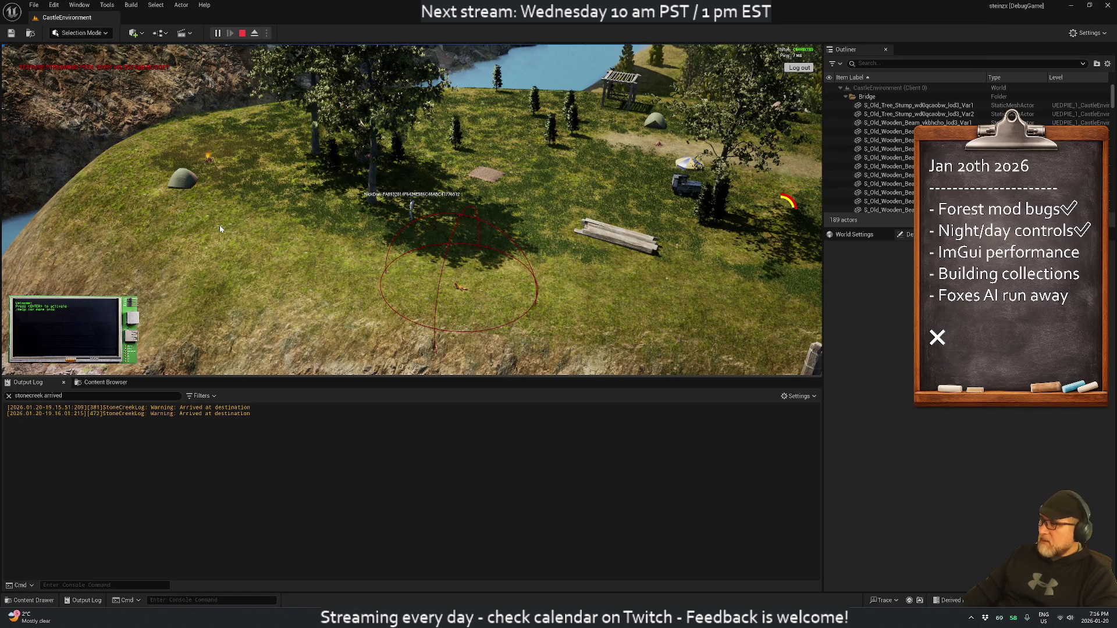
pyautogui.hotkey('alt', 'Tab')
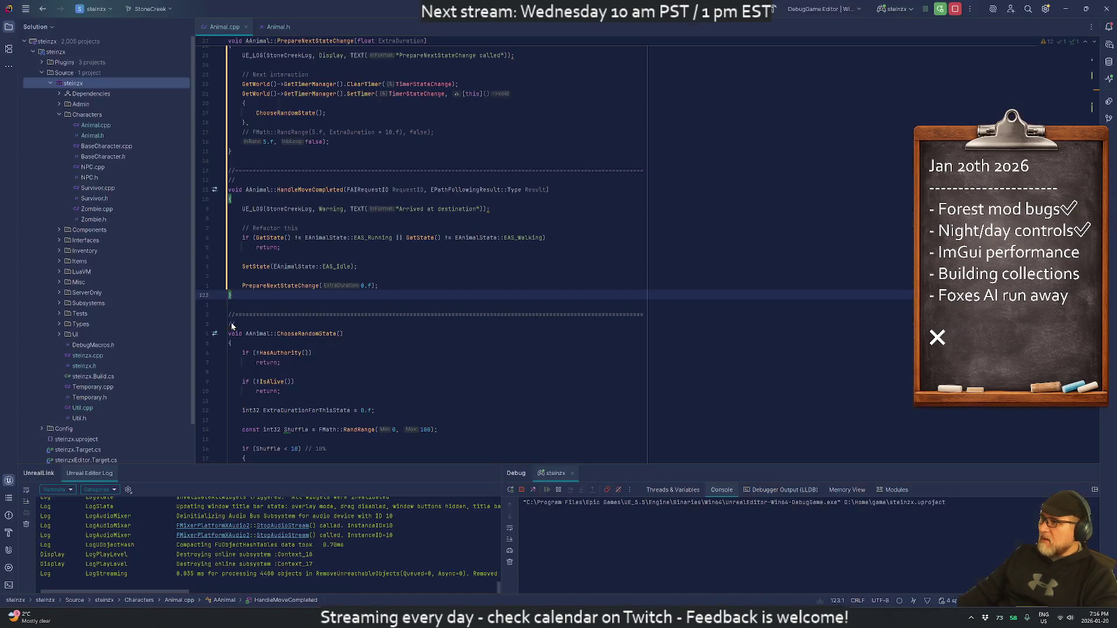
# Step: Inspect the SetAcceptanceRadius(10.f) call and jump to the Location variable's declaration
pyautogui.scroll(-20, 437, 250)
pyautogui.scroll(-13, 437, 250)
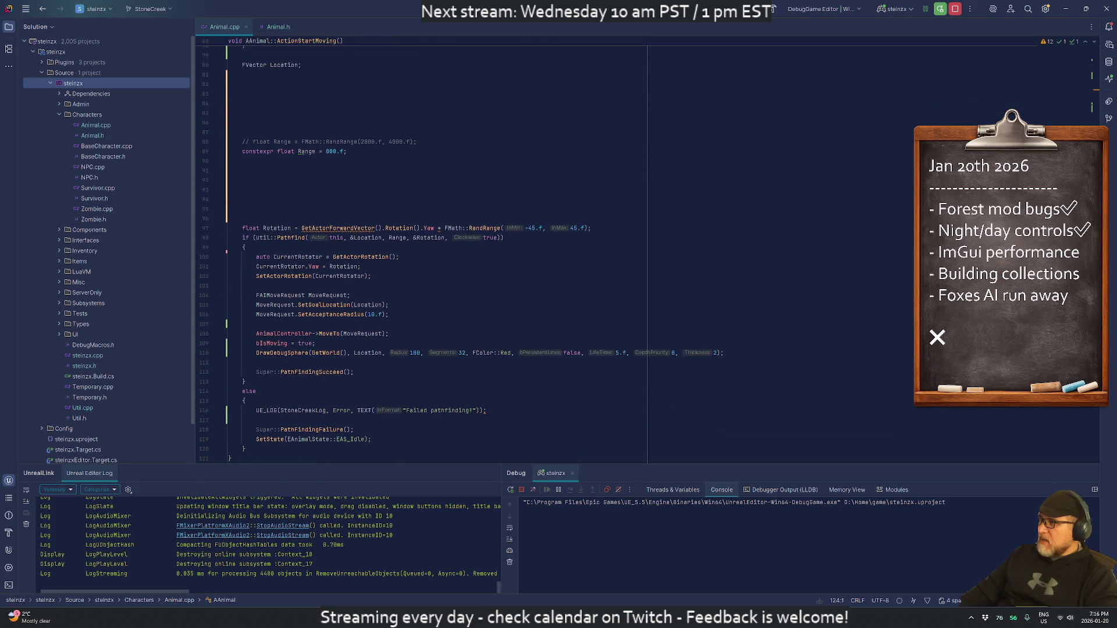
pyautogui.scroll(-2, 260, 286)
pyautogui.click(369, 257)
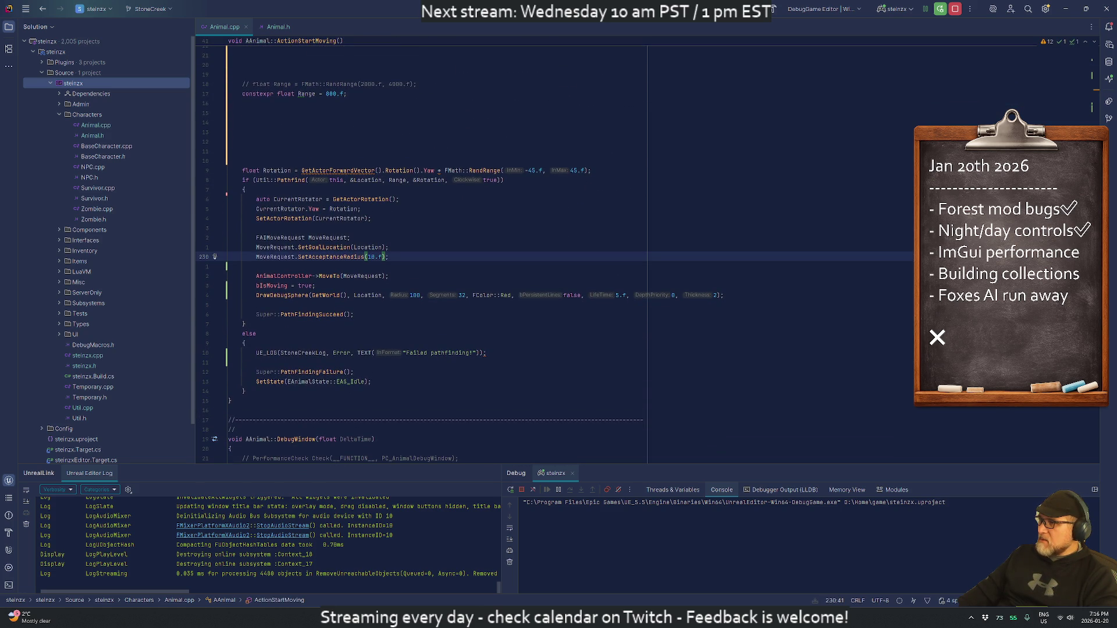
pyautogui.click(365, 257)
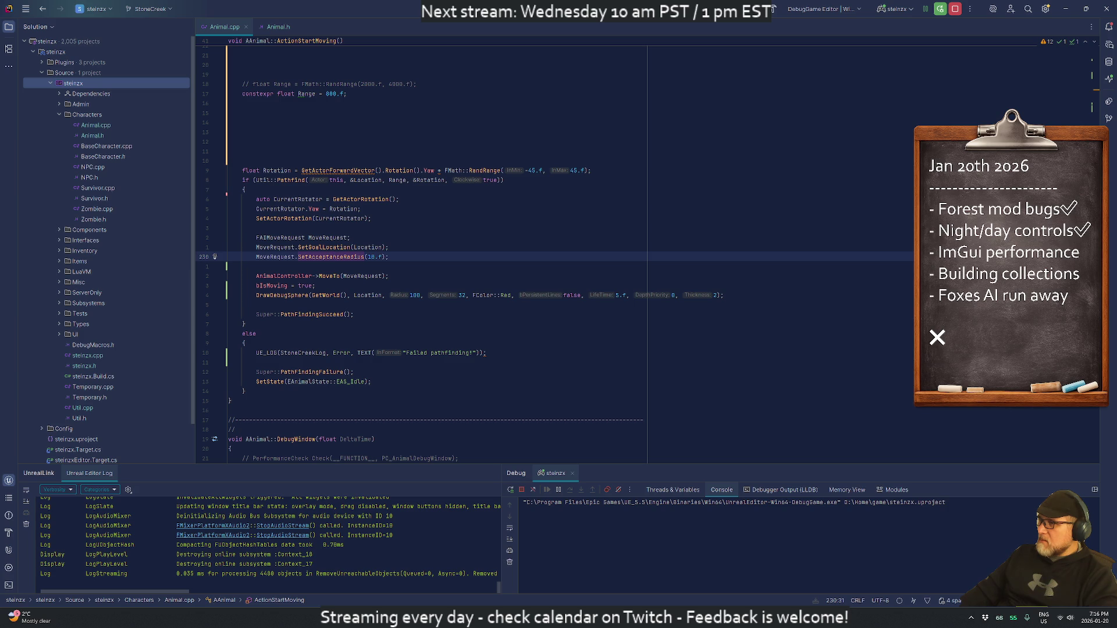
pyautogui.click(362, 295)
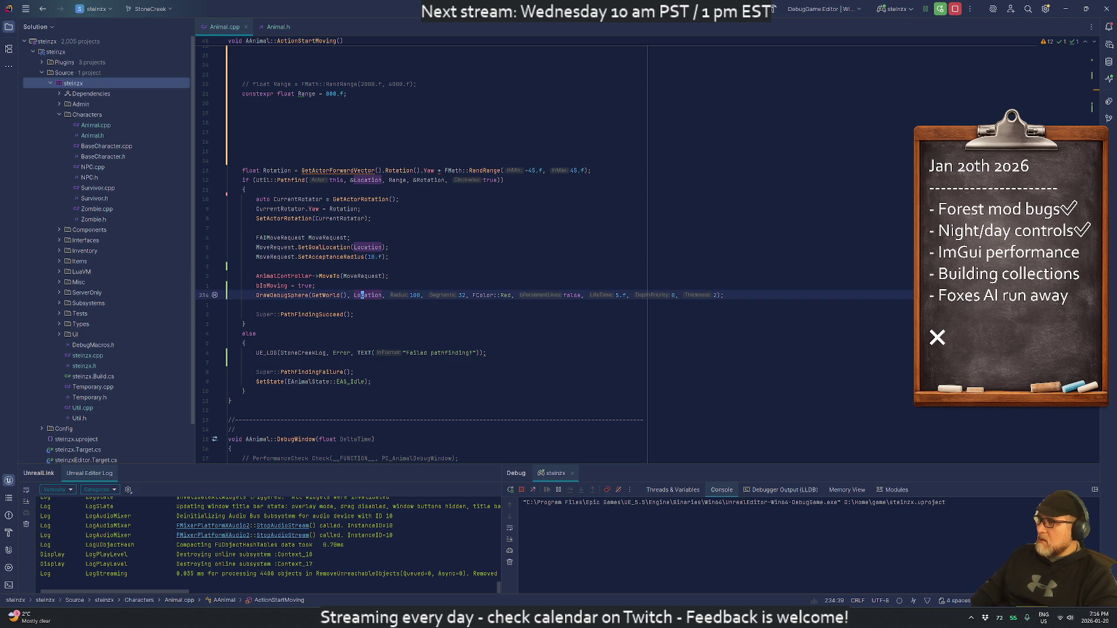
pyautogui.hotkey('ctrl', 'b')
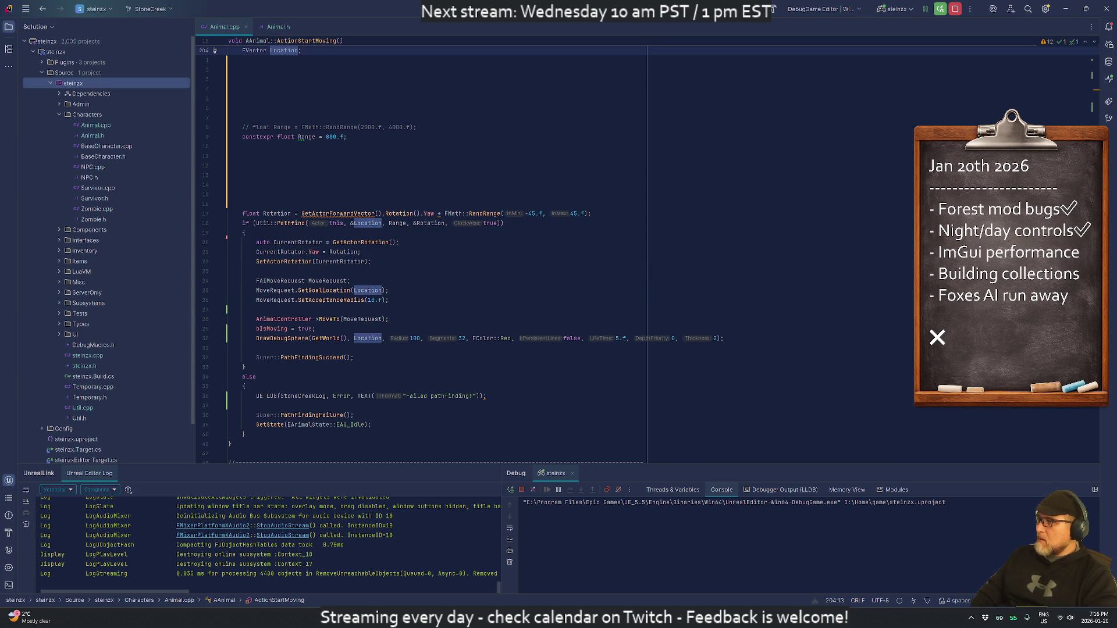
# Step: Rename Location to PathFindLocation at its declaration, the goal location and the debug sphere call
pyautogui.write('PathF')
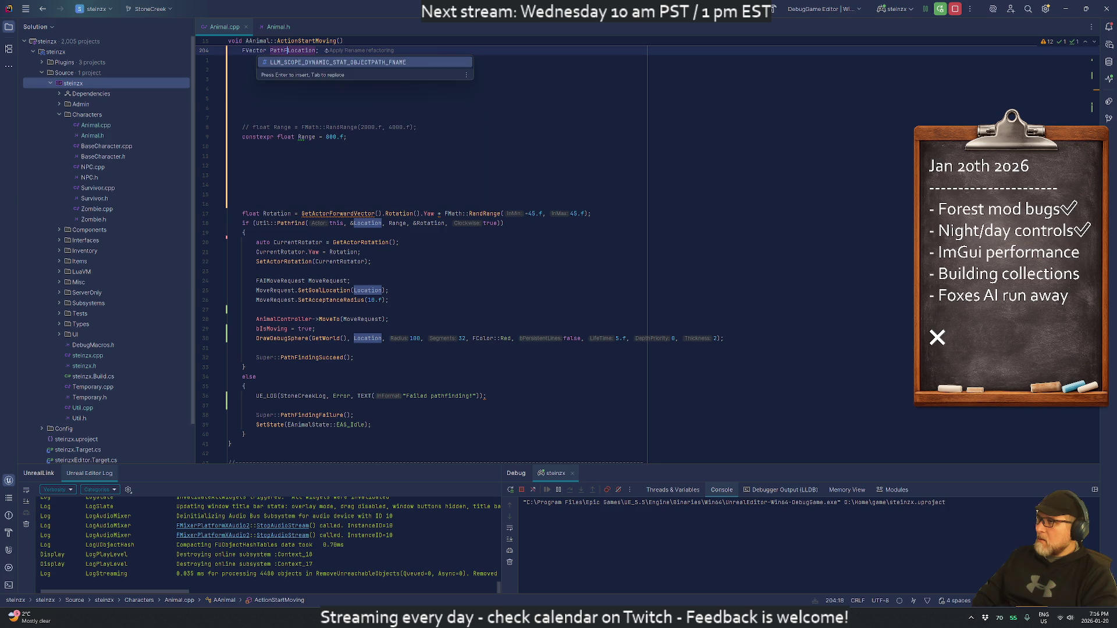
pyautogui.write('ind')
pyautogui.click(354, 223)
pyautogui.write('PathFind')
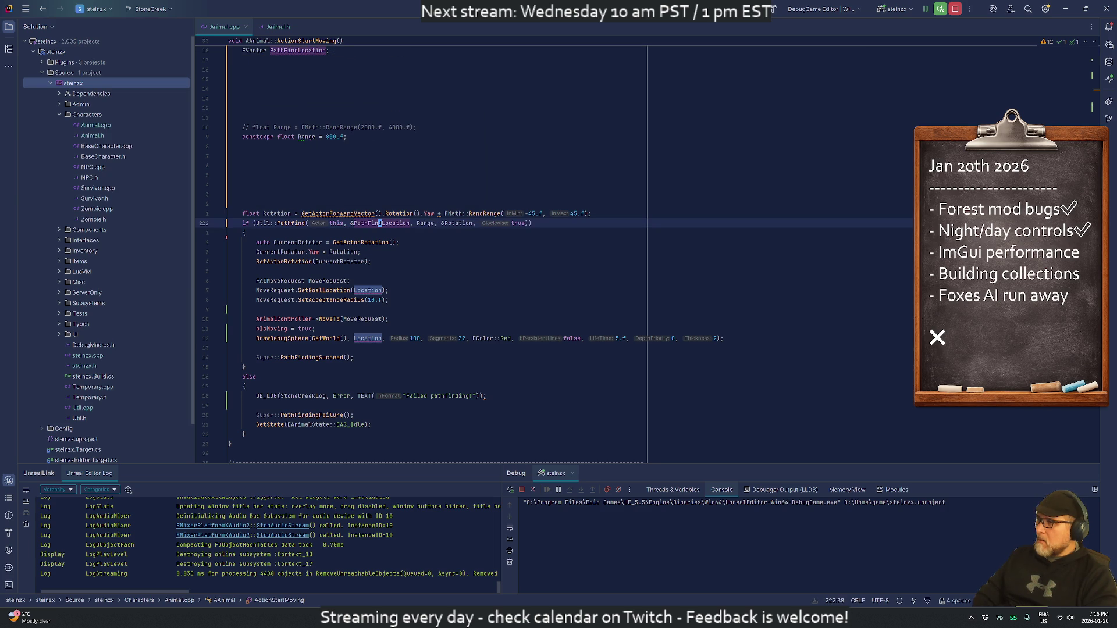
pyautogui.click(354, 290)
pyautogui.write('PathFind')
pyautogui.click(354, 338)
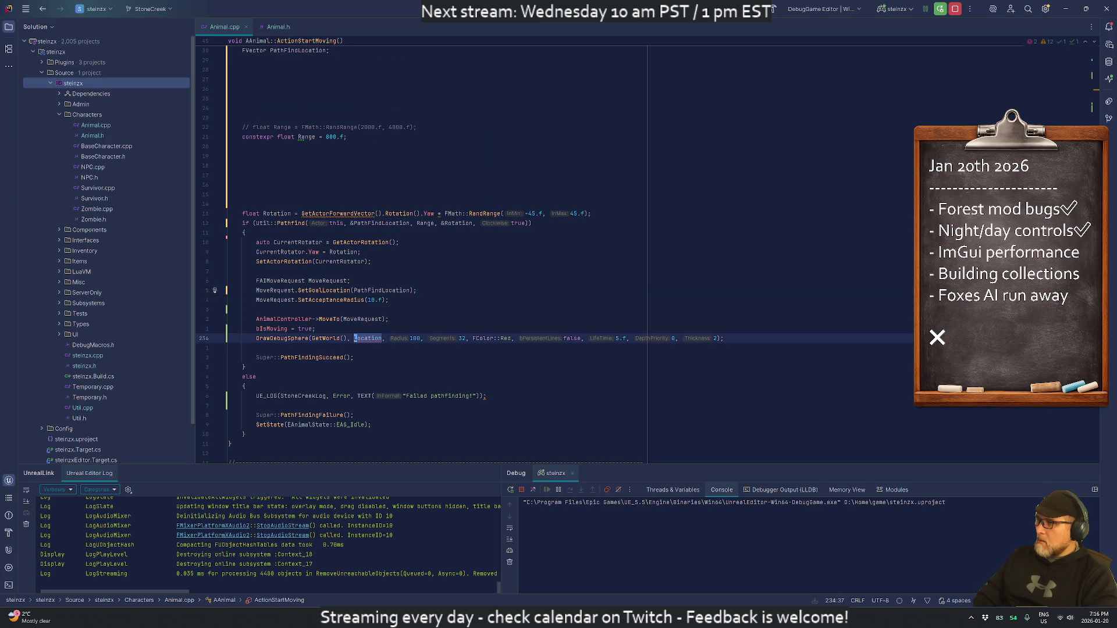
pyautogui.write('PathFind')
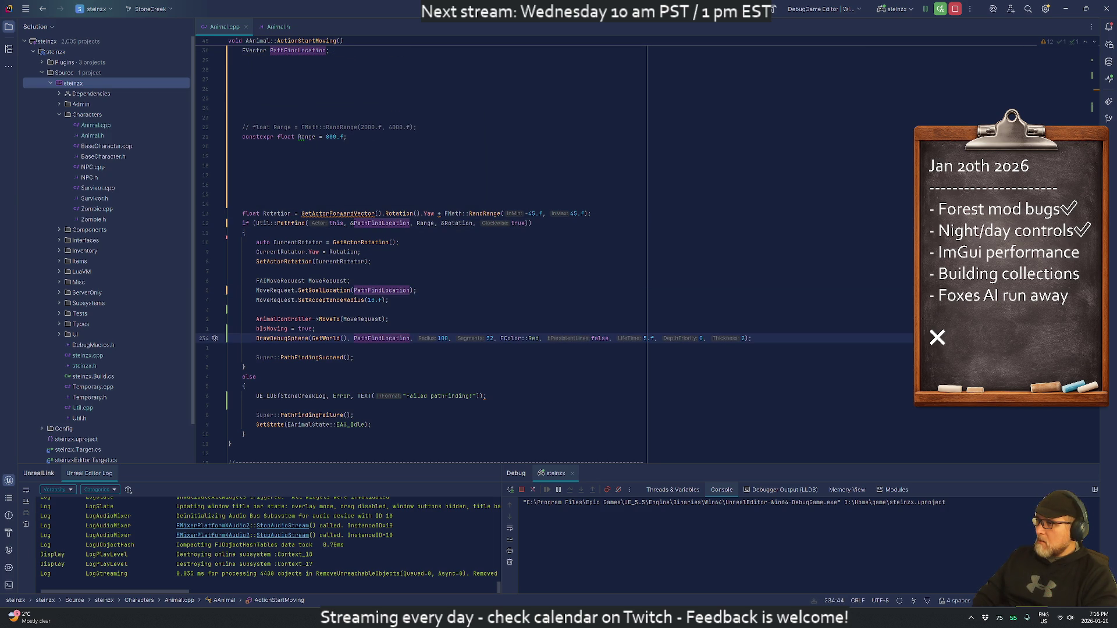
# Step: Recheck the acceptance radius line, then switch back to Unreal Editor
pyautogui.press('Down')
pyautogui.press('Down')
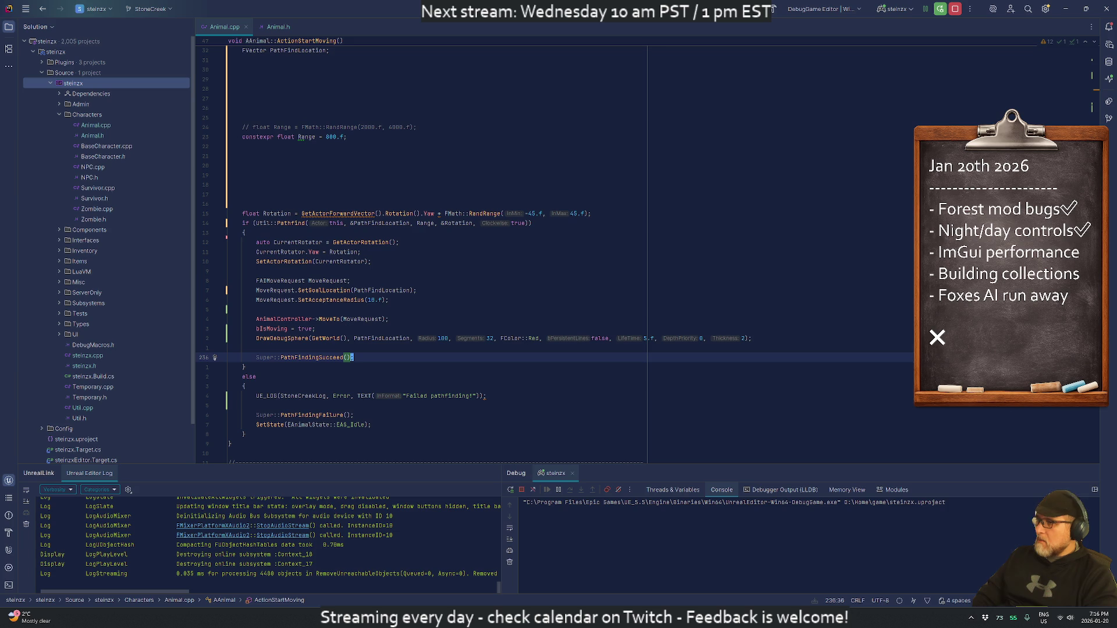
pyautogui.press('Up')
pyautogui.press('Up')
pyautogui.press('Up')
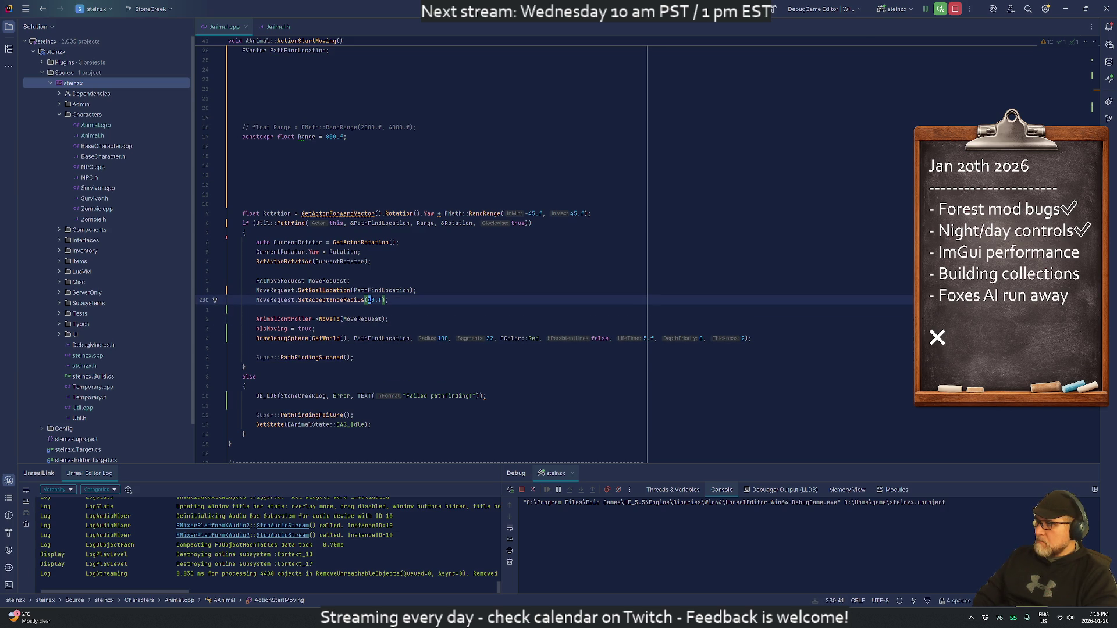
pyautogui.press('Down')
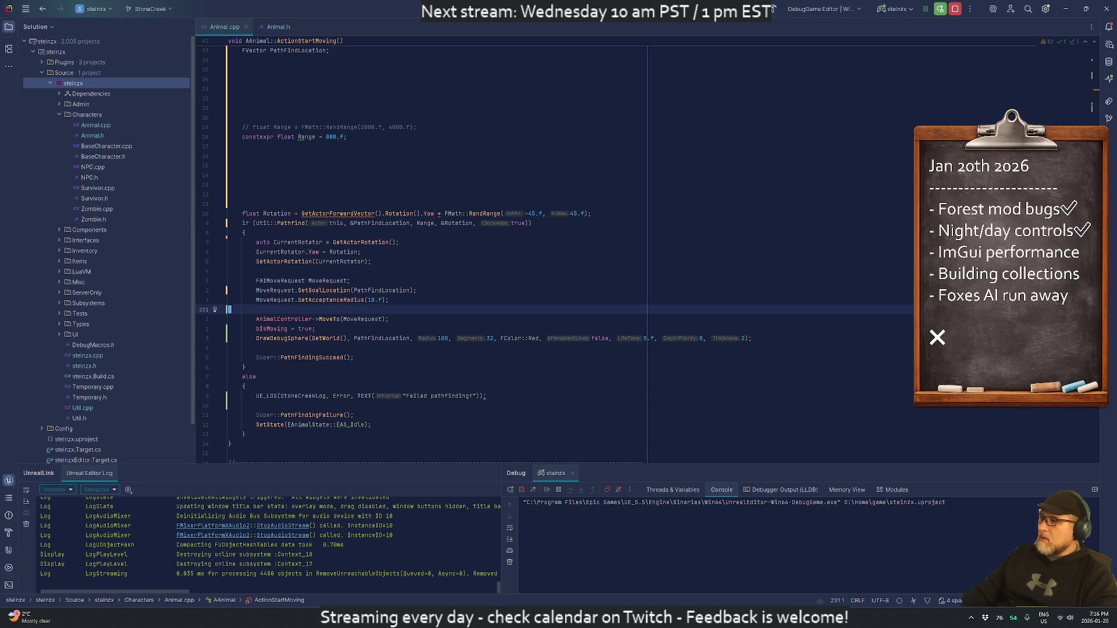
pyautogui.hotkey('alt', 'Tab')
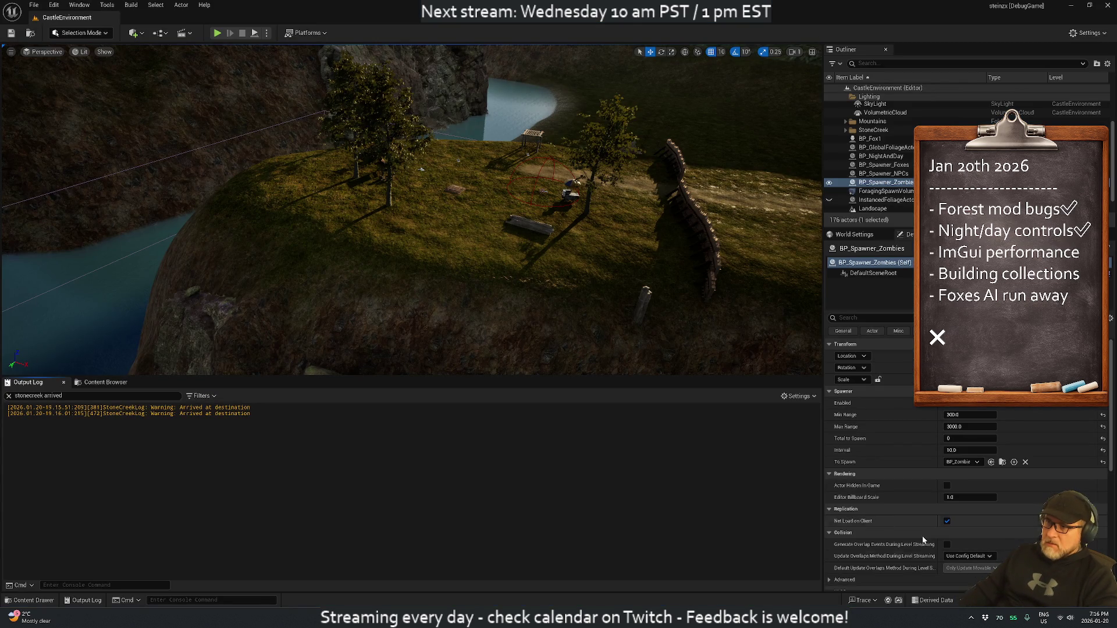
# Step: Hot-reload with Ctrl+Alt+F11, play-test the fox, then stop and return to Rider
pyautogui.hotkey('ctrl', 'alt', 'F11')
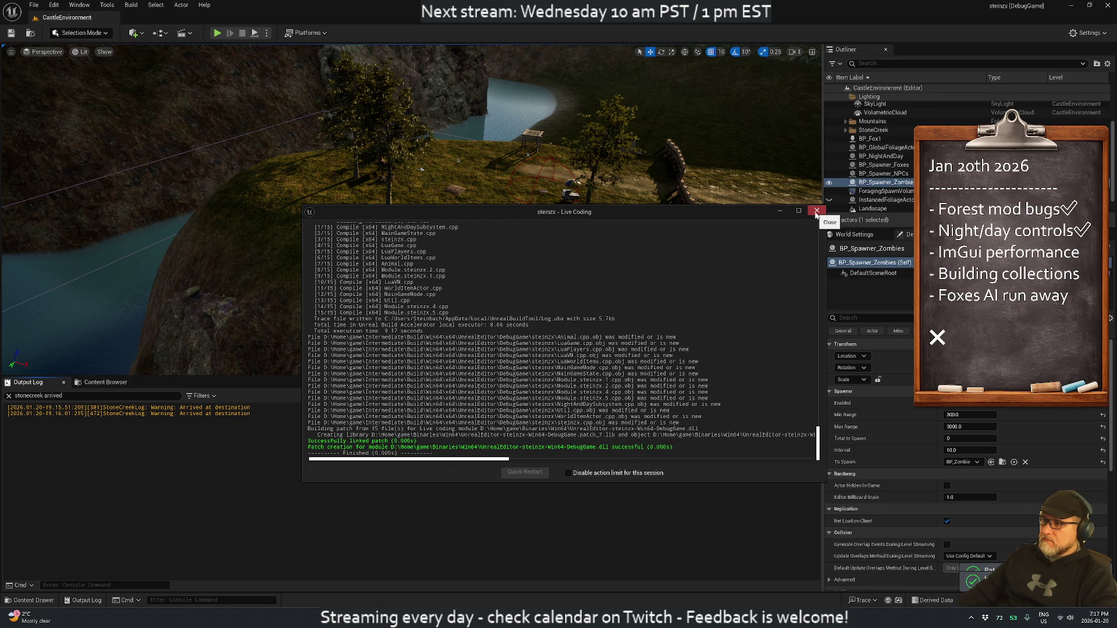
pyautogui.click(816, 211)
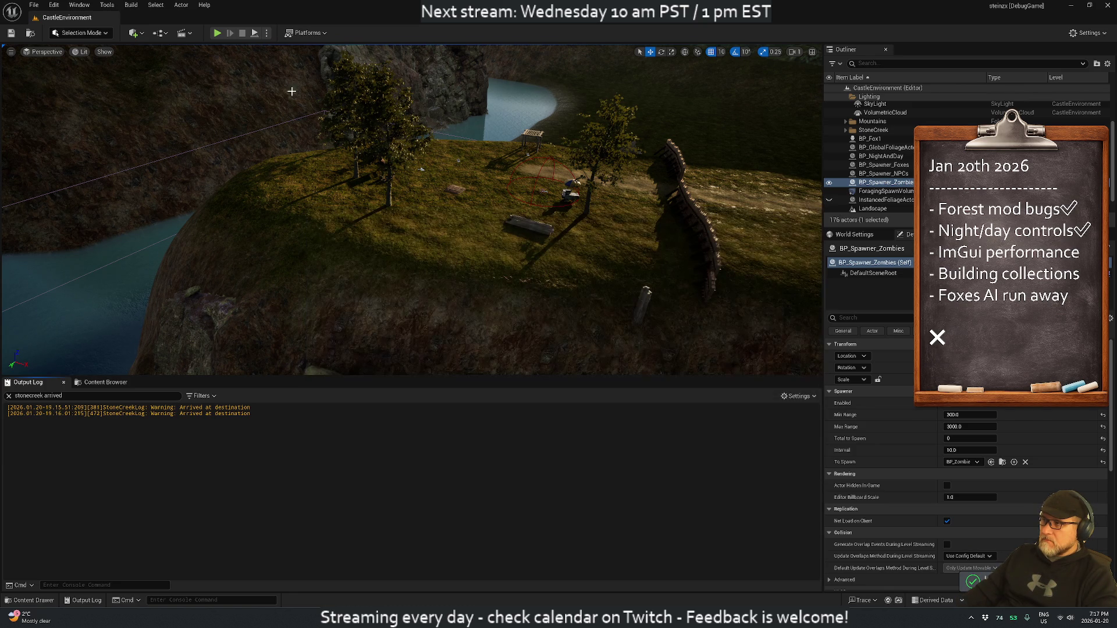
pyautogui.click(218, 34)
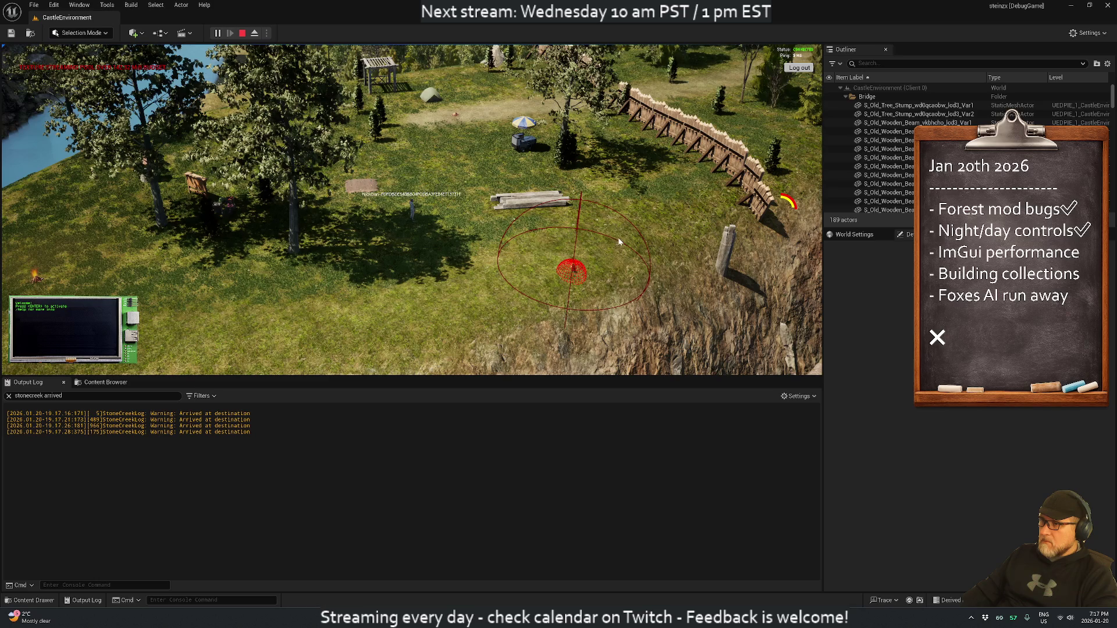
pyautogui.press('Escape')
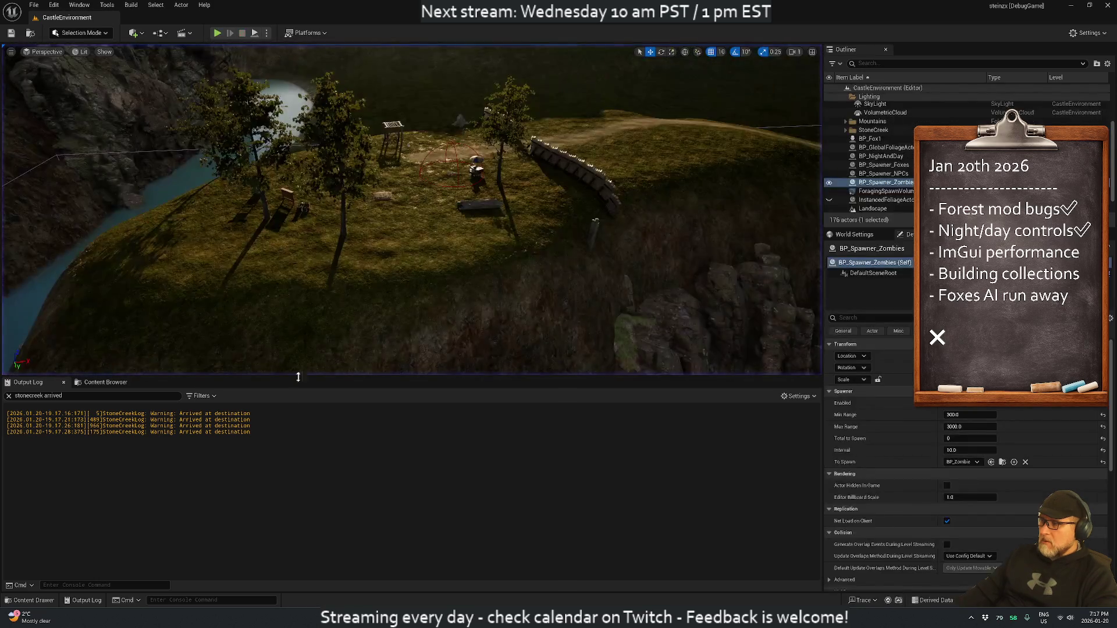
pyautogui.hotkey('alt', 'Tab')
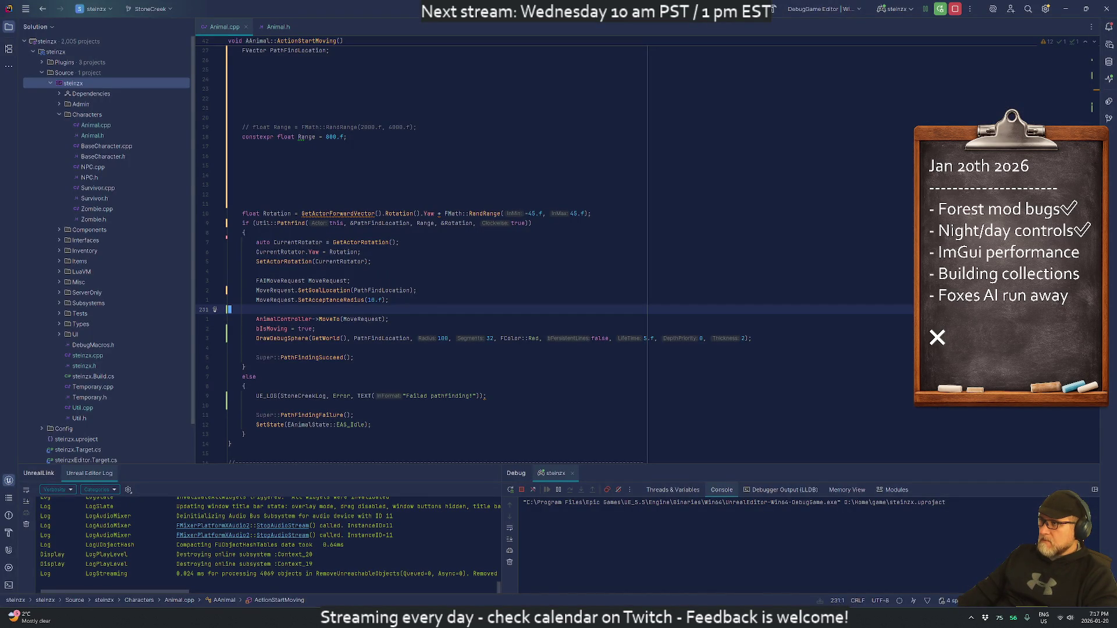
# Step: Check where ExtraDurationForThisState is used and go to the PrepareNextStateChange definition
pyautogui.scroll(10, 422, 250)
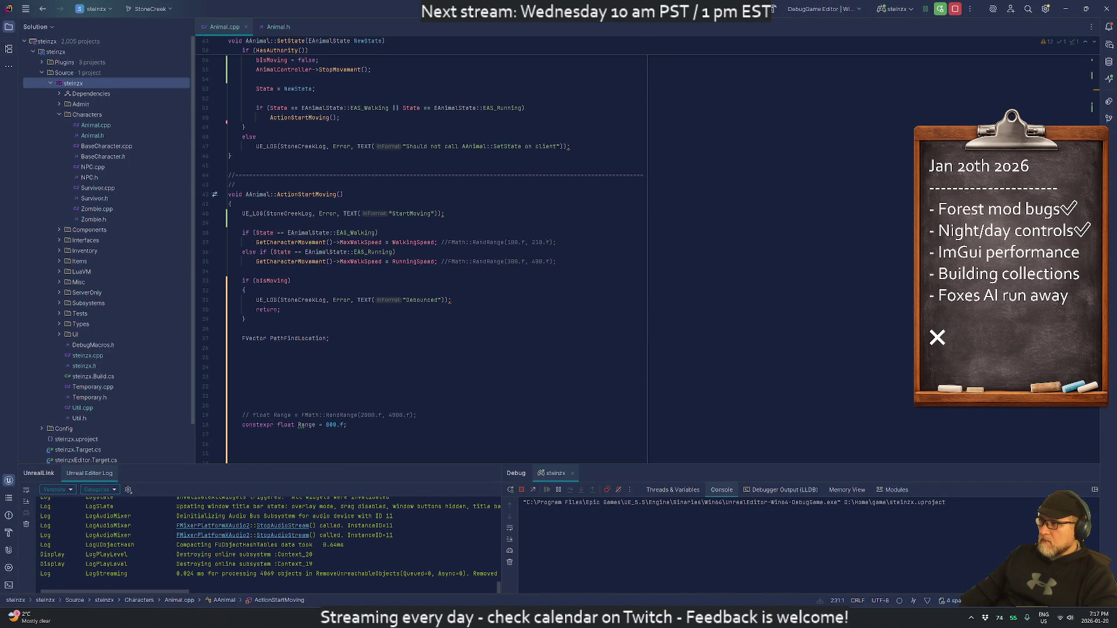
pyautogui.scroll(6, 421, 250)
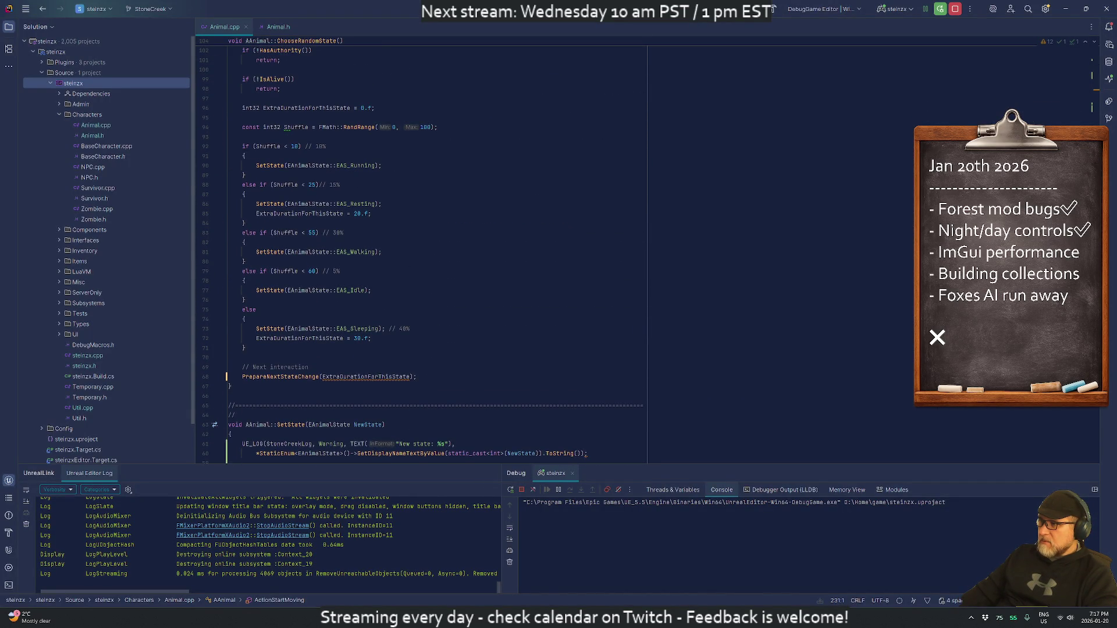
pyautogui.click(355, 377)
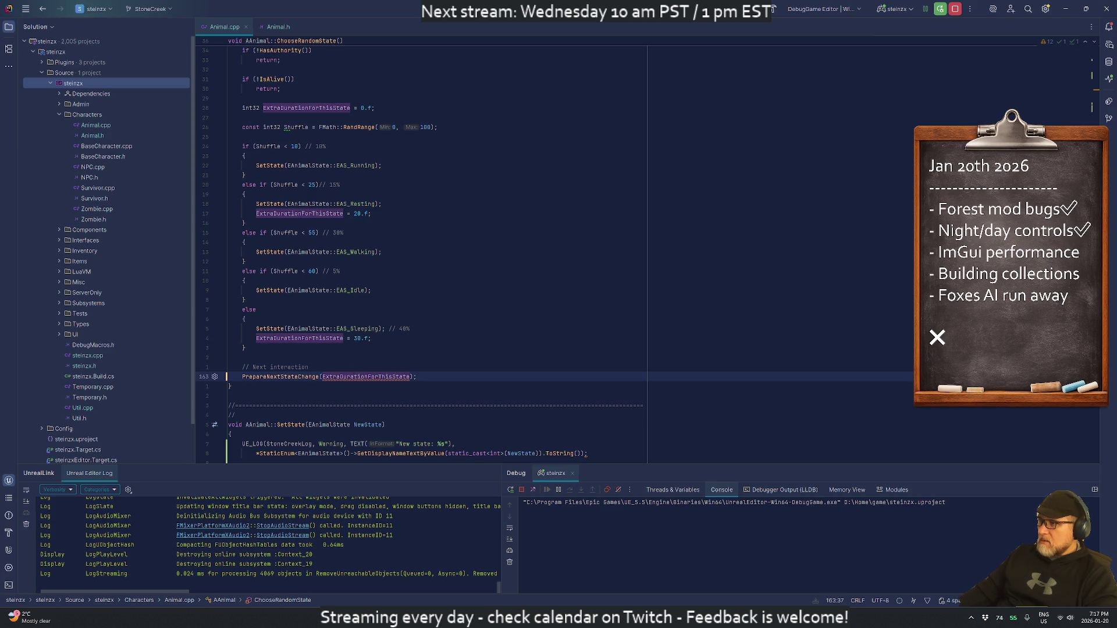
pyautogui.scroll(-6, 380, 291)
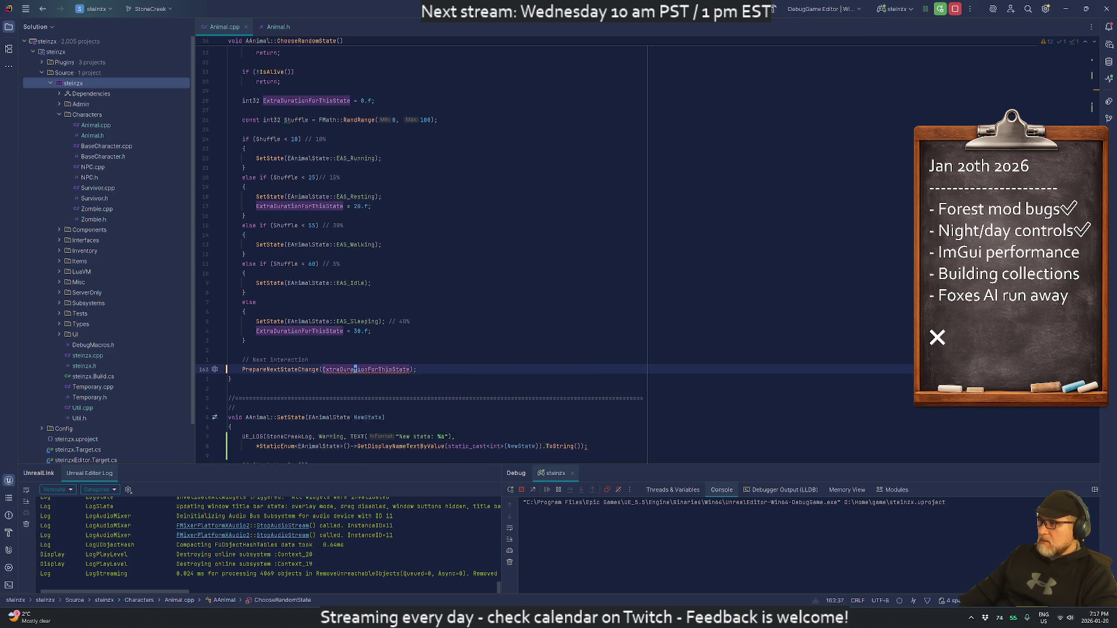
pyautogui.scroll(-2, 421, 250)
pyautogui.press('Home')
pyautogui.hotkey('ctrl', 'b')
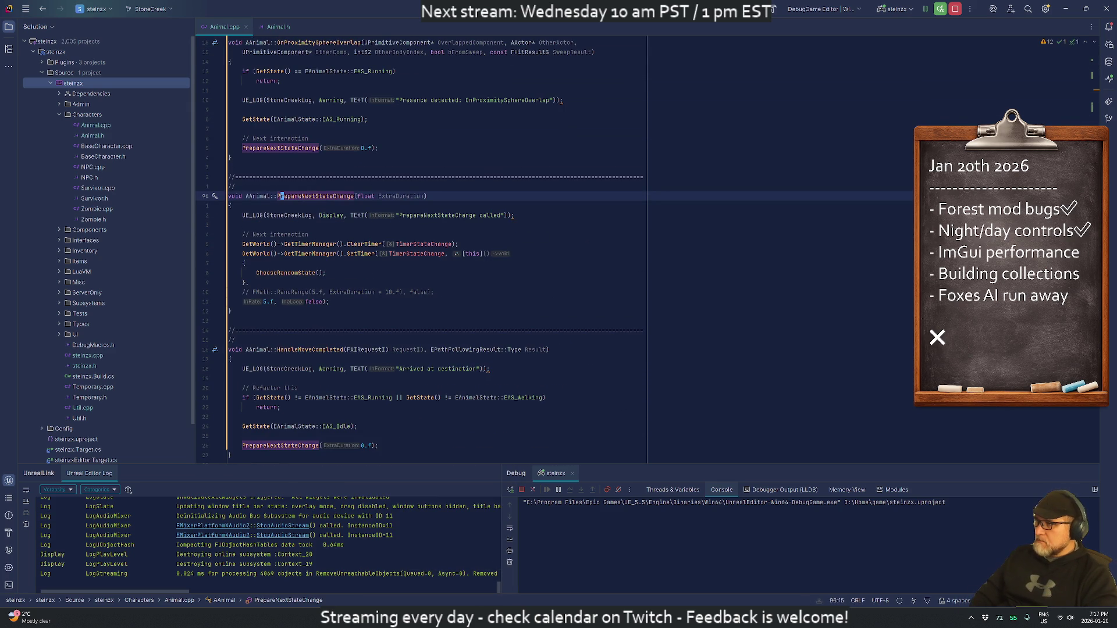
# Step: Follow the ChooseRandomState call in the timer lambda to its definition's authority check
pyautogui.click(306, 273)
pyautogui.hotkey('ctrl', 'b')
pyautogui.press('Down')
pyautogui.press('Down')
pyautogui.press('Down')
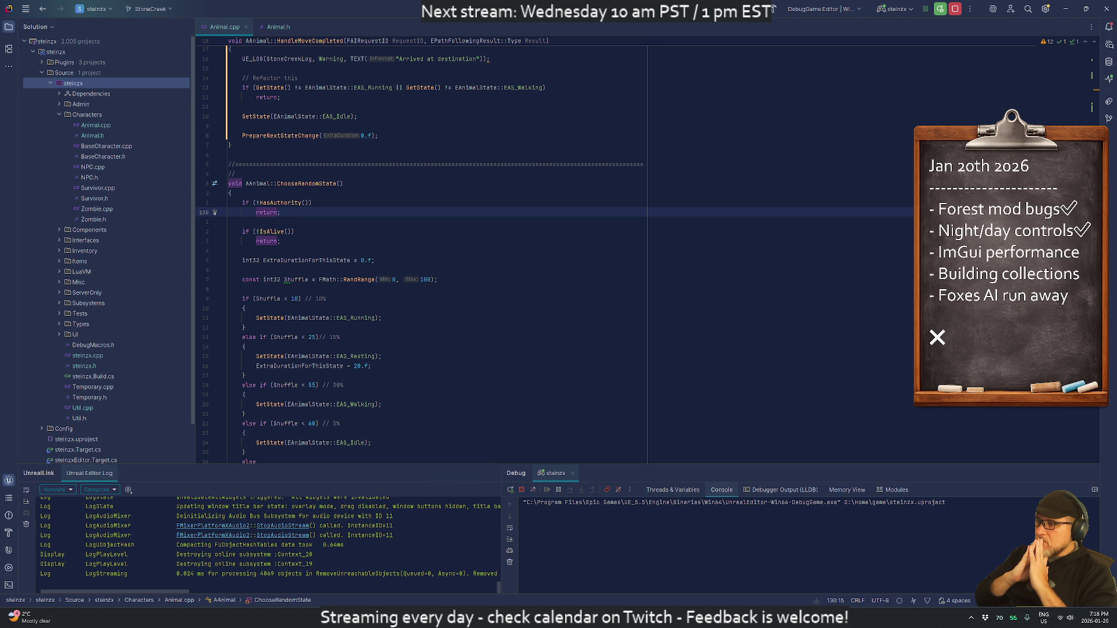
# Step: Jump from the sleeping branch's SetState call to the SetState definition and review its body
pyautogui.scroll(-5, 437, 250)
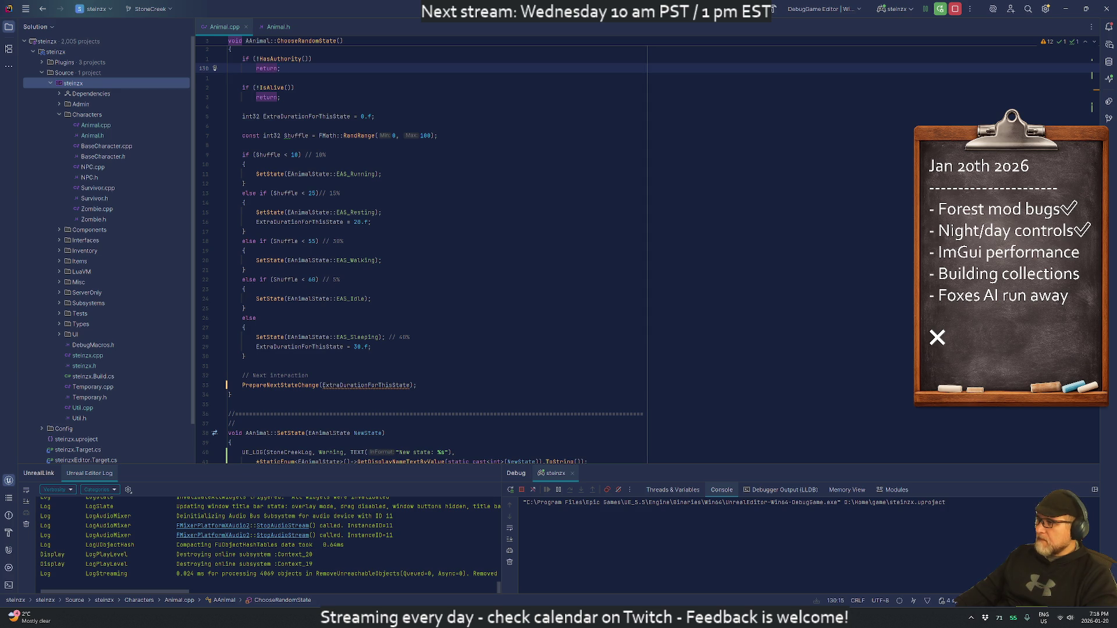
pyautogui.click(323, 385)
pyautogui.press('Left')
pyautogui.press('Left')
pyautogui.press('Left')
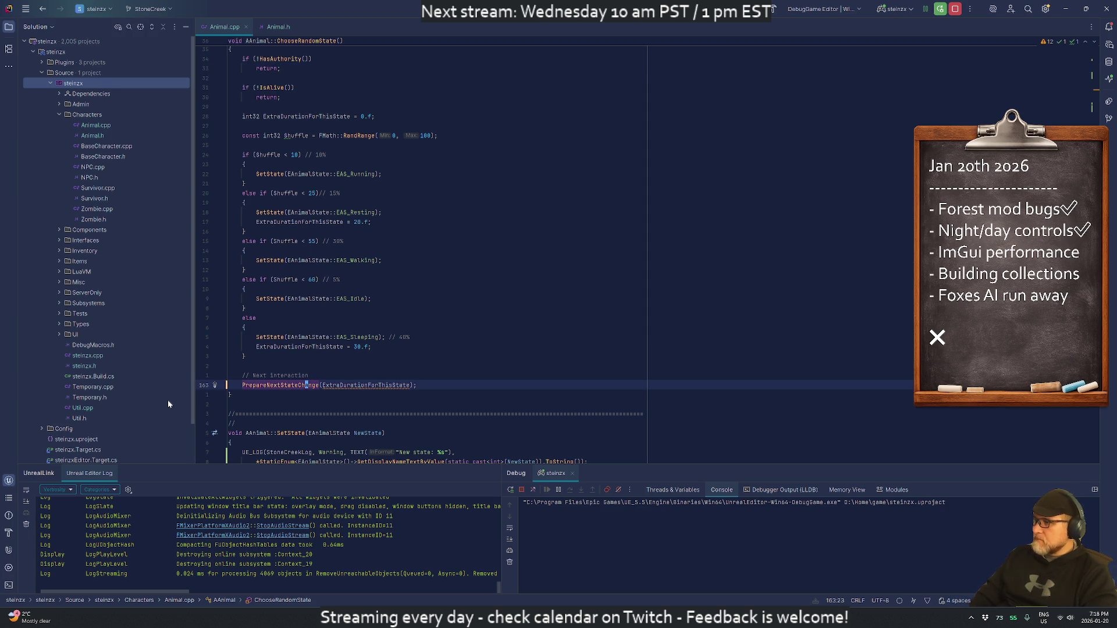
pyautogui.press('Up')
pyautogui.press('Up')
pyautogui.press('Up')
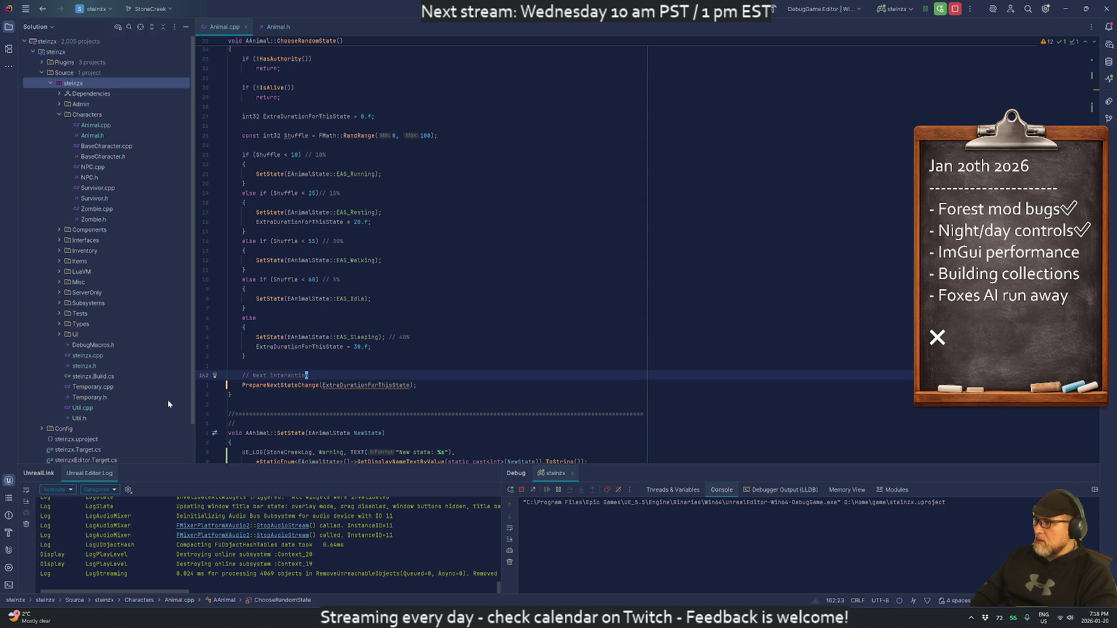
pyautogui.hotkey('ctrl', 'Left')
pyautogui.hotkey('ctrl', 'Left')
pyautogui.hotkey('ctrl', 'Left')
pyautogui.press('F12')
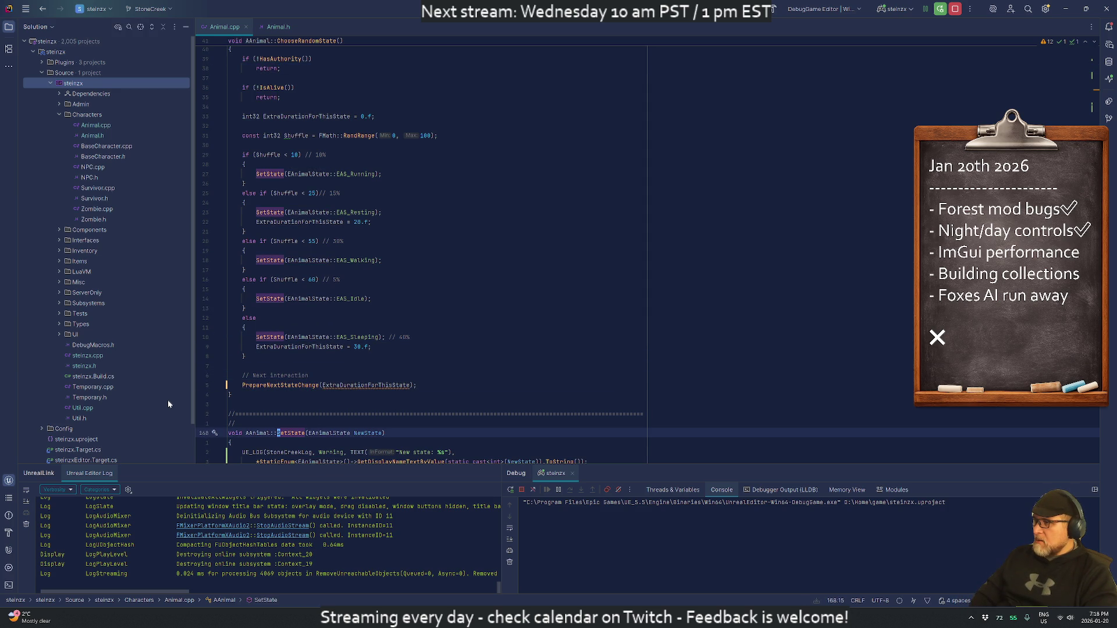
pyautogui.press('Down')
pyautogui.press('Down')
pyautogui.press('Down')
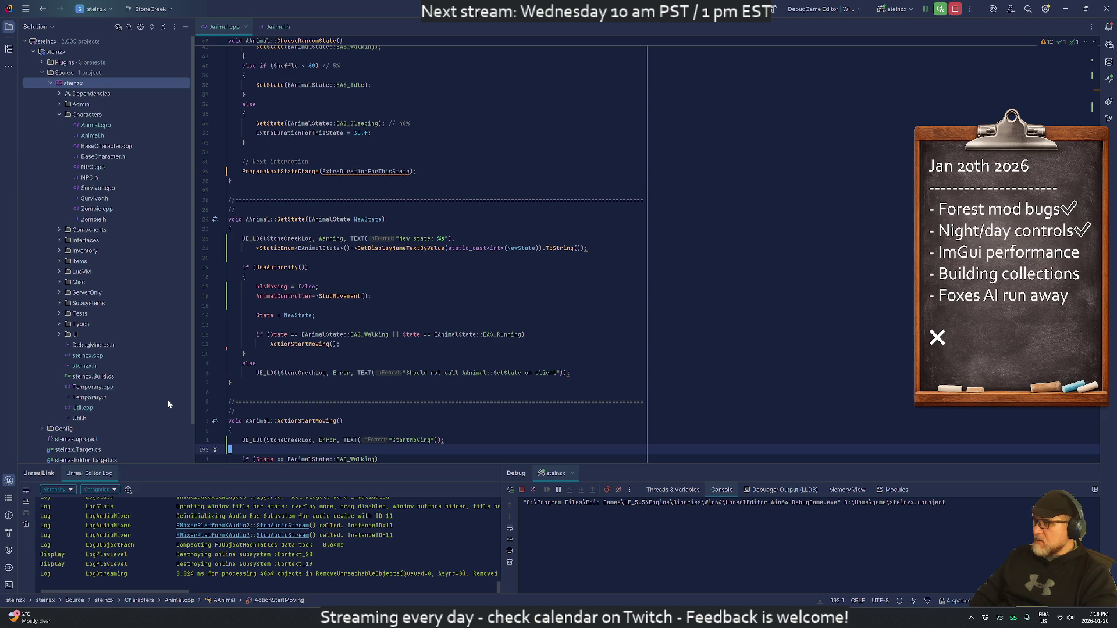
pyautogui.press('Up')
pyautogui.press('Up')
pyautogui.press('Up')
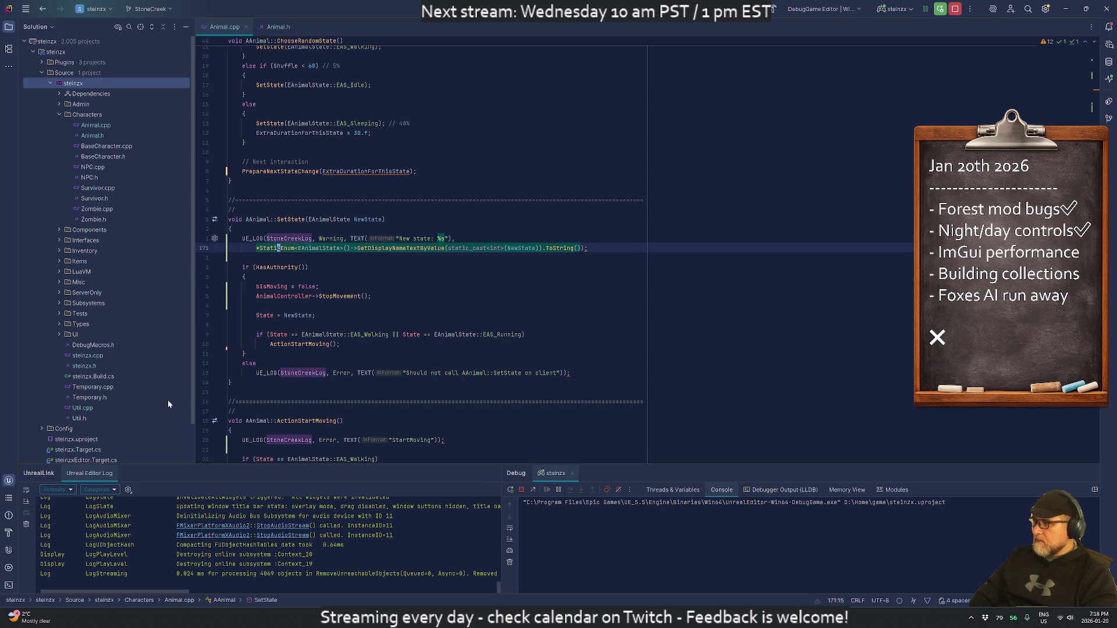
pyautogui.press('Down')
pyautogui.press('Down')
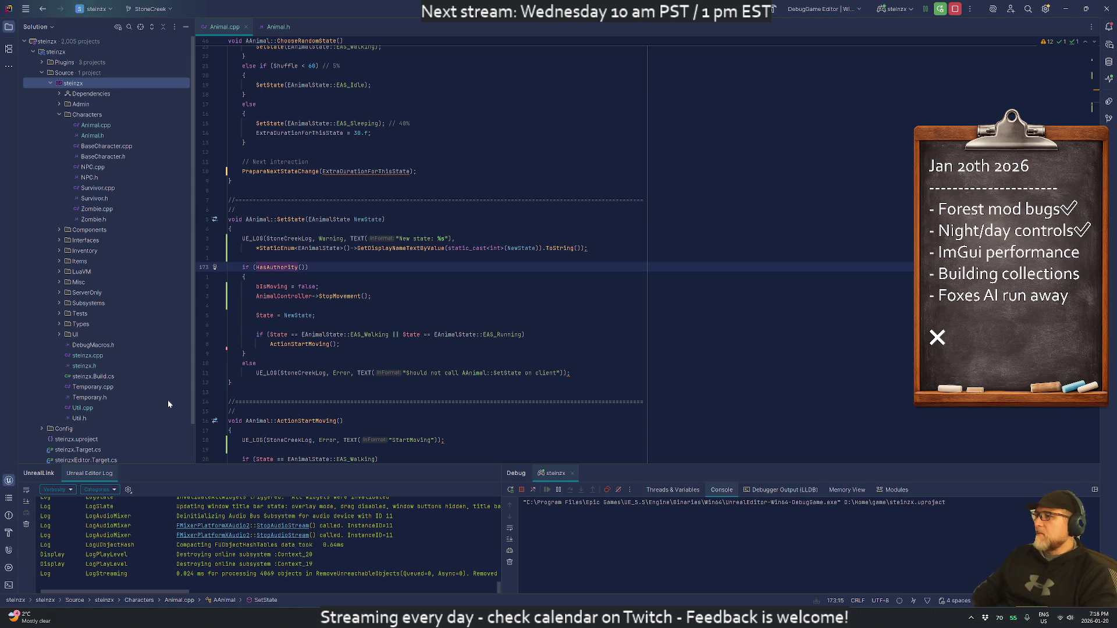
pyautogui.press('Down')
pyautogui.press('Down')
pyautogui.press('Down')
pyautogui.press('Down')
pyautogui.press('Down')
pyautogui.press('Down')
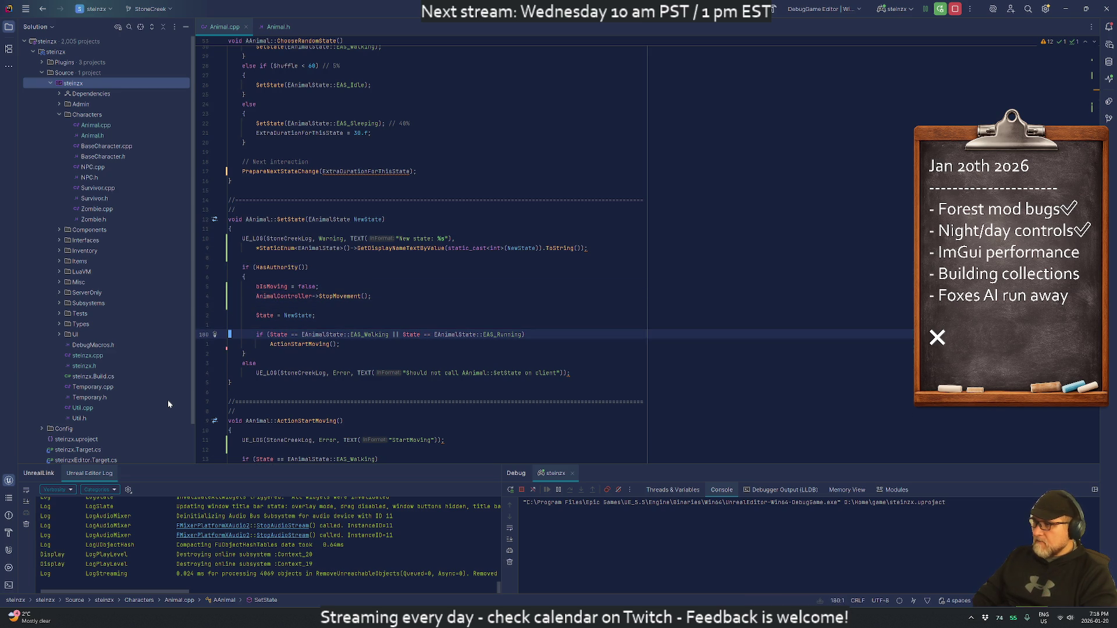
pyautogui.press('Up')
pyautogui.press('Up')
pyautogui.press('Up')
pyautogui.press('Up')
pyautogui.press('Up')
pyautogui.press('Up')
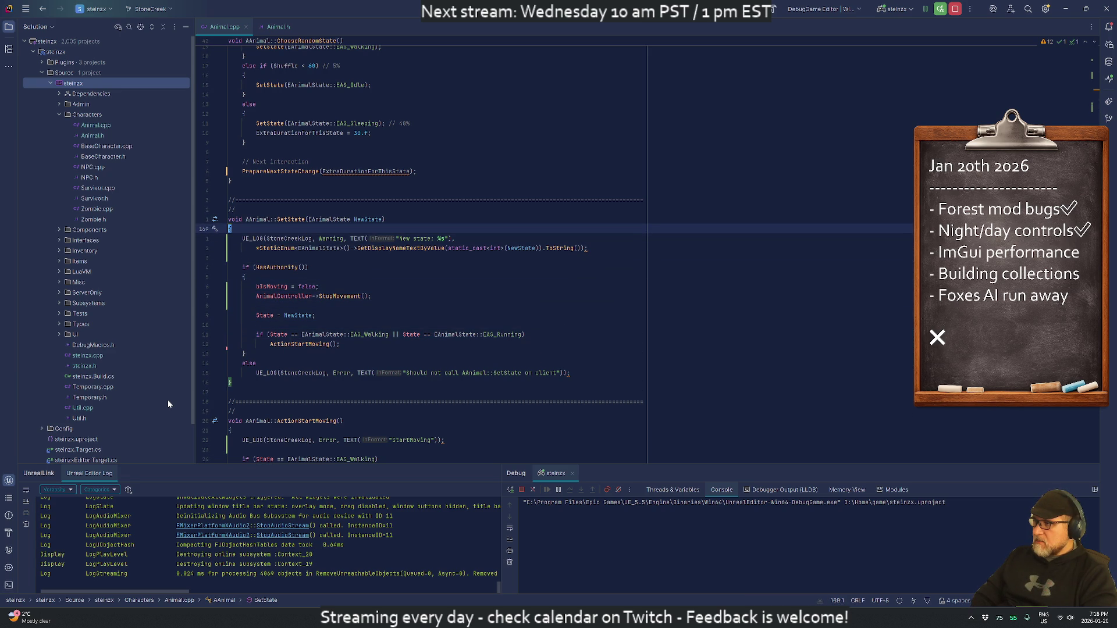
# Step: Paste the EAS_Walking/EAS_Running check atop SetState, brace it and cut the ActionStartMoving call
pyautogui.press('Return')
pyautogui.write('if (State == EAnimalState::EAS_Walking || State == EAnimalState::EAS_Running)     ActionStartMoving();')
pyautogui.press('Delete')
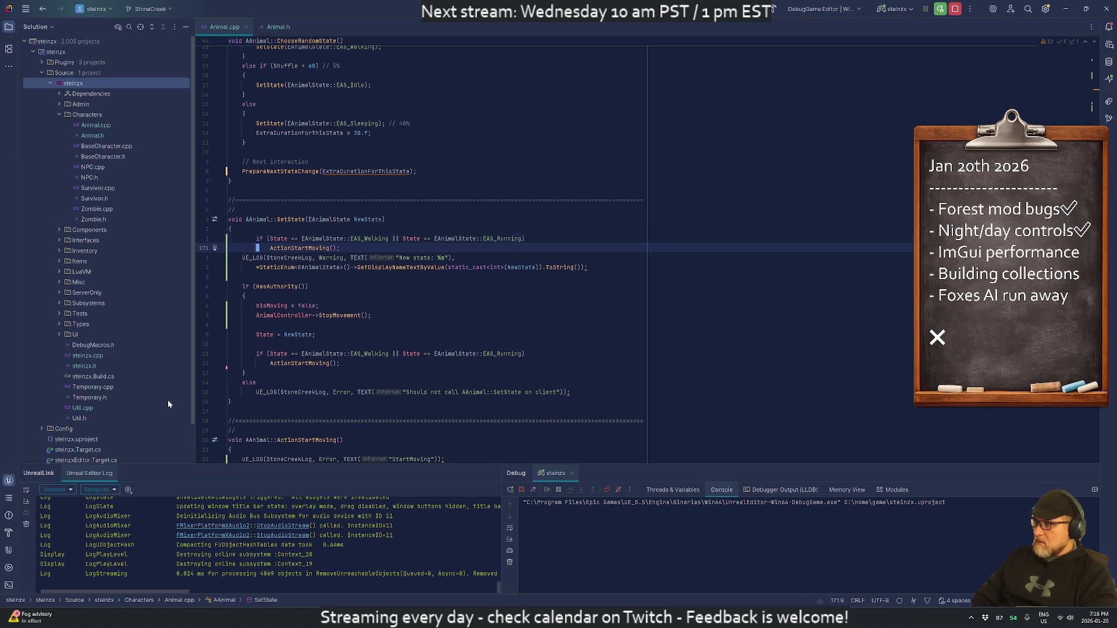
pyautogui.press('End')
pyautogui.press('Return')
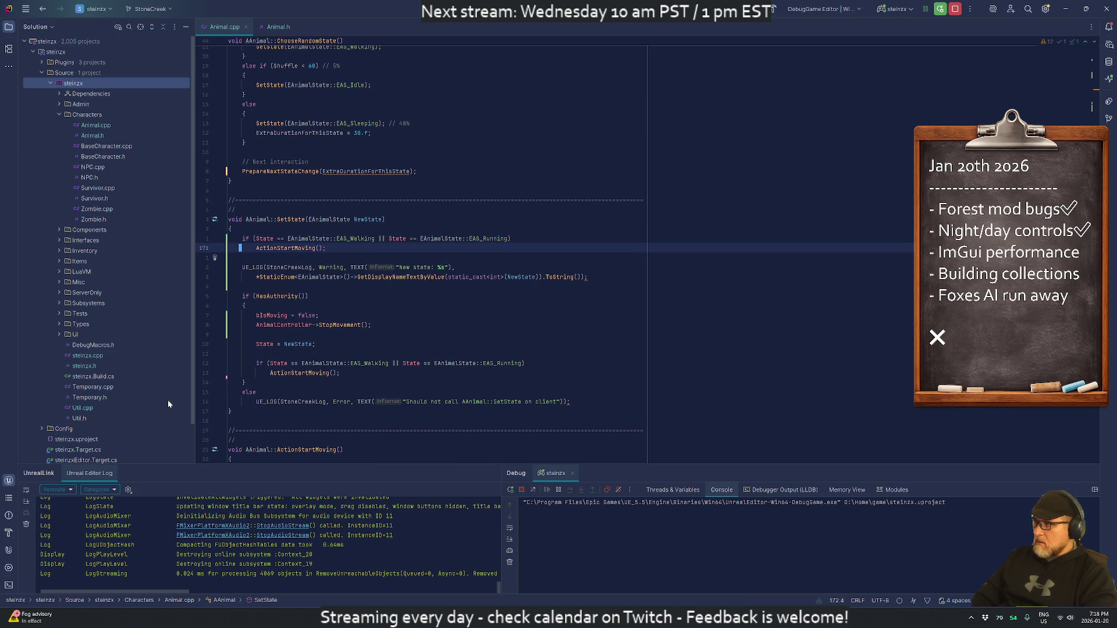
pyautogui.write('{')
pyautogui.press('Return')
pyautogui.press('Down')
pyautogui.press('Down')
pyautogui.hotkey('ctrl', 'x')
pyautogui.press('Up')
pyautogui.press('Up')
pyautogui.press('Up')
pyautogui.press('Down')
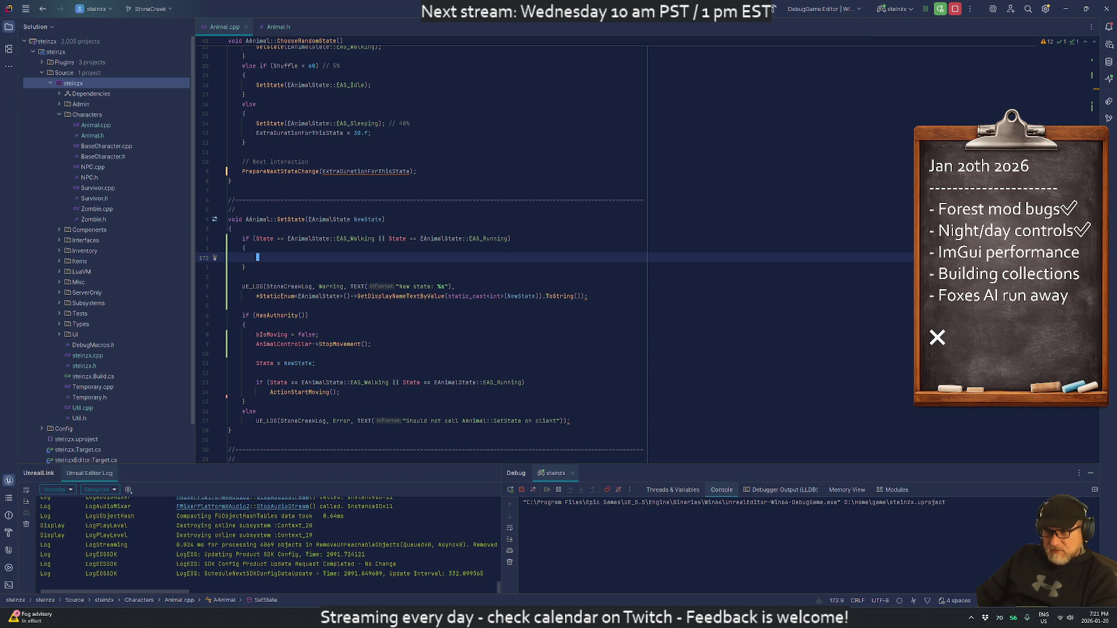
pyautogui.click(524, 502)
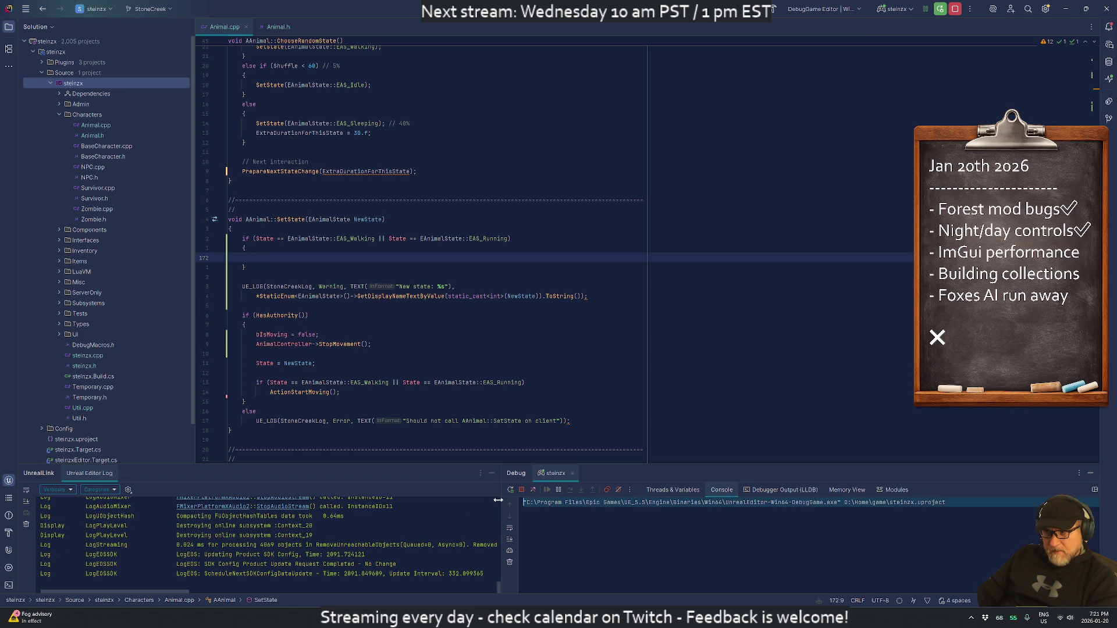
# Step: Open a blank line inside the empty walking/running if block
pyautogui.click(524, 512)
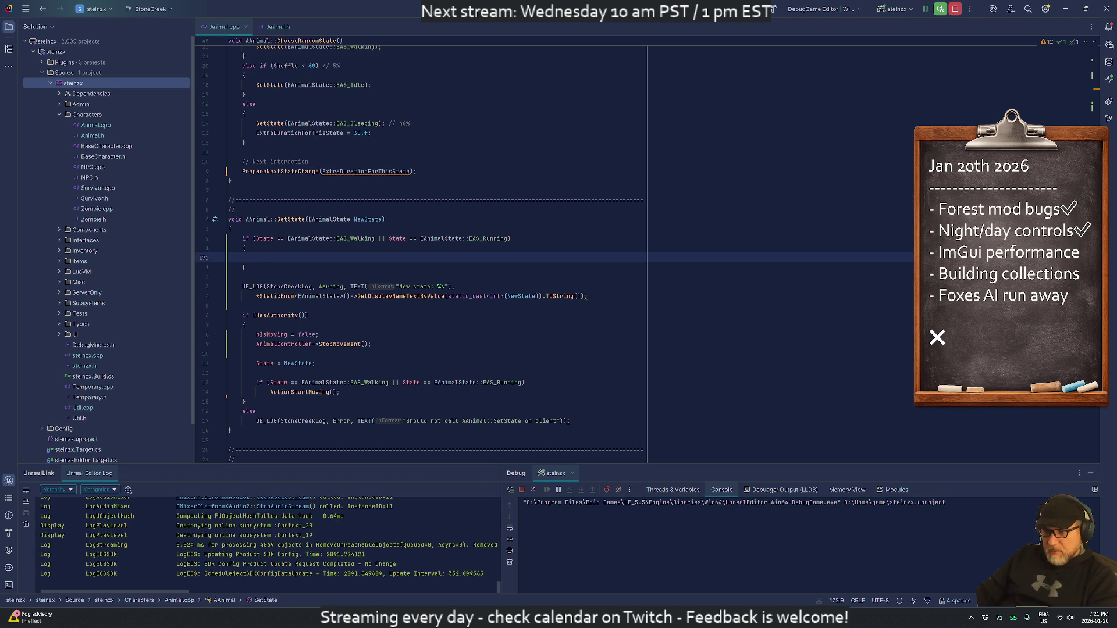
pyautogui.press('Up')
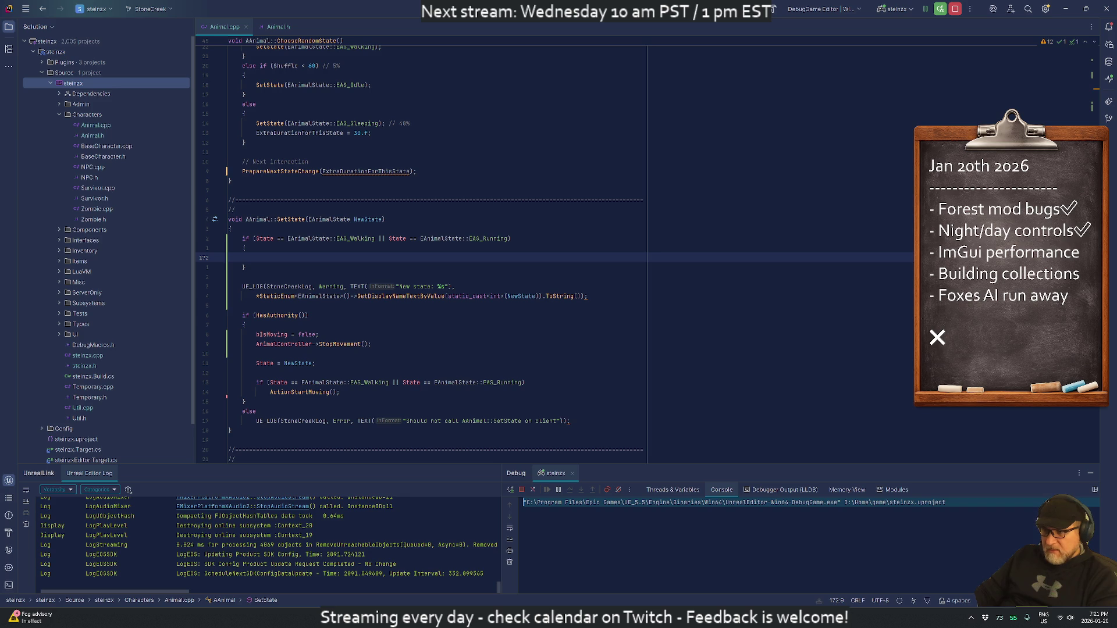
pyautogui.press('Down')
pyautogui.press('Up')
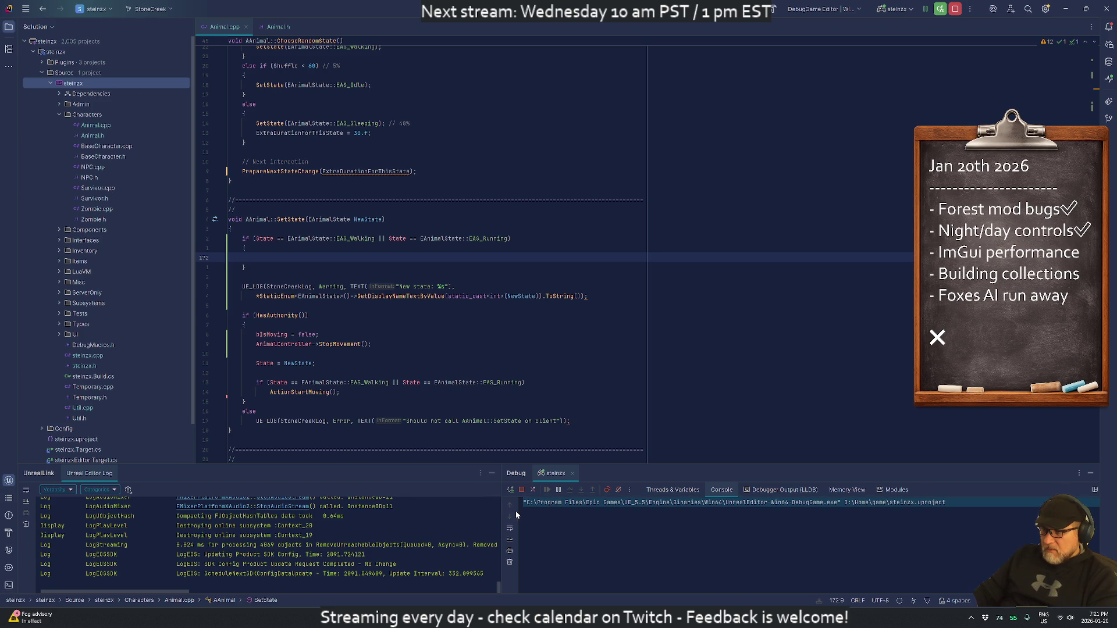
pyautogui.press('Down')
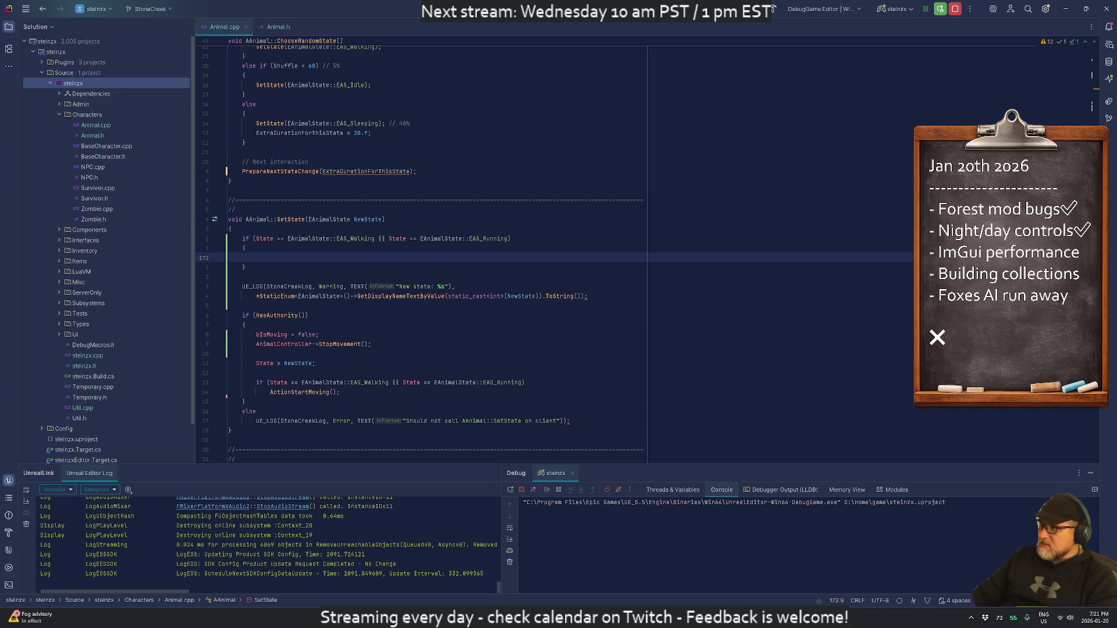
pyautogui.hotkey('ctrl', 'Return')
# Step: Vim-search /debou and paste the Debounced UE_LOG and return into the block
pyautogui.press('Escape')
pyautogui.write('/debou')
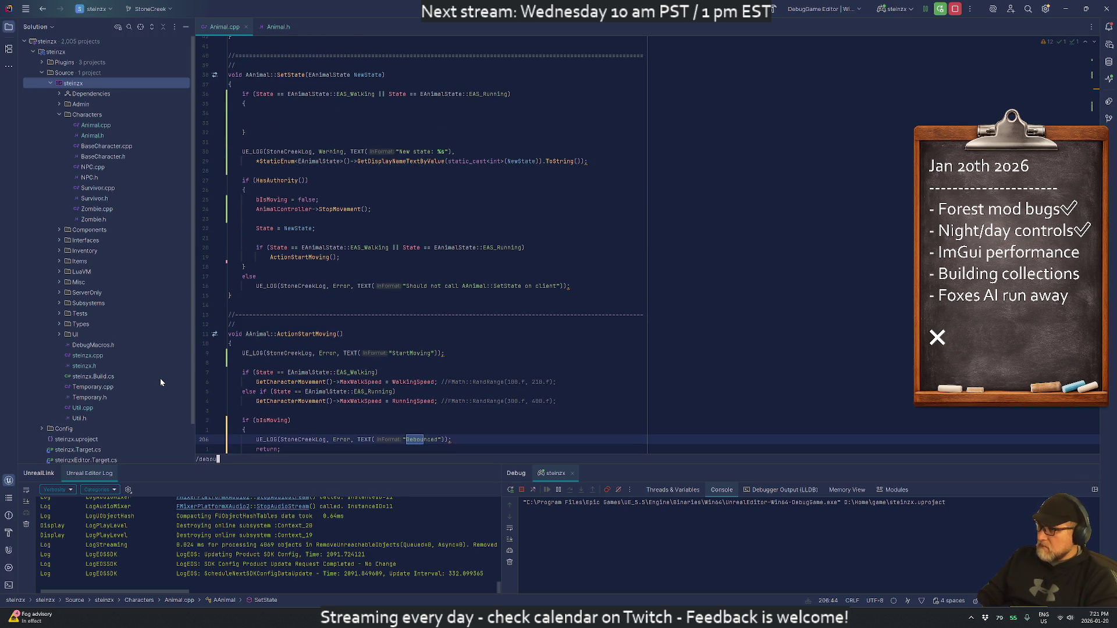
pyautogui.press('Return')
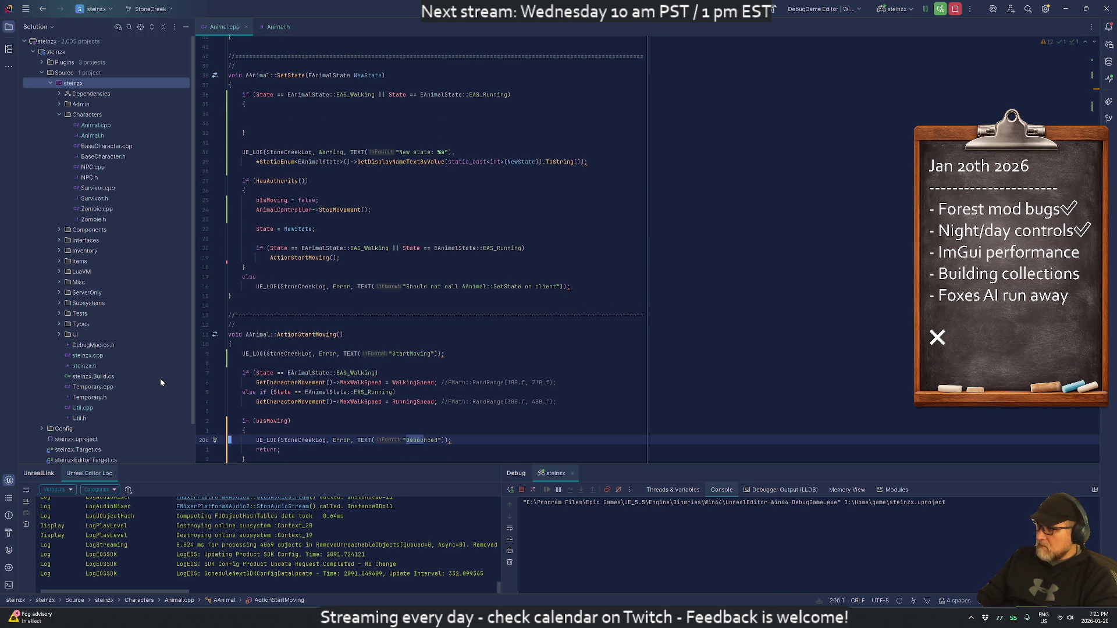
pyautogui.press('u')
pyautogui.press('p')
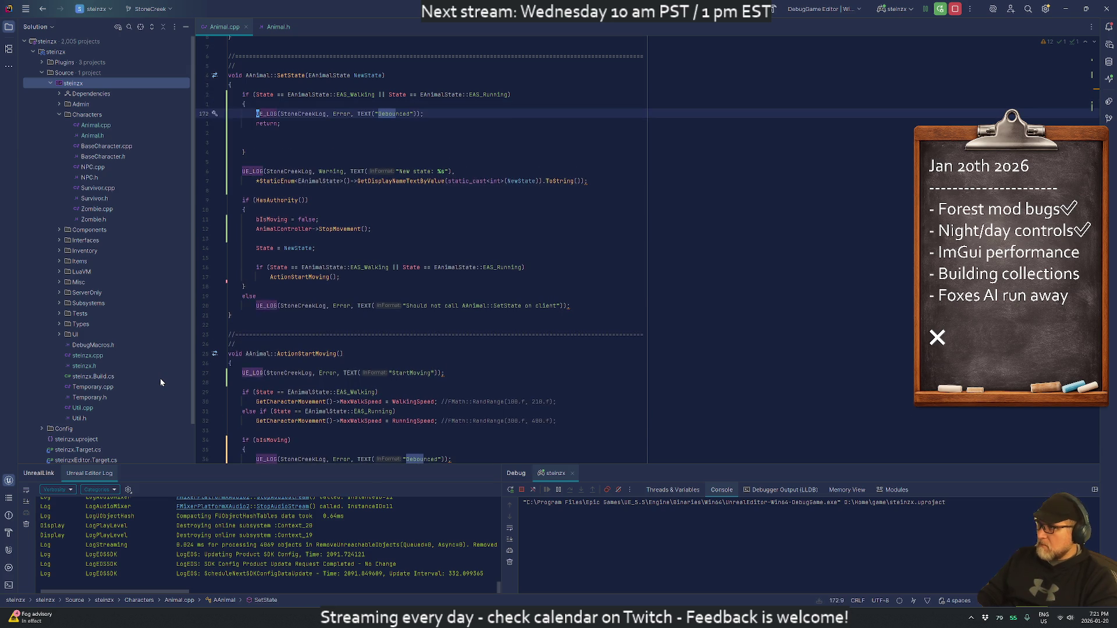
pyautogui.press('d')
pyautogui.press('d')
# Step: Change the pasted message to 'Debounced on setstate!' with log level Warning
pyautogui.press('k')
pyautogui.press('k')
pyautogui.press('w')
pyautogui.press('w')
pyautogui.press('w')
pyautogui.press('w')
pyautogui.press('w')
pyautogui.press('w')
pyautogui.write(' on se')
pyautogui.write('a on ')
pyautogui.write('setstate')
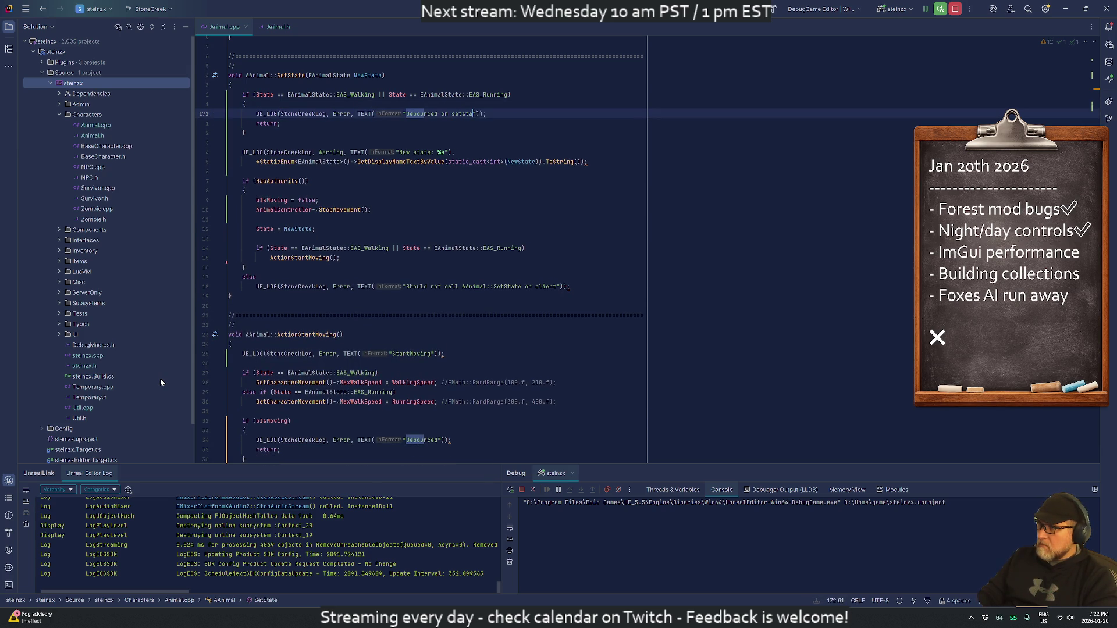
pyautogui.write('!')
pyautogui.press('Escape')
pyautogui.hotkey('shift', 'f')
pyautogui.press(',')
pyautogui.write('bcwWa')
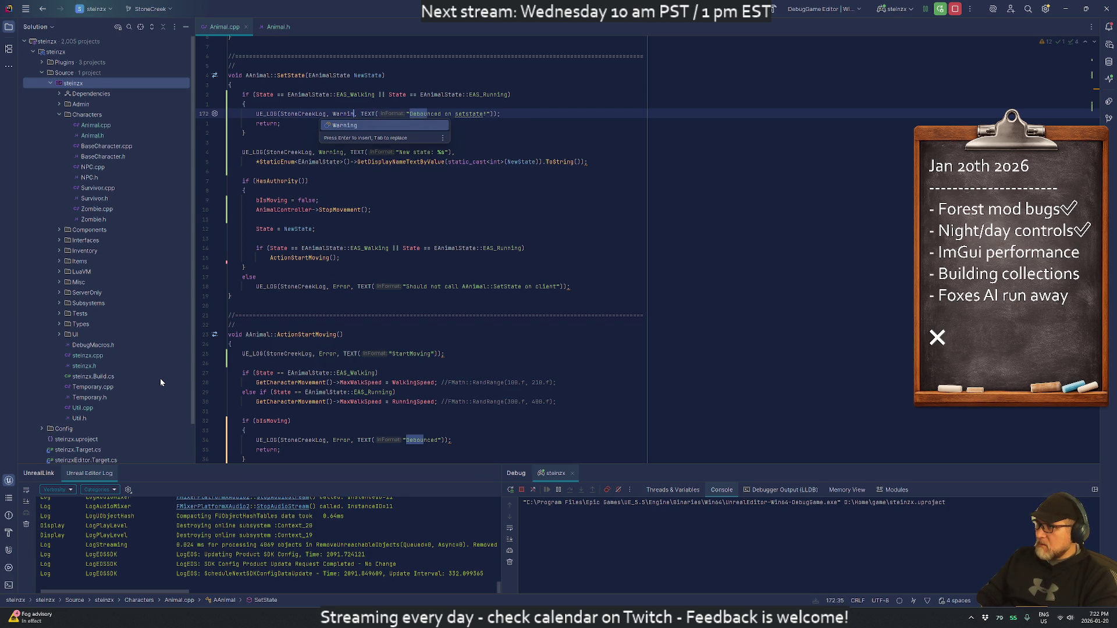
pyautogui.press('Return')
pyautogui.press('Escape')
pyautogui.press('j')
pyautogui.press('j')
pyautogui.press('j')
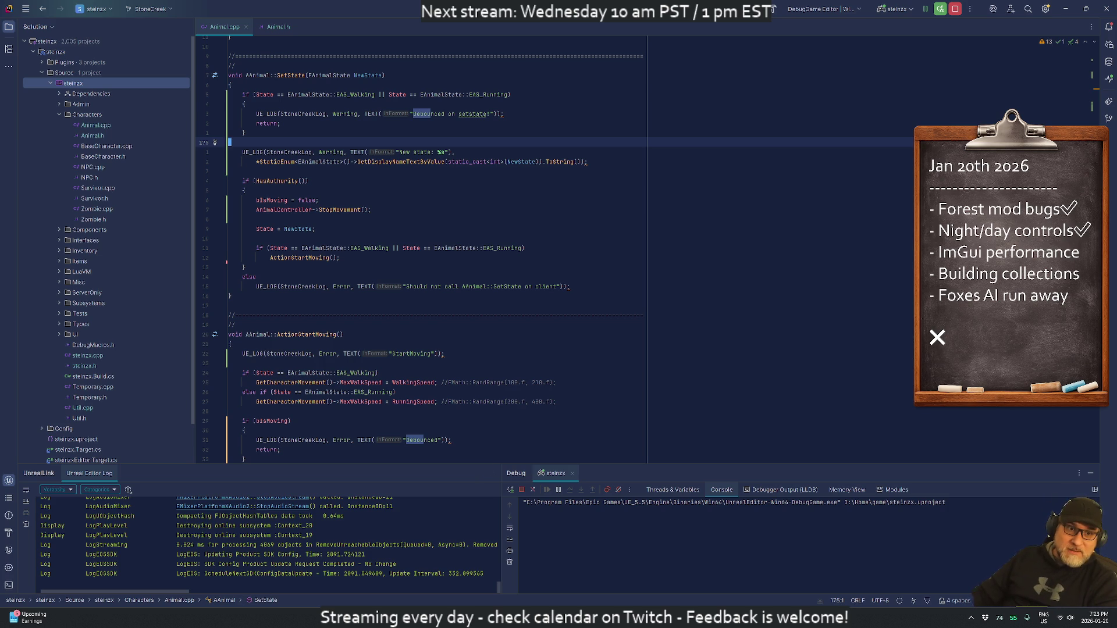
# Step: Review where NewState is assigned, then switch to Unreal Editor
pyautogui.click(314, 228)
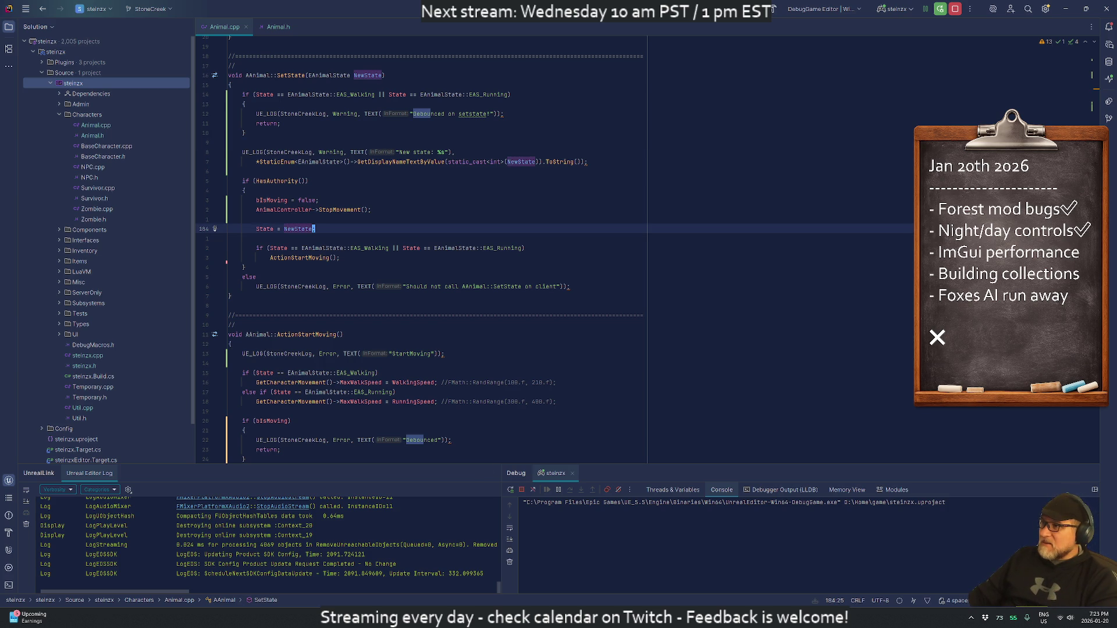
pyautogui.scroll(-3, 436, 245)
pyautogui.scroll(3, 437, 244)
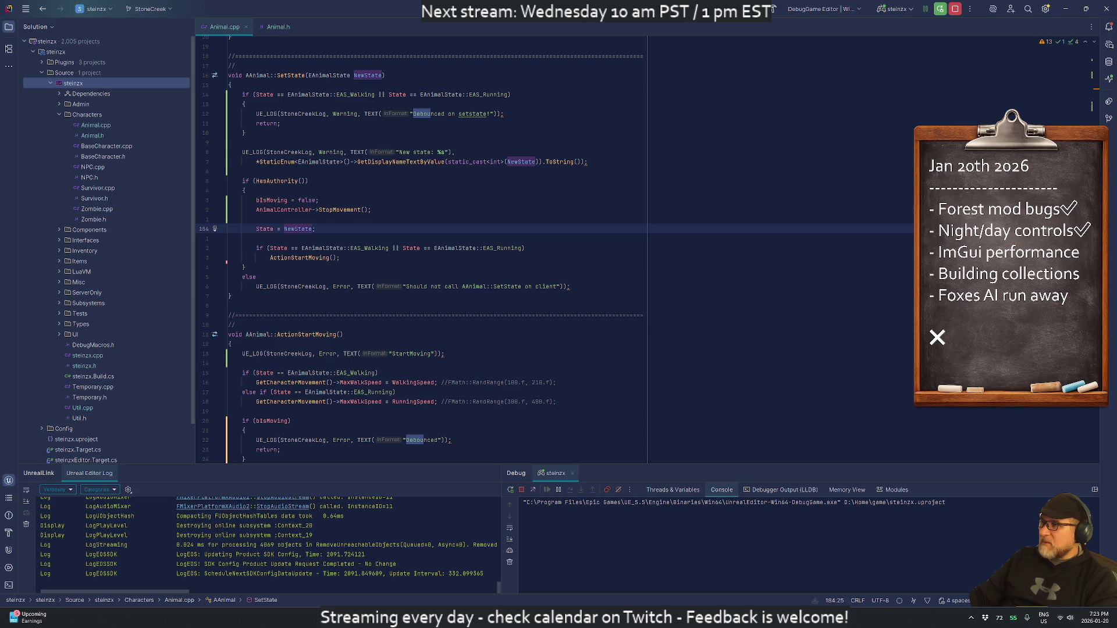
pyautogui.scroll(-1, 437, 250)
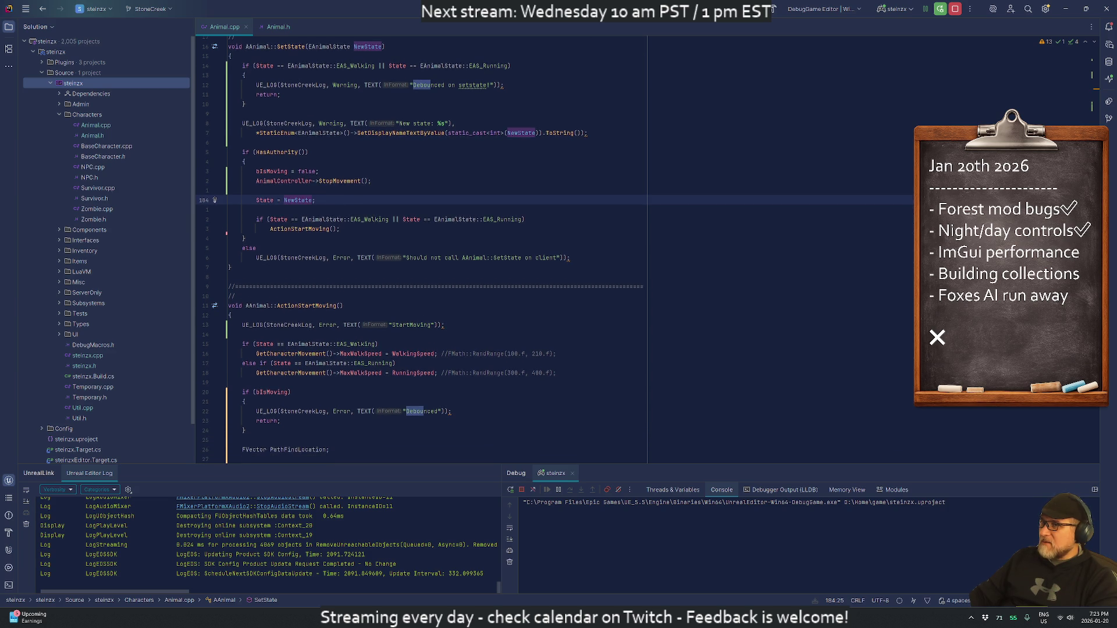
pyautogui.scroll(1, 437, 250)
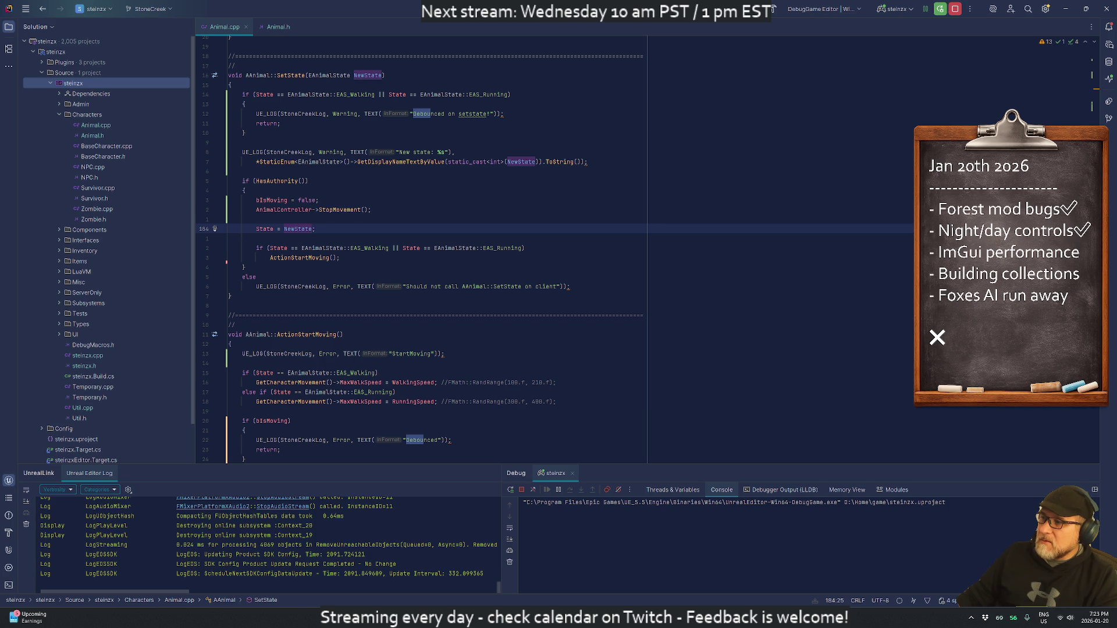
pyautogui.hotkey('alt', 'Tab')
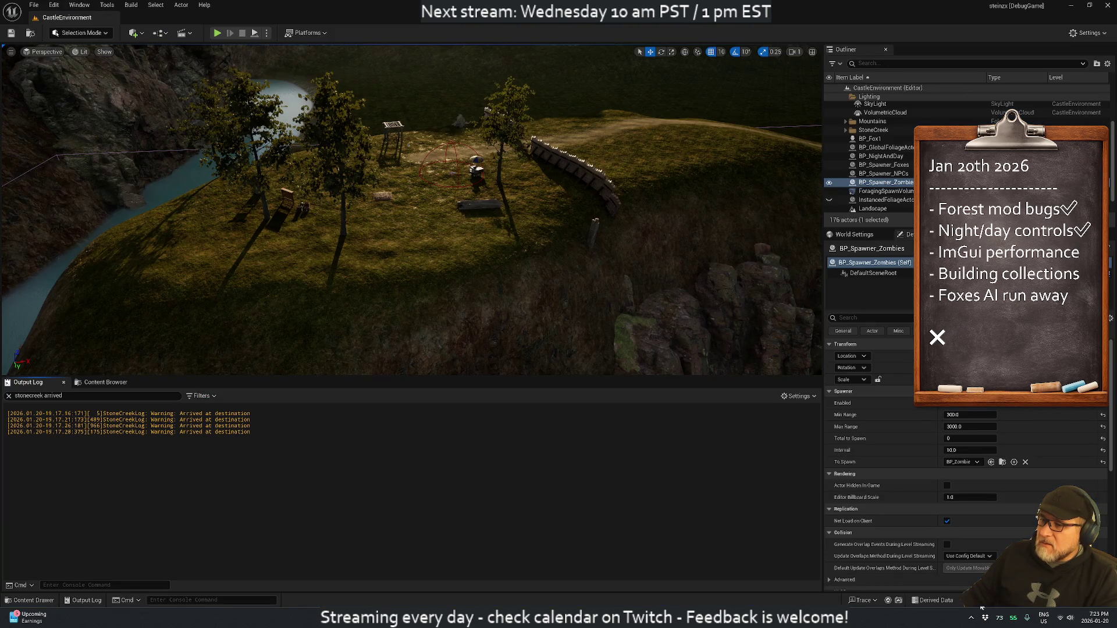
# Step: Live-code the SetState change with Ctrl+Alt+F11, then launch a CastleEnvironment play session
pyautogui.hotkey('ctrl', 'alt', 'F11')
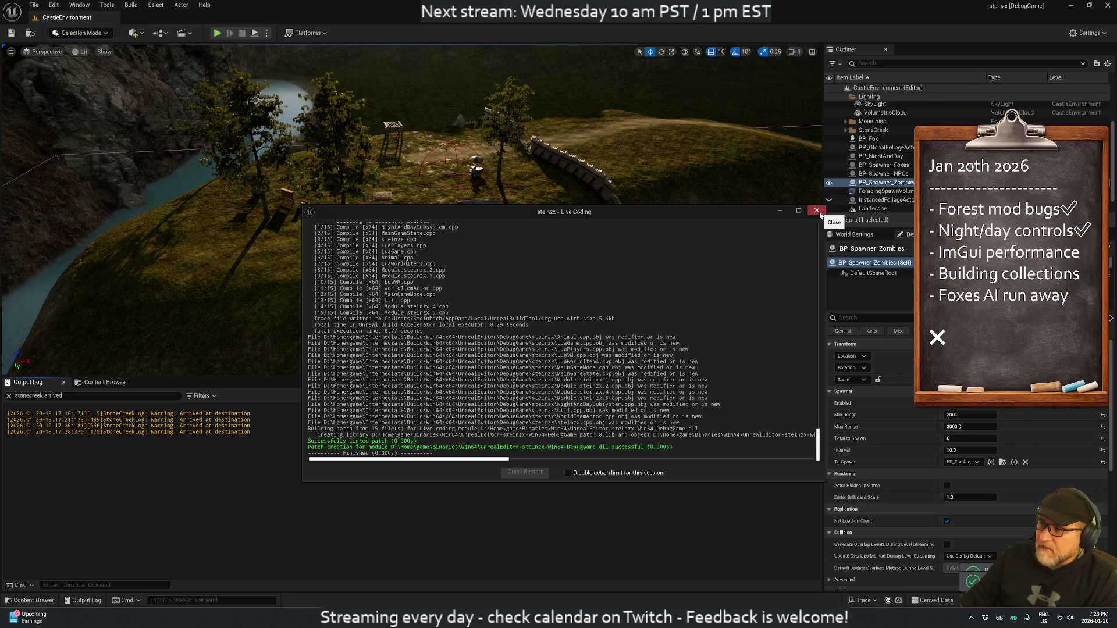
pyautogui.click(818, 211)
pyautogui.click(216, 33)
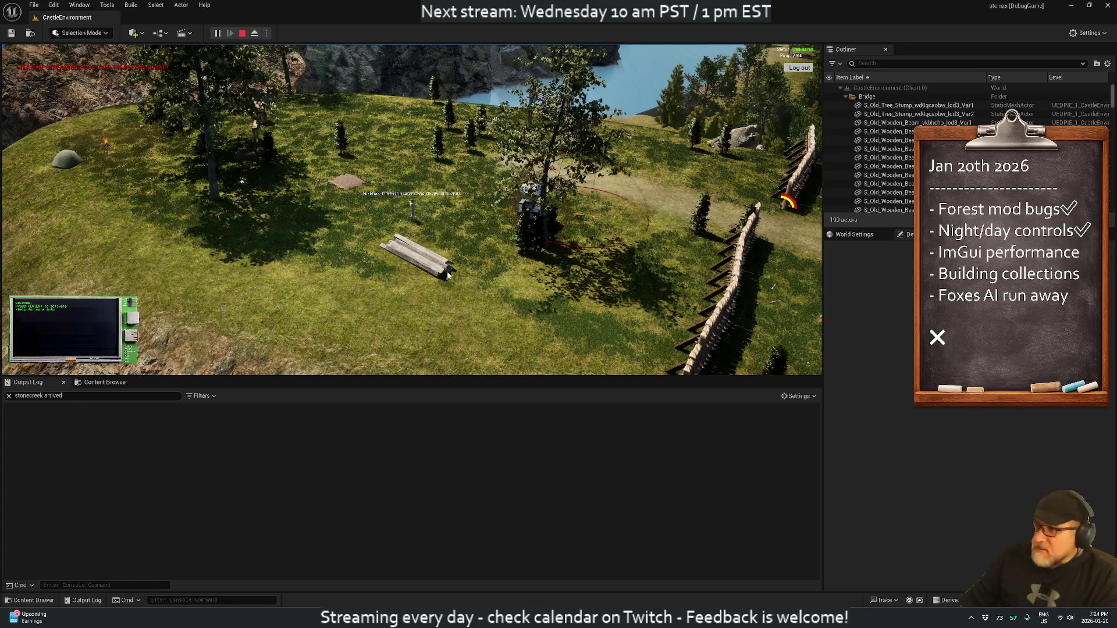
# Step: Remove the 'arrived' filter from the Output Log and clear all its lines
pyautogui.click(479, 250)
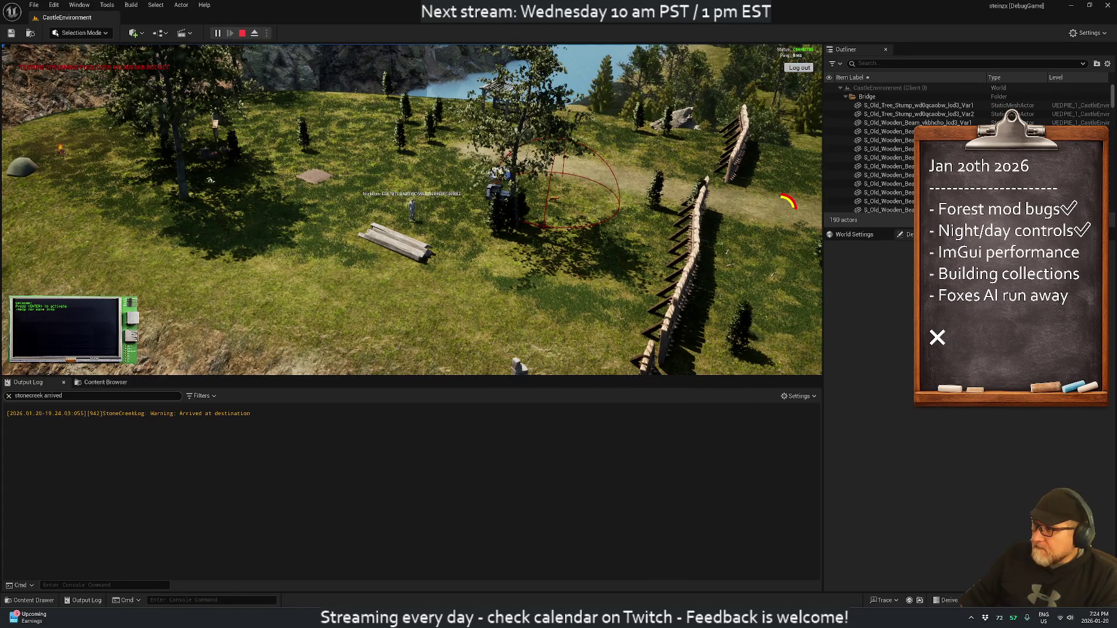
pyautogui.doubleClick(100, 395)
pyautogui.press('BackSpace')
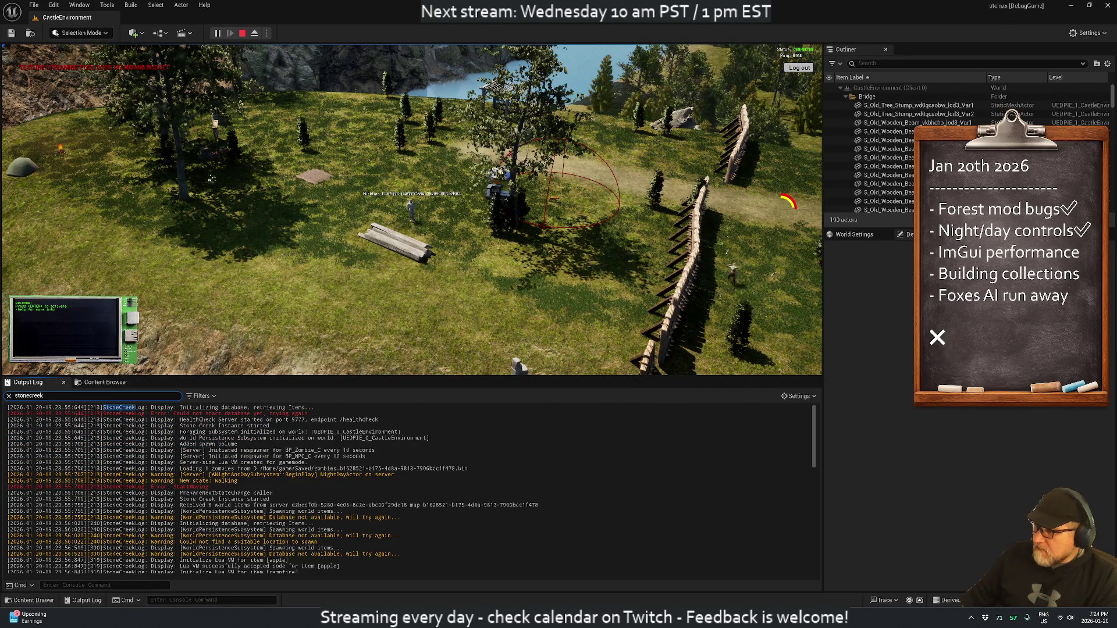
pyautogui.rightClick(208, 489)
pyautogui.click(233, 500)
# Step: Turn the play camera toward the fox, fence and lake, then return to Rider's SetState
pyautogui.click(211, 180)
pyautogui.click(551, 202)
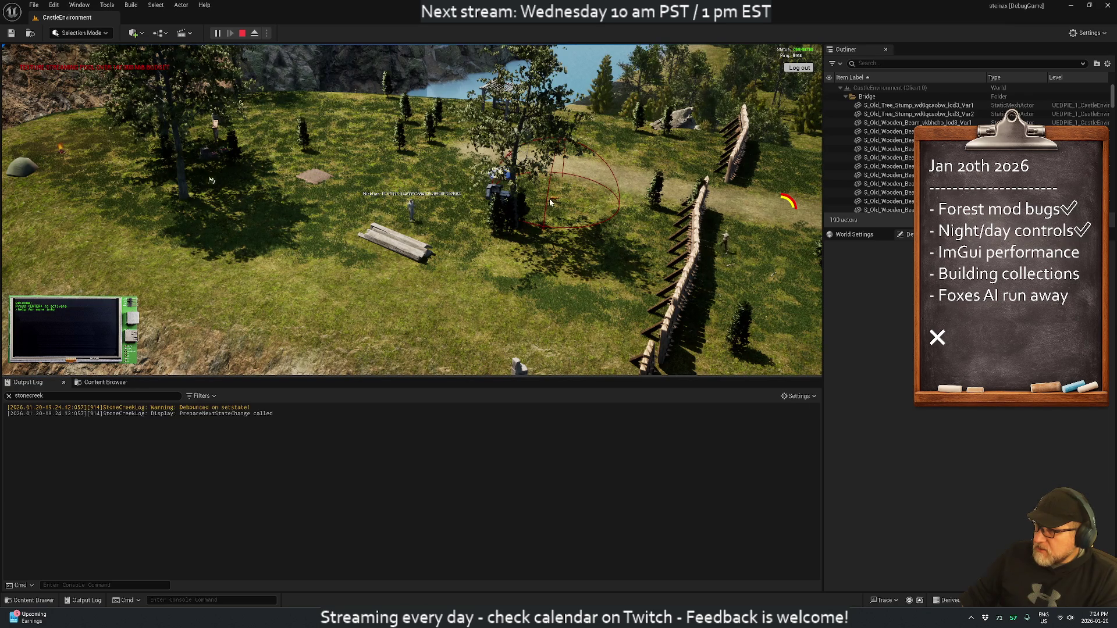
pyautogui.moveTo(401, 285)
pyautogui.mouseDown()
pyautogui.moveTo(403, 272)
pyautogui.moveTo(61, 267)
pyautogui.moveTo(428, 278)
pyautogui.moveTo(337, 253)
pyautogui.moveTo(263, 251)
pyautogui.moveTo(438, 304)
pyautogui.mouseUp()
pyautogui.scroll(3, 438, 303)
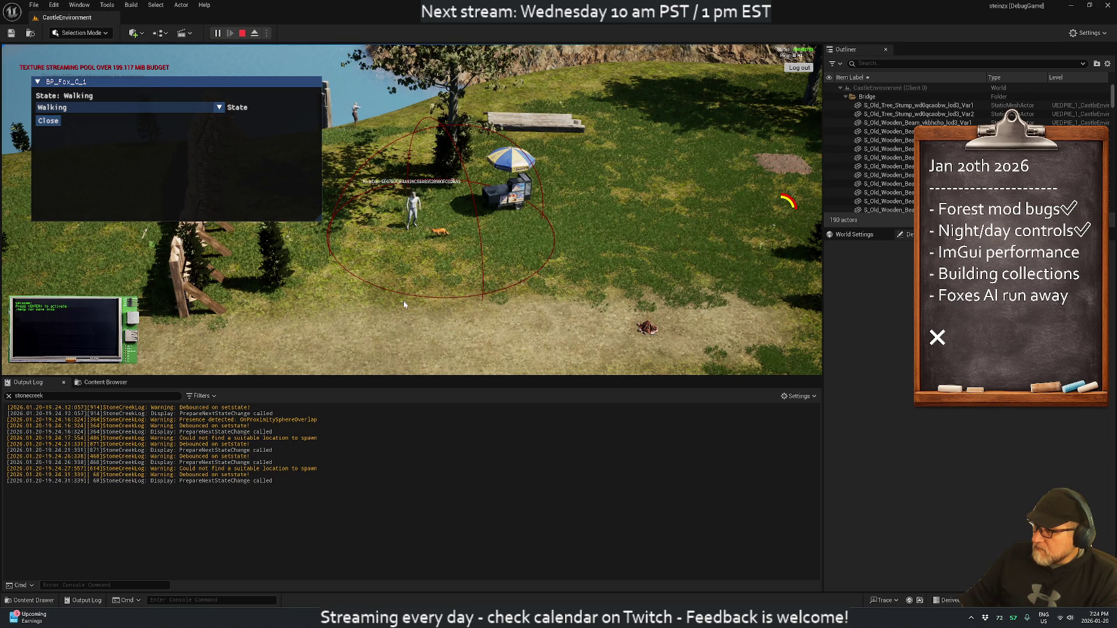
pyautogui.press('q')
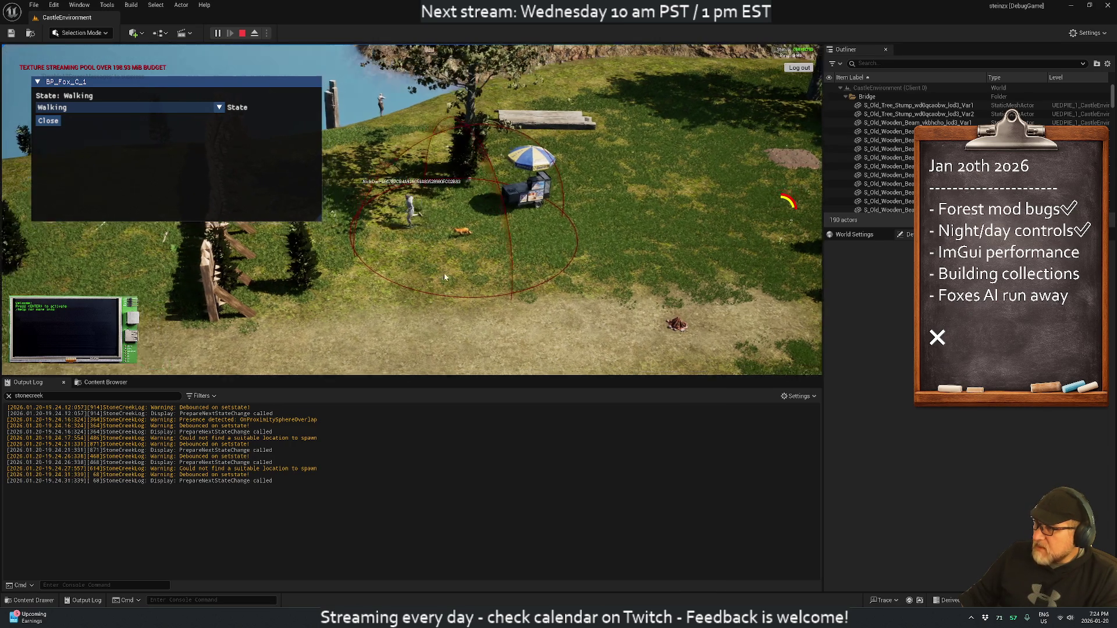
pyautogui.press('e')
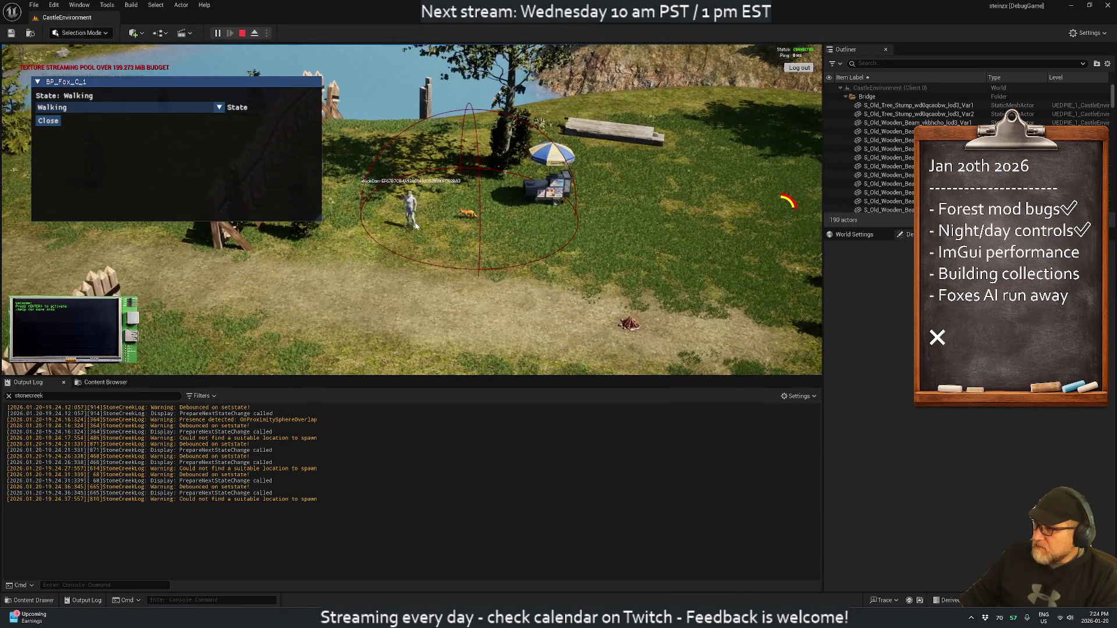
pyautogui.hotkey('alt', 'Tab')
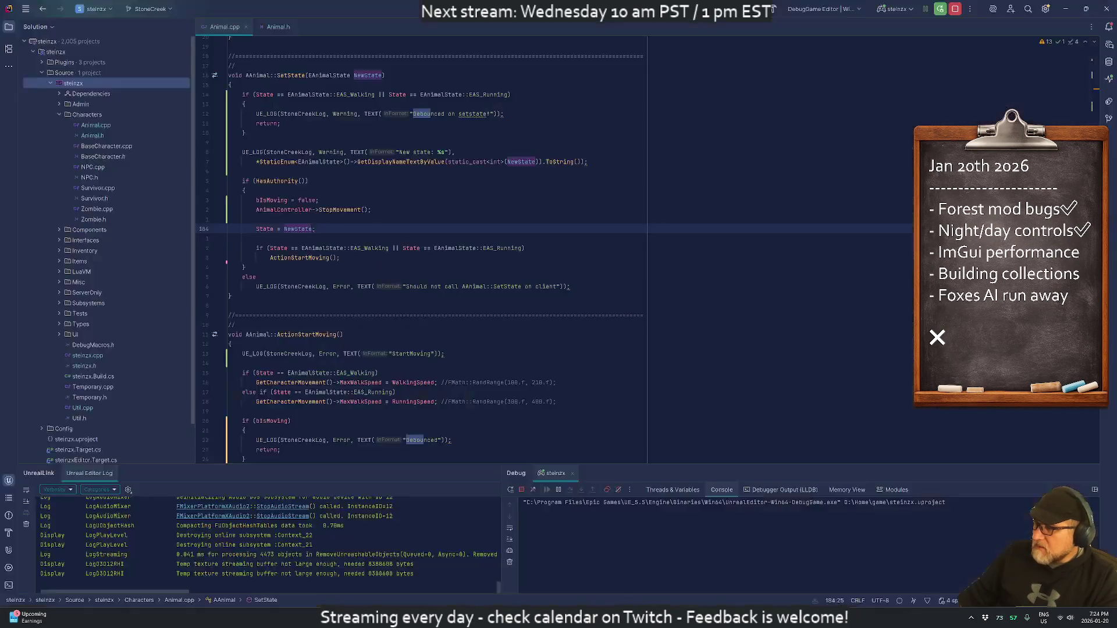
# Step: Comment out SetState's debounce if-block and add a note that it can lock the state machine
pyautogui.press('Up')
pyautogui.press('Up')
pyautogui.press('Up')
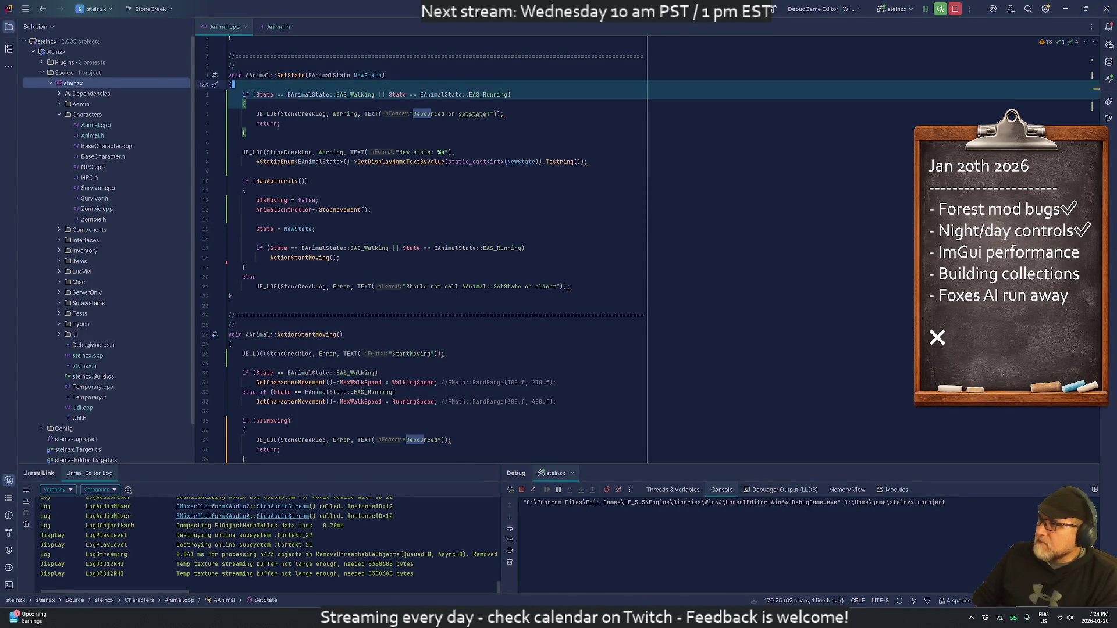
pyautogui.press('End')
pyautogui.hotkey('shift', 'Down')
pyautogui.hotkey('shift', 'Down')
pyautogui.hotkey('shift', 'Down')
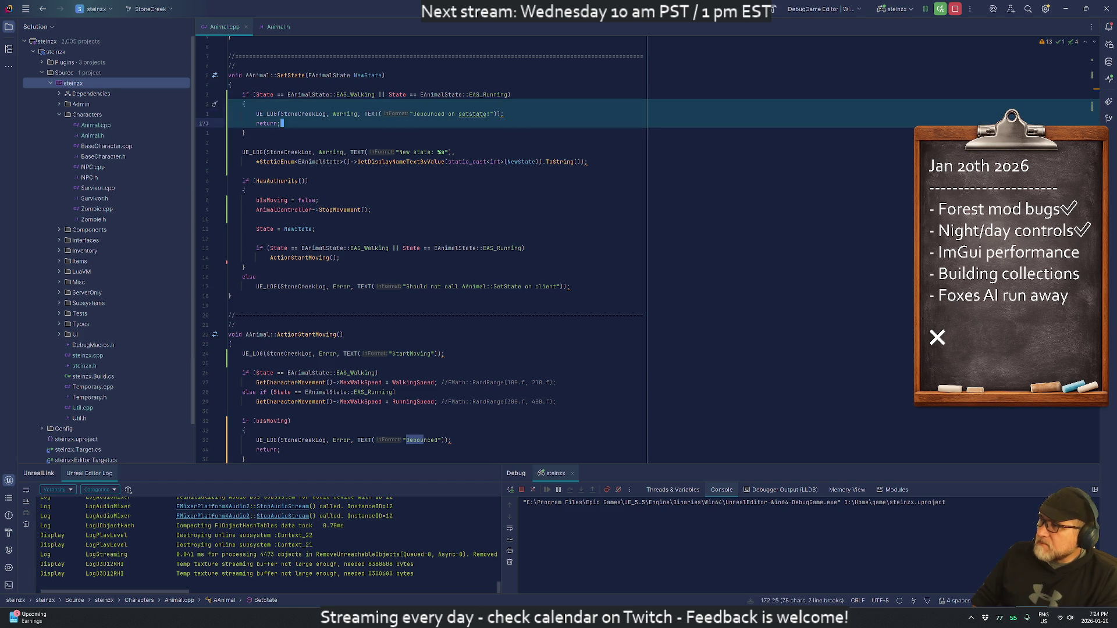
pyautogui.press('Delete')
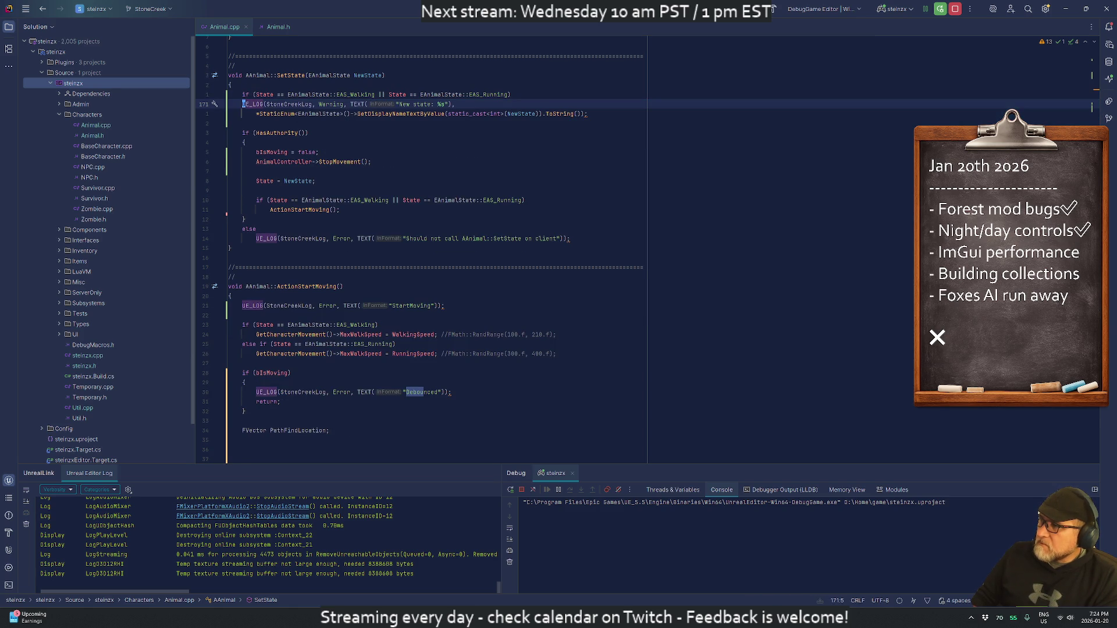
pyautogui.hotkey('ctrl', 'z')
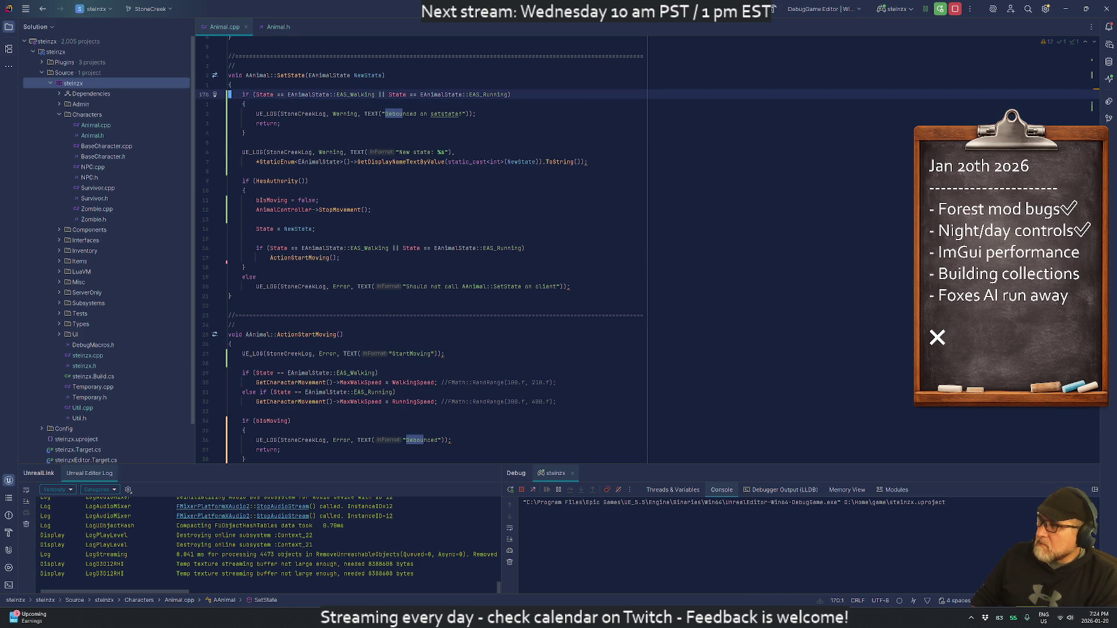
pyautogui.hotkey('ctrl', '/')
pyautogui.press('Return')
pyautogui.write('// Bad idea, th')
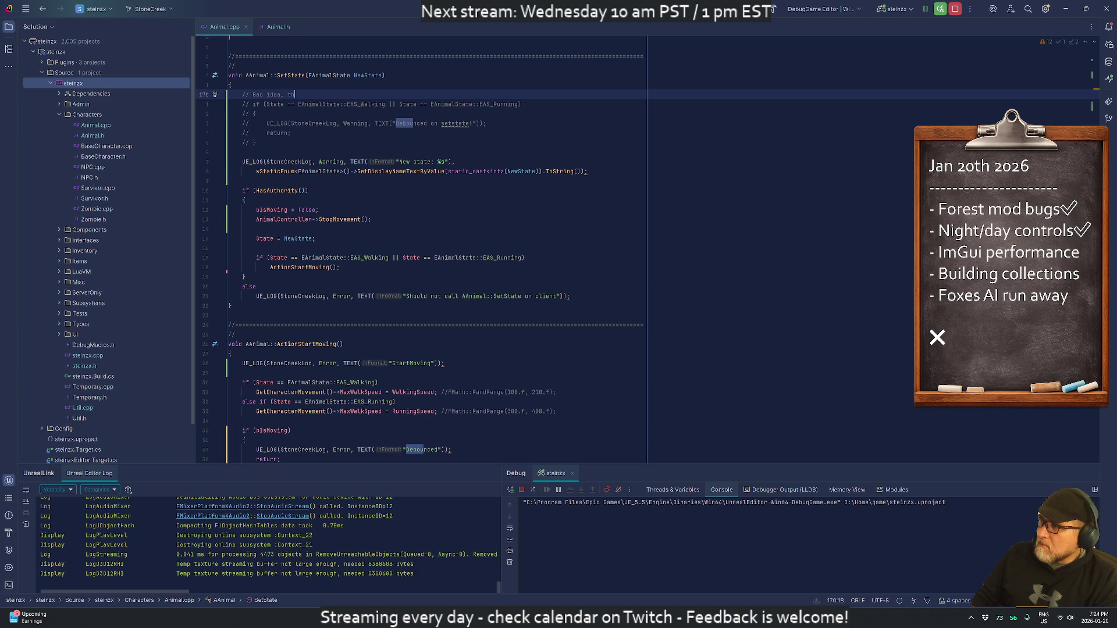
pyautogui.write('is can put the state machine in a lock state')
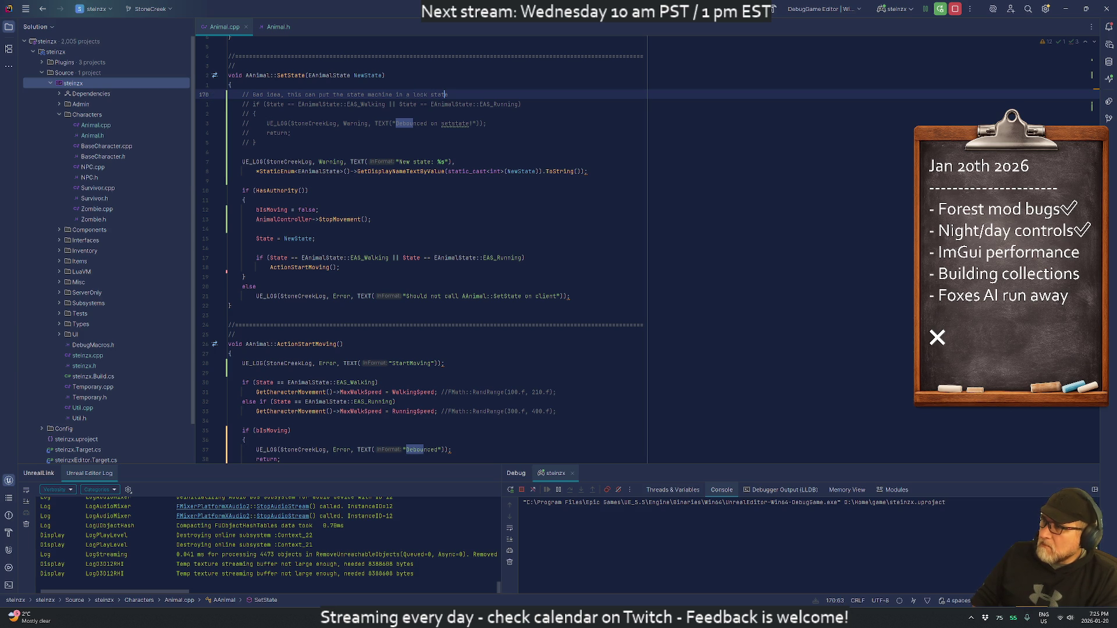
pyautogui.press('Left')
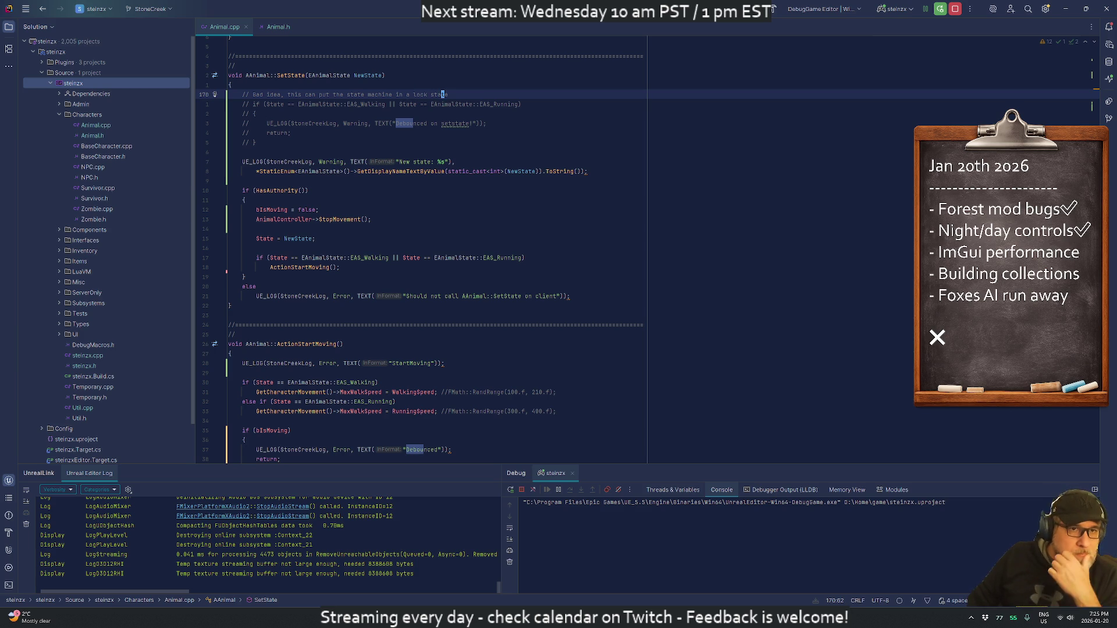
pyautogui.hotkey('alt', 'Tab')
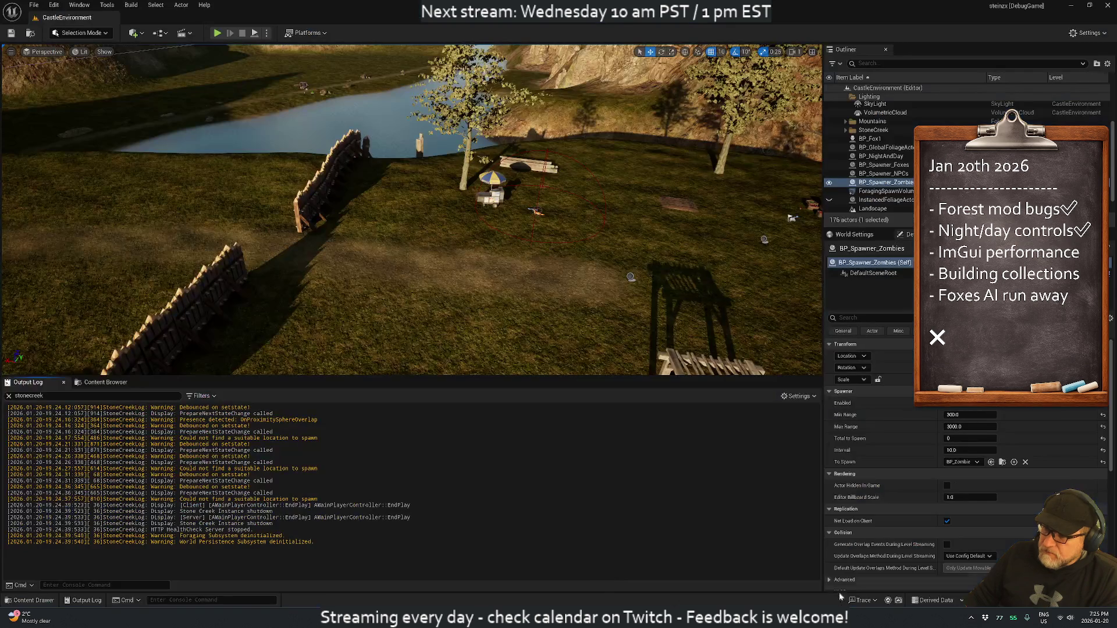
# Step: Live-code the commented-out debounce with Ctrl+Alt+F11, then start a CastleEnvironment play session
pyautogui.hotkey('ctrl', 'alt', 'F11')
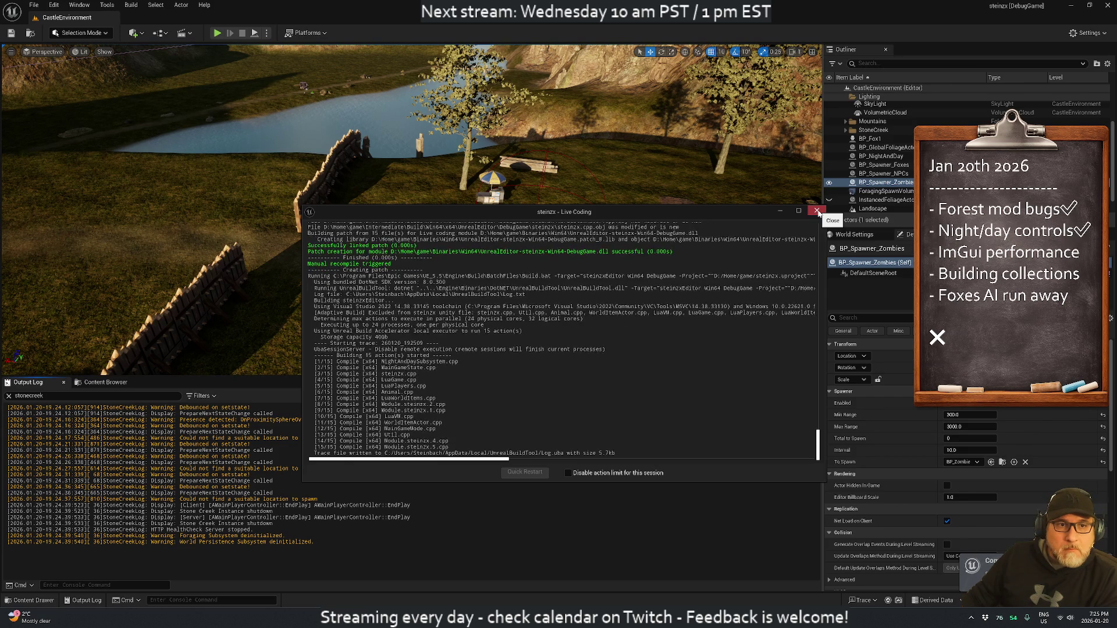
pyautogui.click(818, 212)
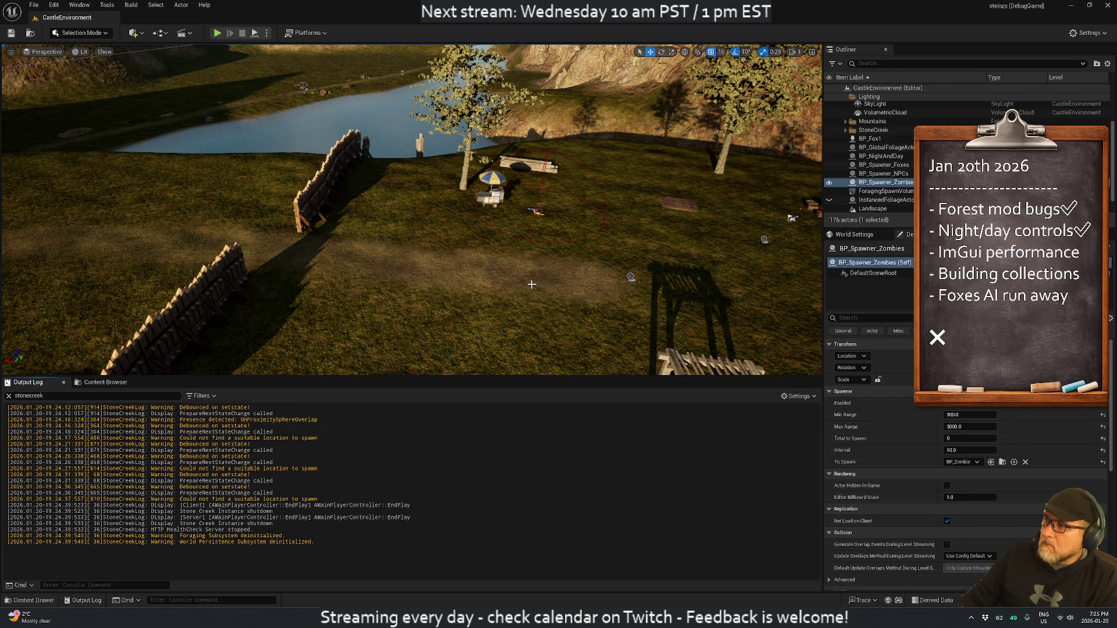
pyautogui.click(217, 33)
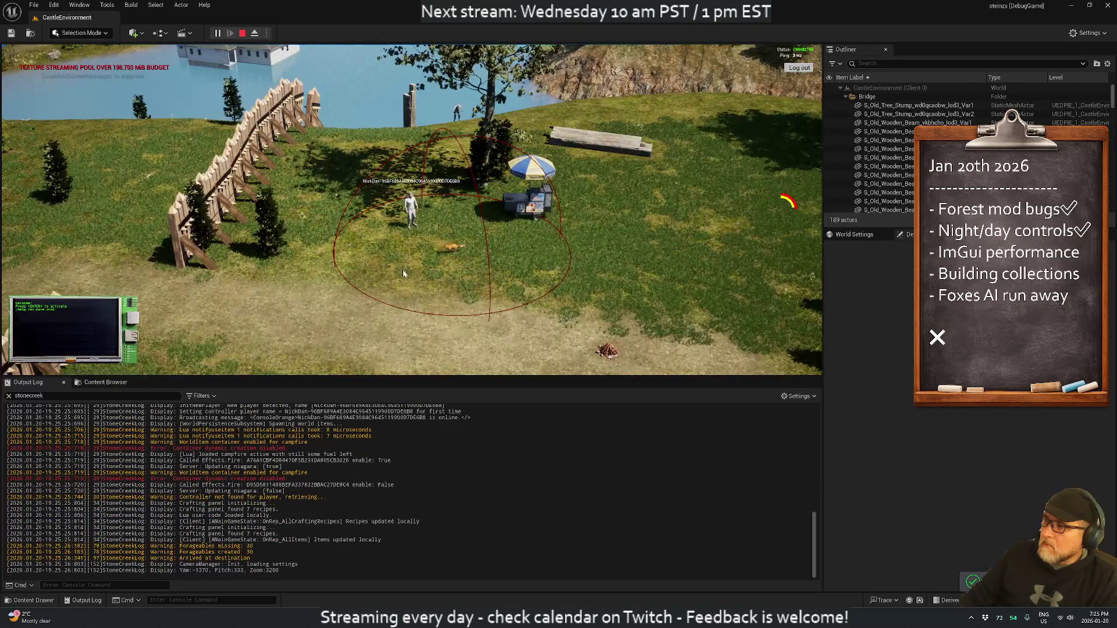
# Step: Clear the Output Log before watching the fox
pyautogui.rightClick(217, 460)
pyautogui.click(235, 465)
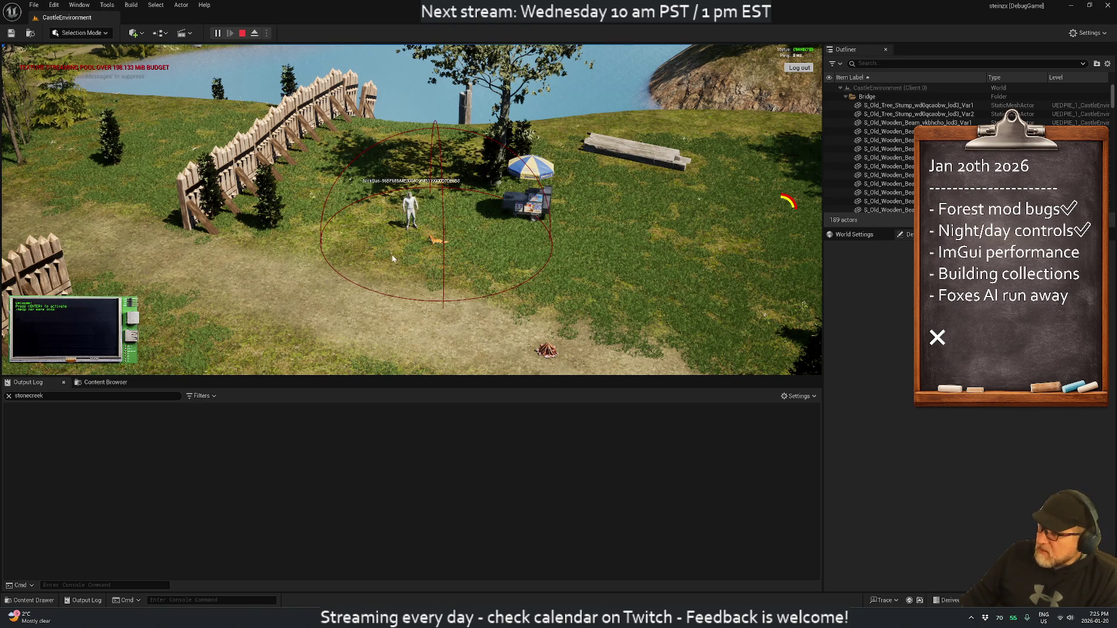
pyautogui.scroll(5, 398, 275)
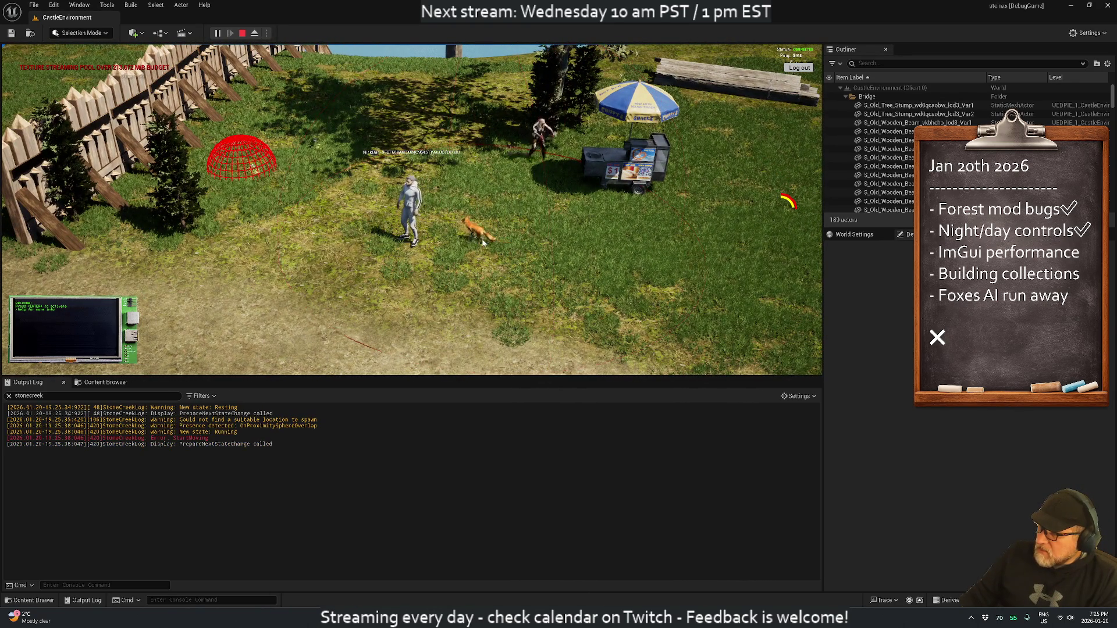
# Step: Orbit the camera to watch the fox run, arrive and sleep, then stop play and return to Rider
pyautogui.moveTo(415, 240); pyautogui.dragTo(205, 327)
pyautogui.moveTo(323, 302)
pyautogui.mouseDown()
pyautogui.moveTo(230, 231)
pyautogui.moveTo(233, 192)
pyautogui.mouseUp()
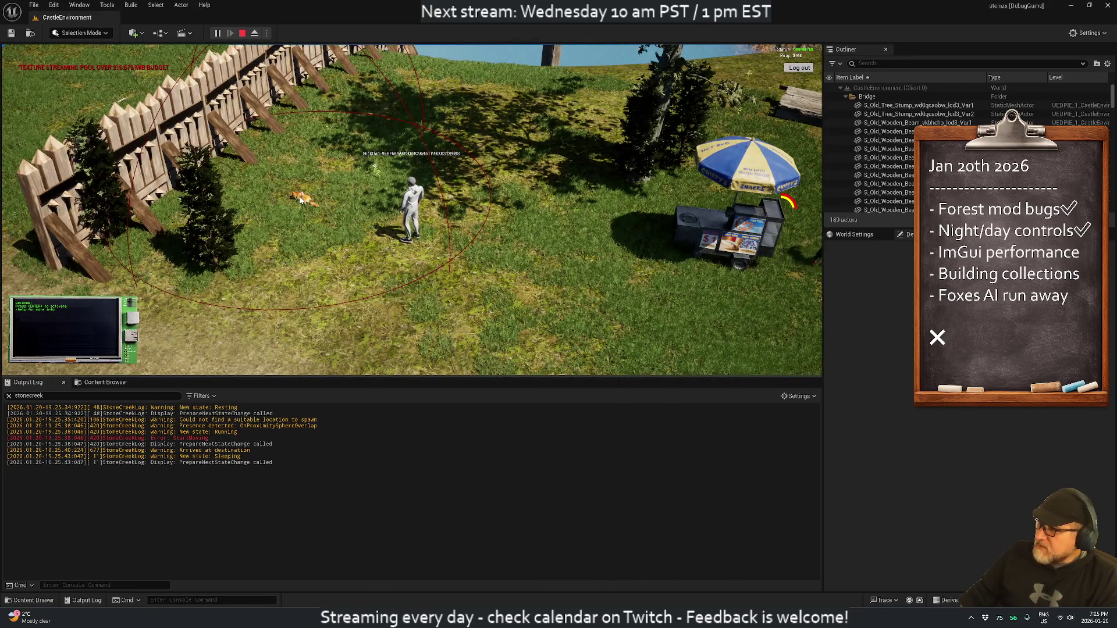
pyautogui.click(242, 33)
pyautogui.hotkey('alt', 'Tab')
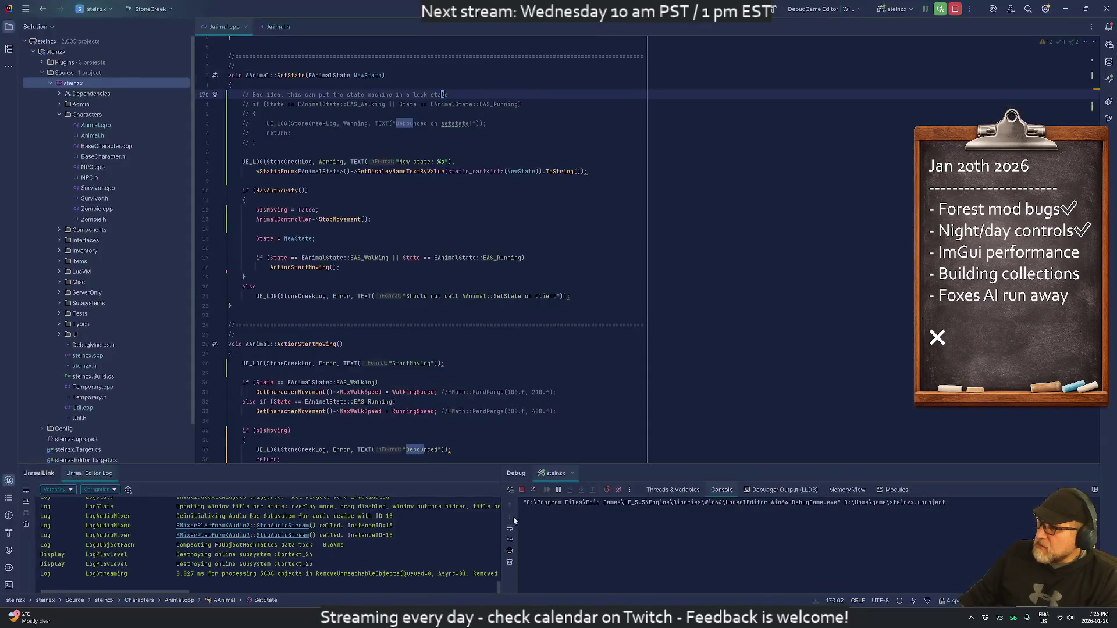
# Step: Search Animal.cpp for 'arrived' to reach the Arrived log in HandleMoveCompleted
pyautogui.scroll(-7, 421, 250)
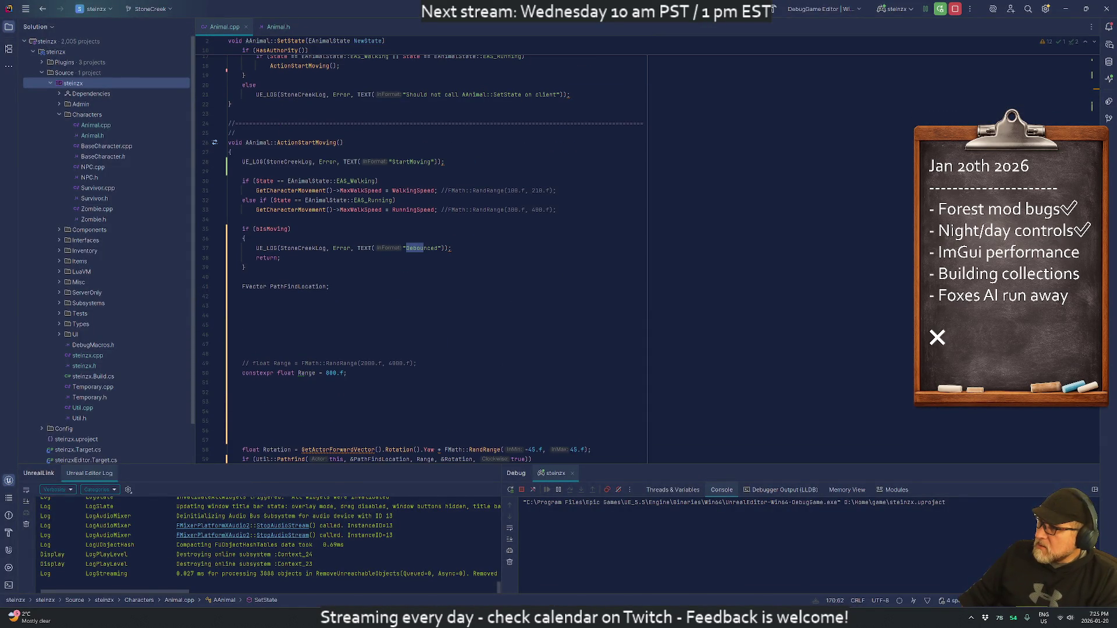
pyautogui.scroll(-11, 421, 251)
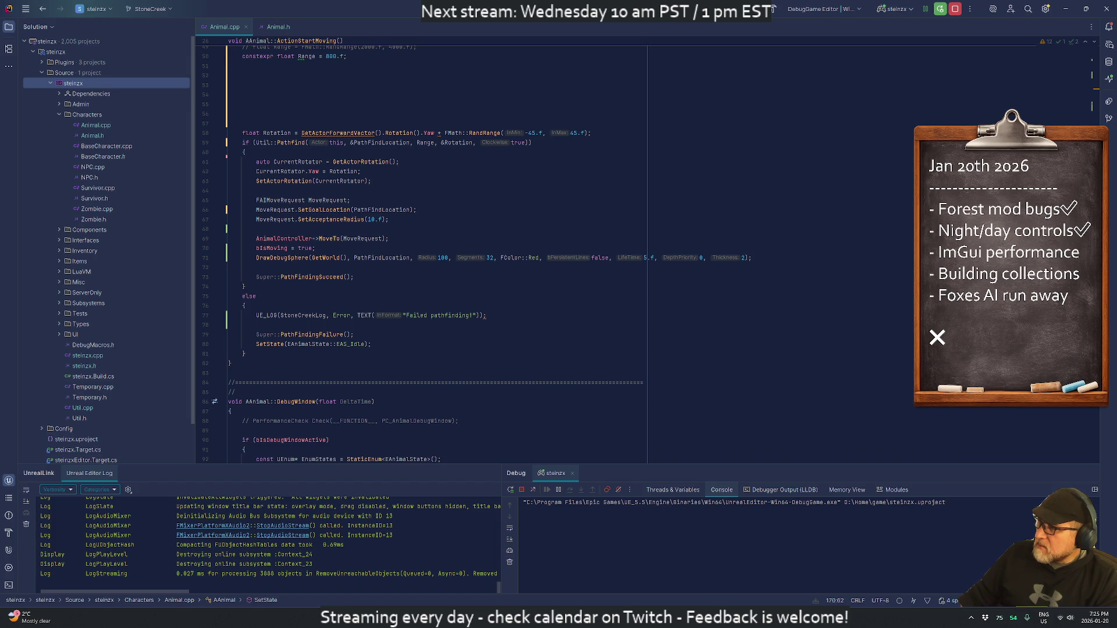
pyautogui.scroll(11, 421, 250)
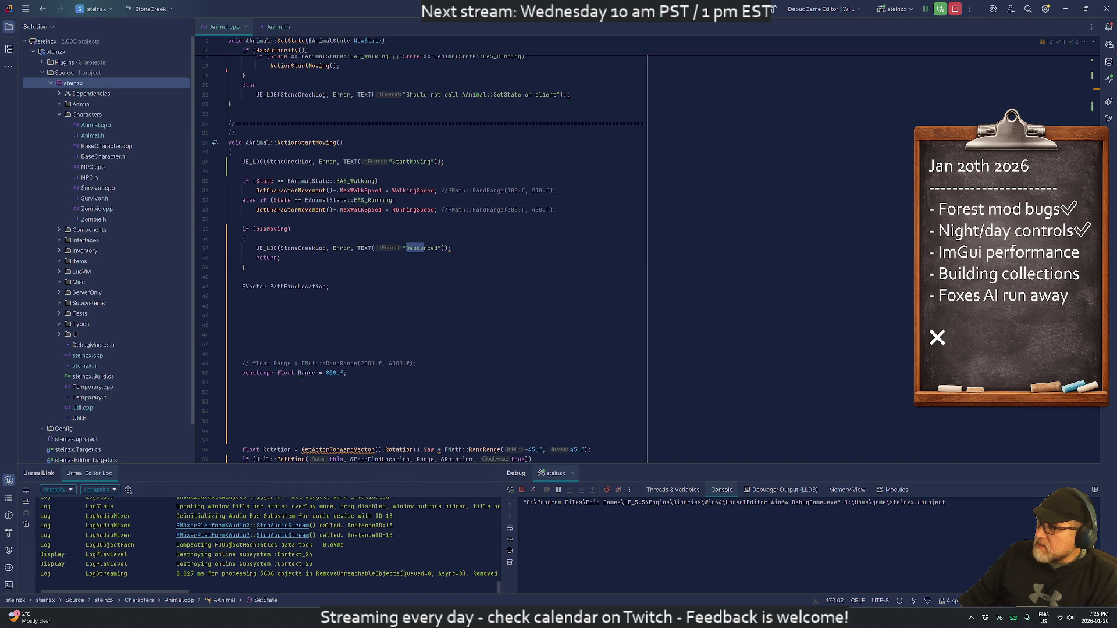
pyautogui.click(361, 162)
pyautogui.write('/arrived')
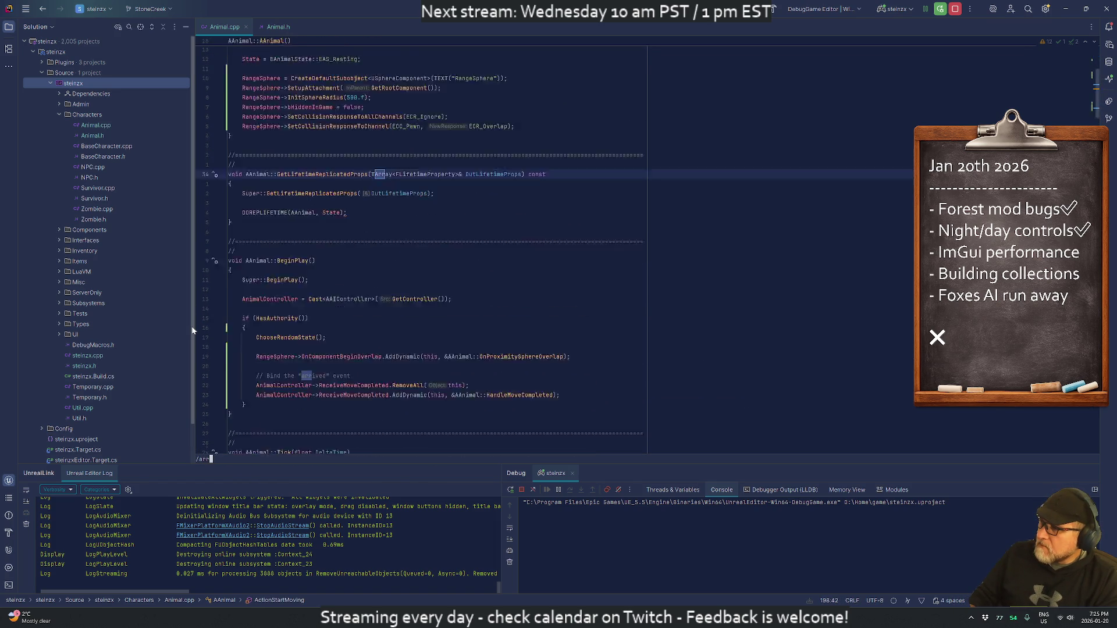
pyautogui.press('Return')
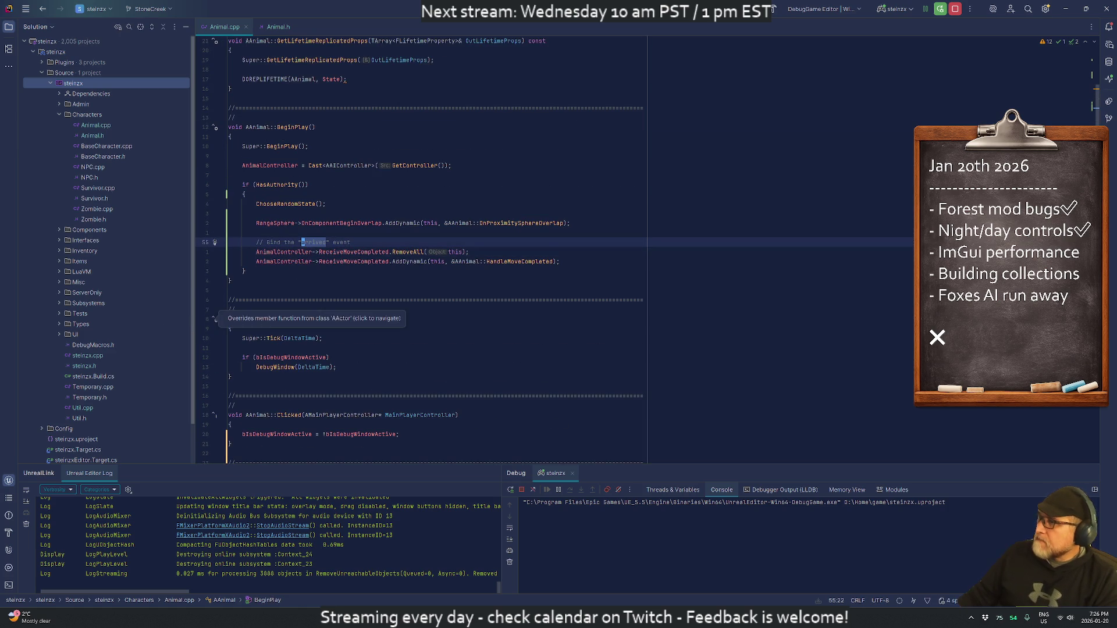
pyautogui.scroll(-1, 268, 323)
pyautogui.scroll(-1, 419, 250)
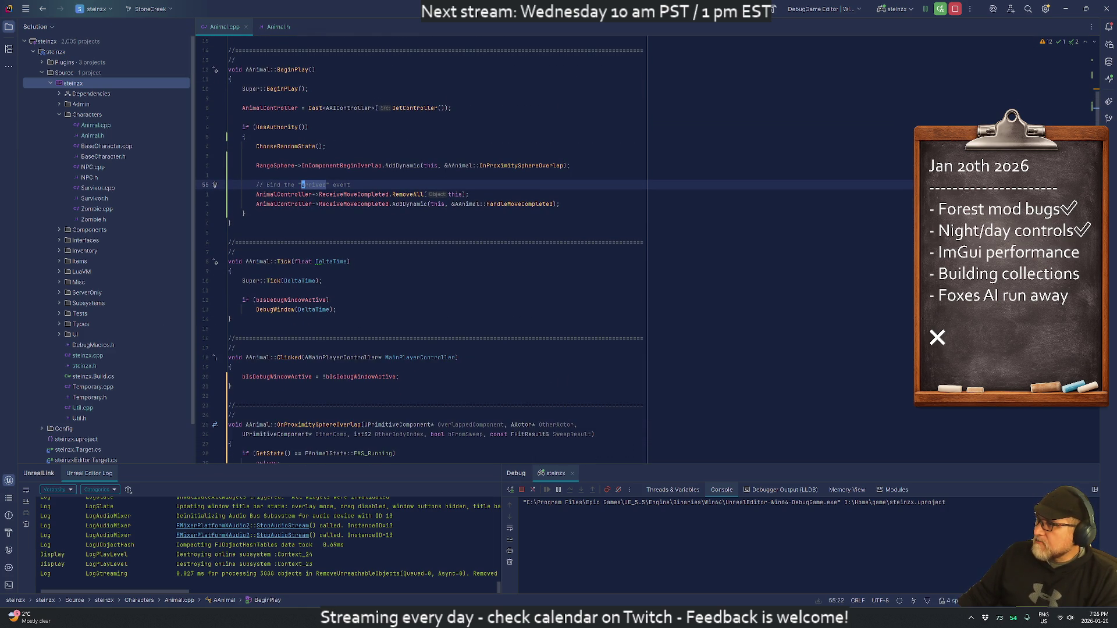
pyautogui.press('j')
pyautogui.press('j')
pyautogui.press('j')
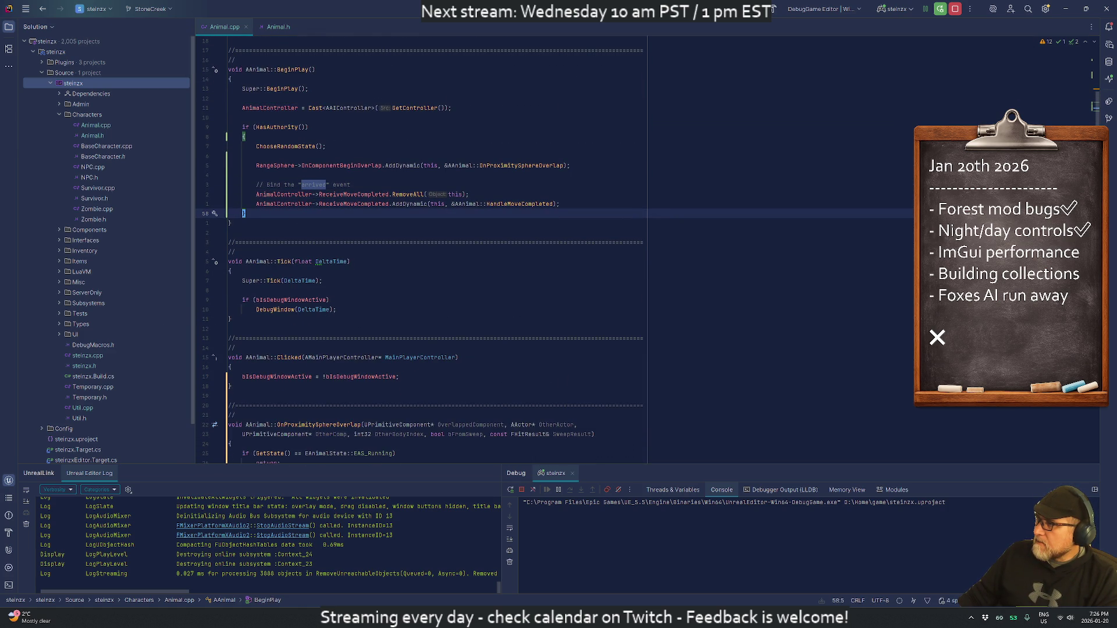
pyautogui.click(293, 146)
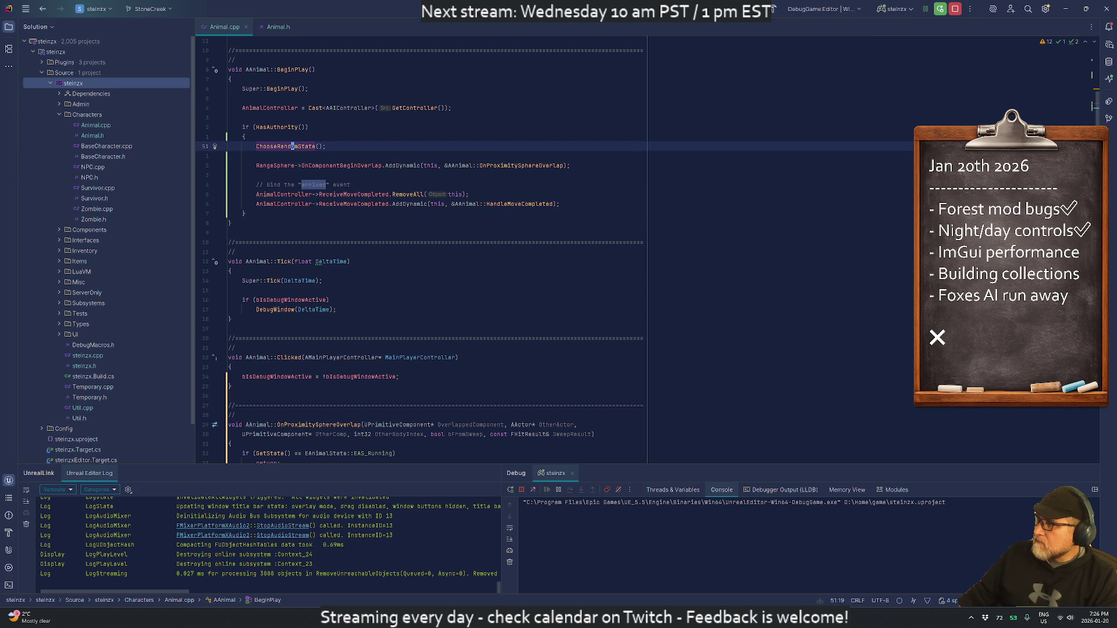
pyautogui.press('F3')
pyautogui.press('F3')
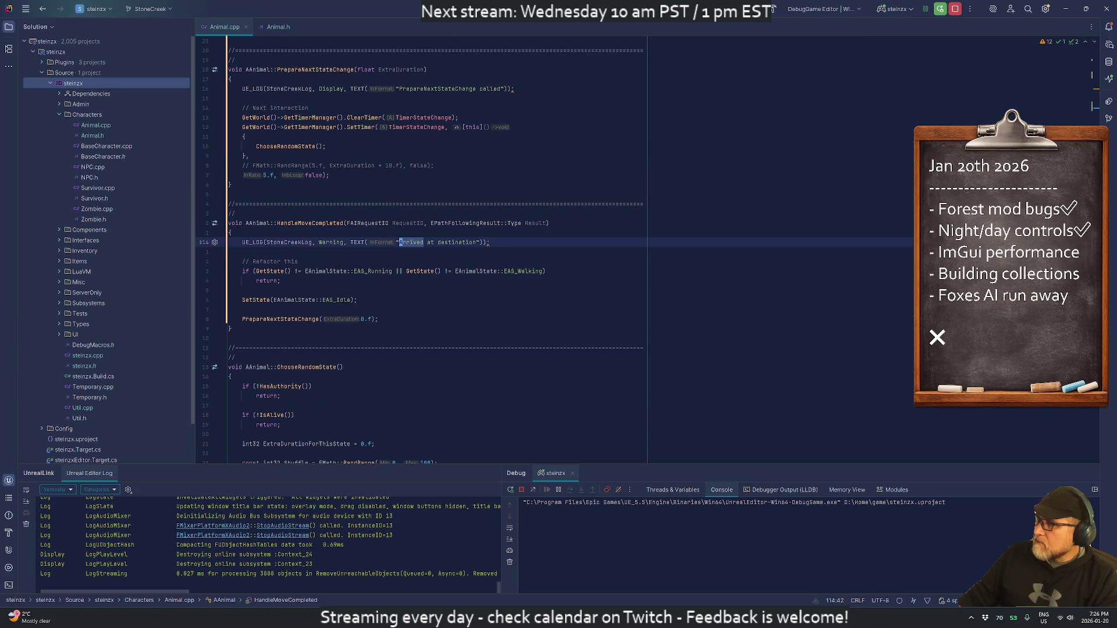
# Step: Jump from HandleMoveCompleted's SetState call to the SetState definition
pyautogui.scroll(-2, 437, 251)
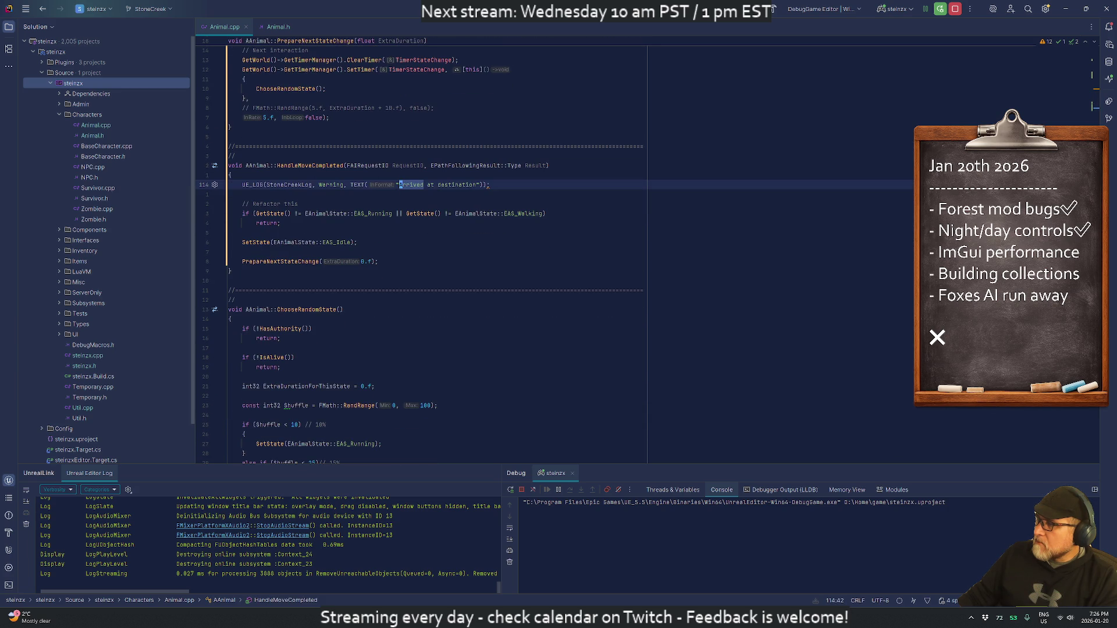
pyautogui.click(278, 262)
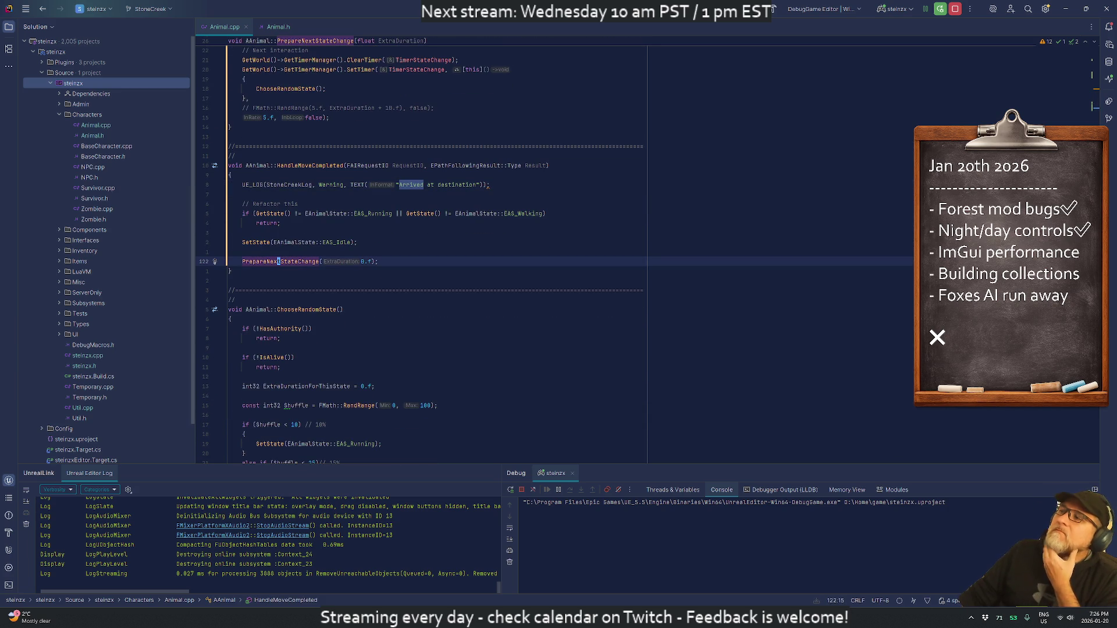
pyautogui.press('Up')
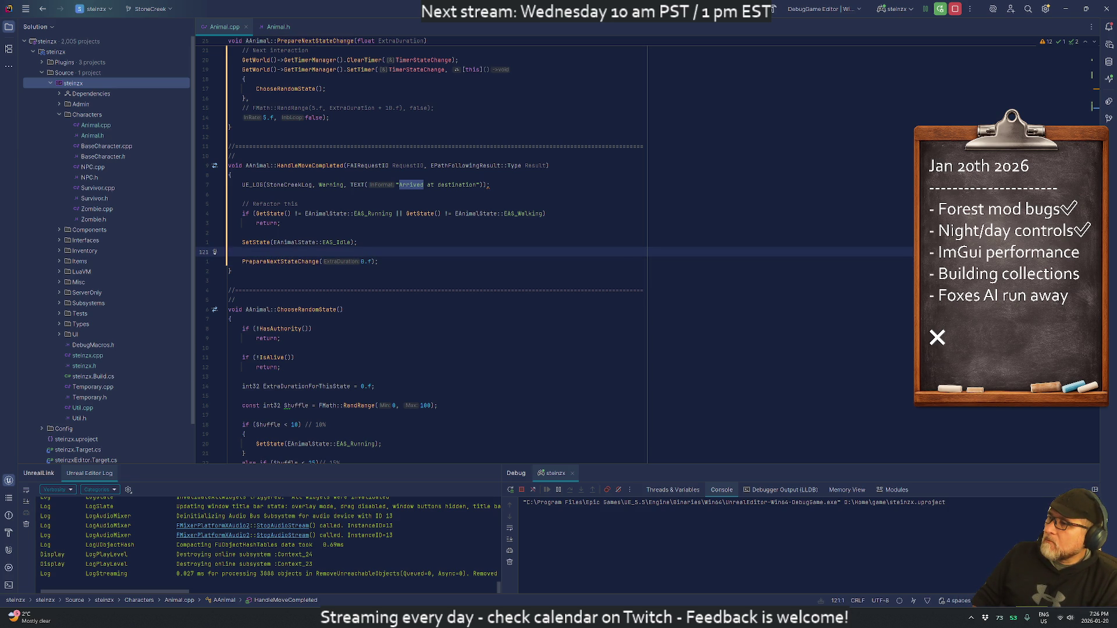
pyautogui.press('Down')
pyautogui.press('Up')
pyautogui.press('Up')
pyautogui.press('Down')
pyautogui.press('Up')
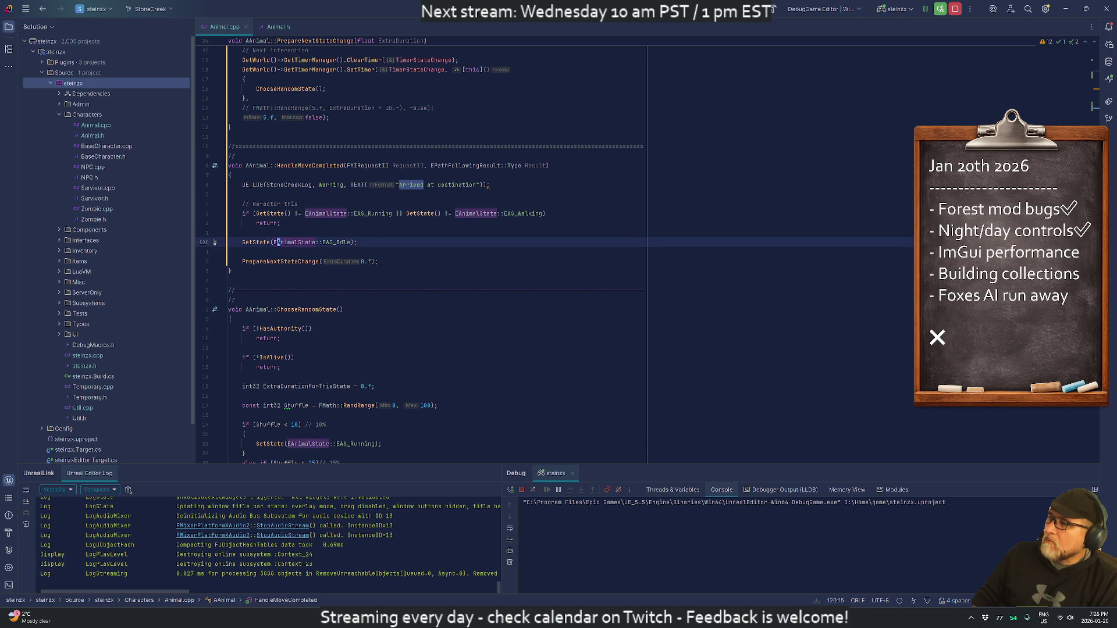
pyautogui.press('F12')
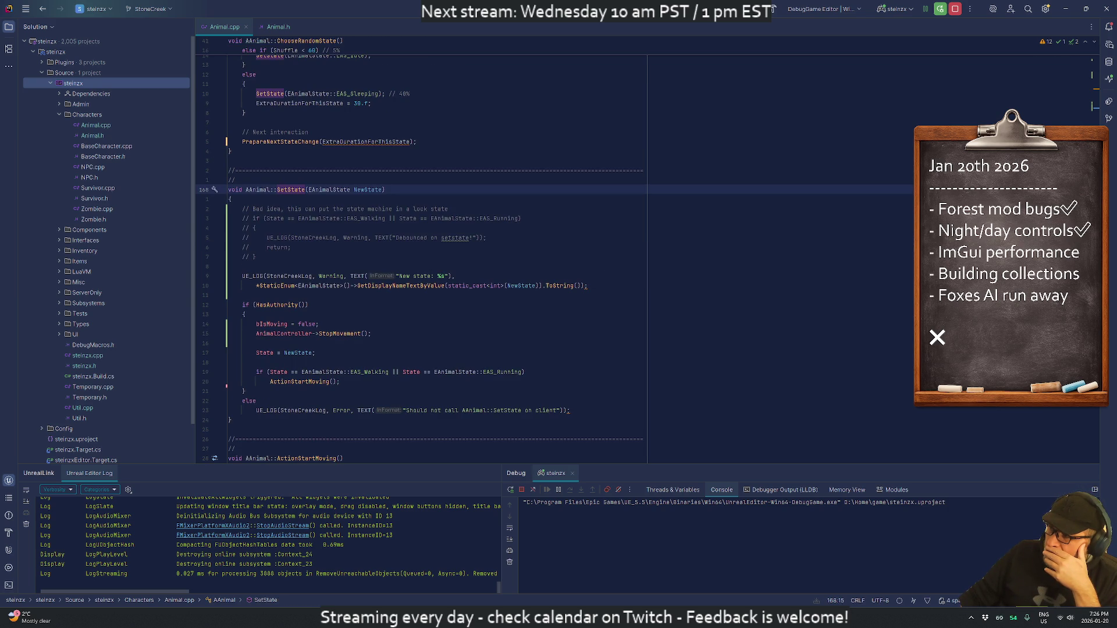
pyautogui.scroll(6, 421, 251)
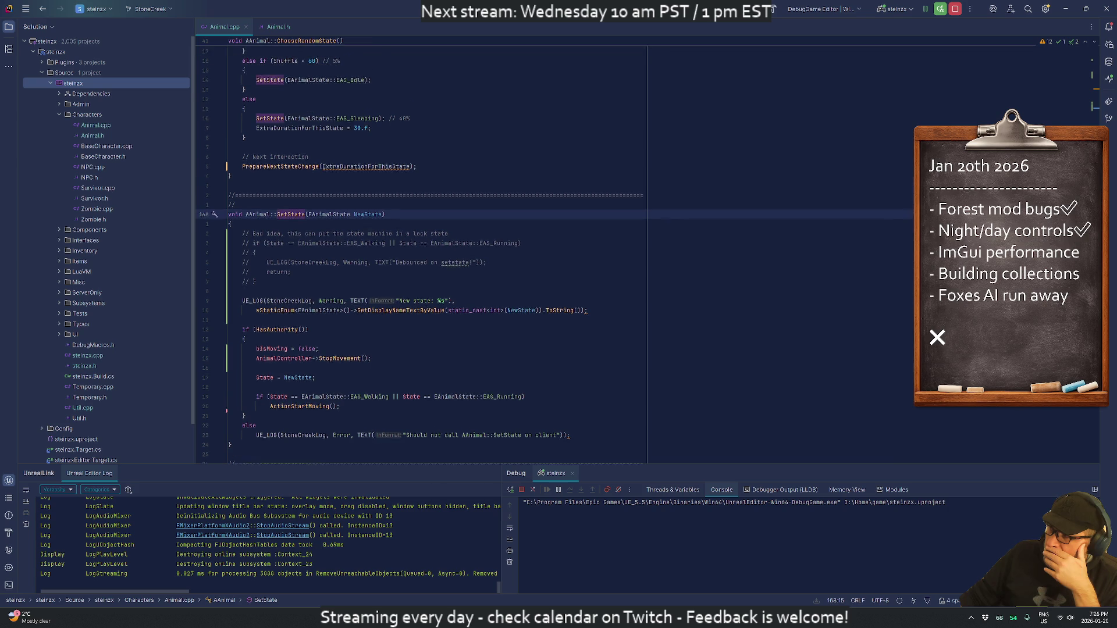
pyautogui.scroll(-5, 436, 251)
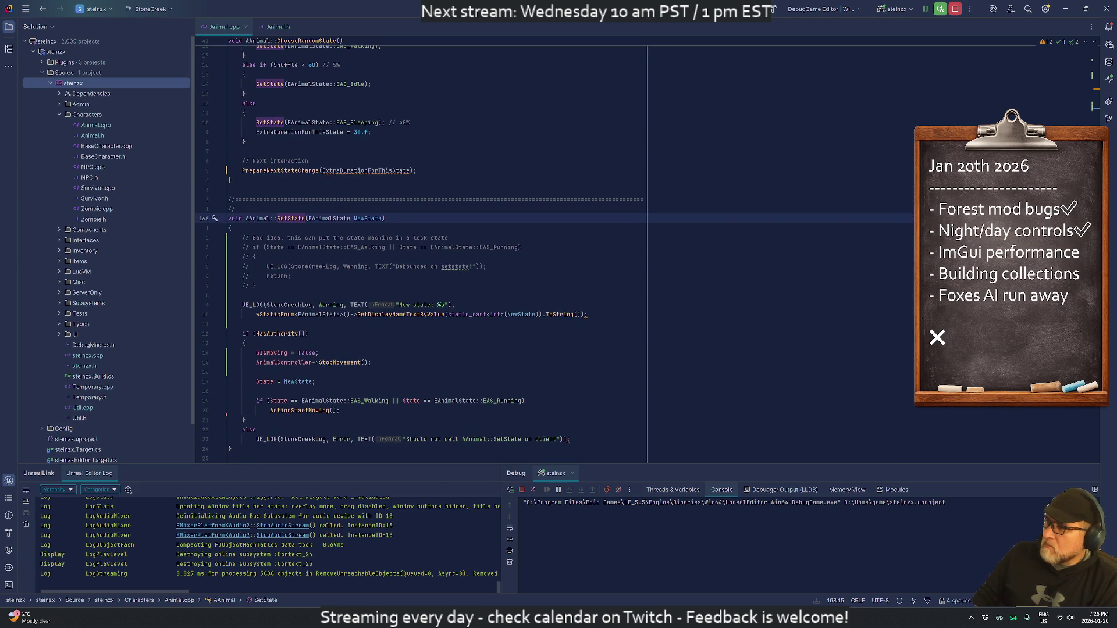
# Step: Insert the missing 'a' into the misspelled word of SetState's lock-state comment
pyautogui.click(442, 267)
pyautogui.click(443, 237)
pyautogui.write('a')
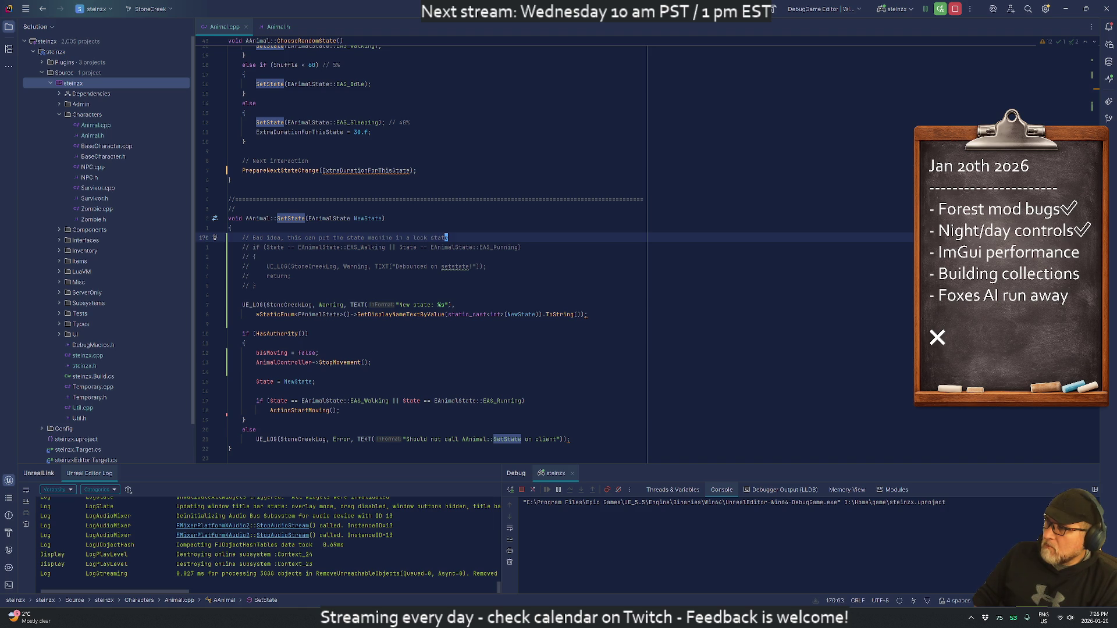
pyautogui.press('F3')
pyautogui.press('F3')
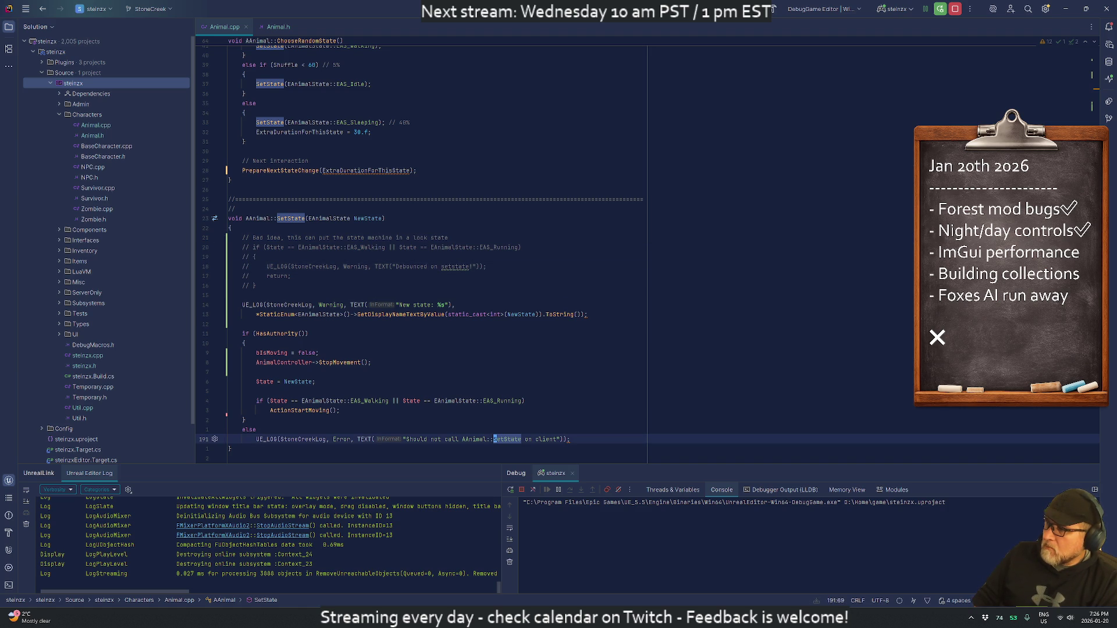
pyautogui.press('F3')
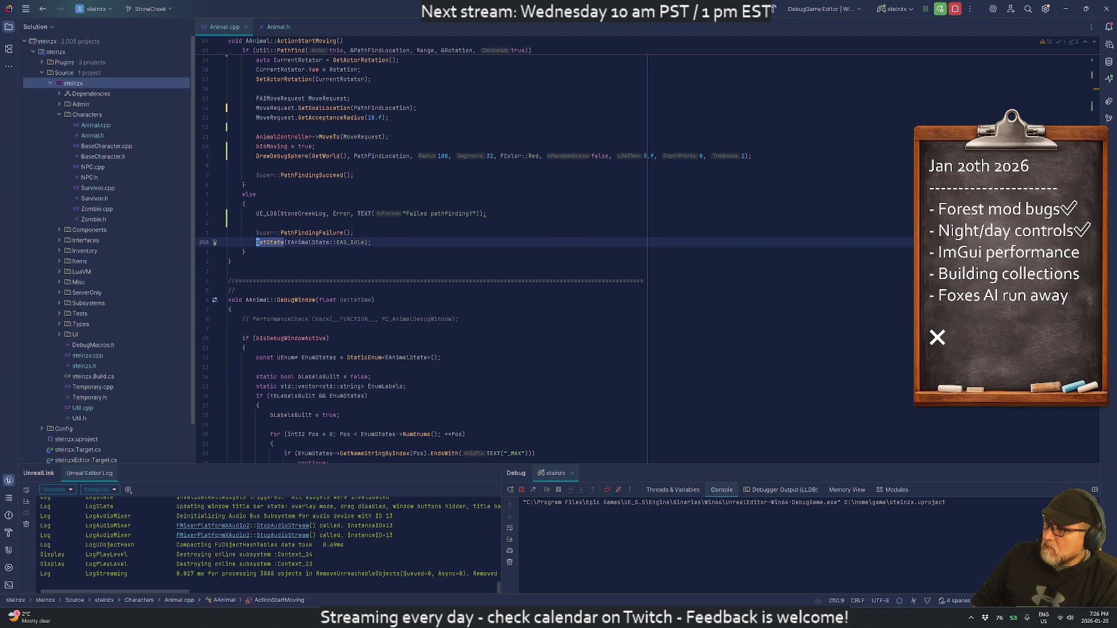
# Step: Delete the commented-out OnSphereOverlap block and leftover blank lines at the end of Animal.cpp
pyautogui.scroll(-20, 436, 250)
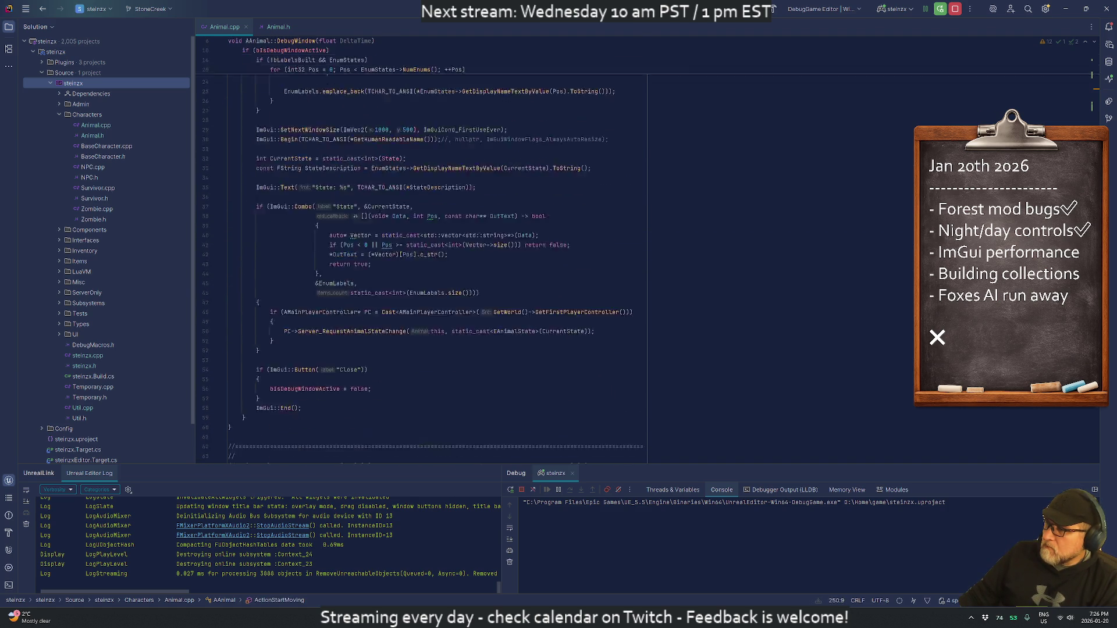
pyautogui.scroll(-2, 436, 233)
pyautogui.click(228, 117)
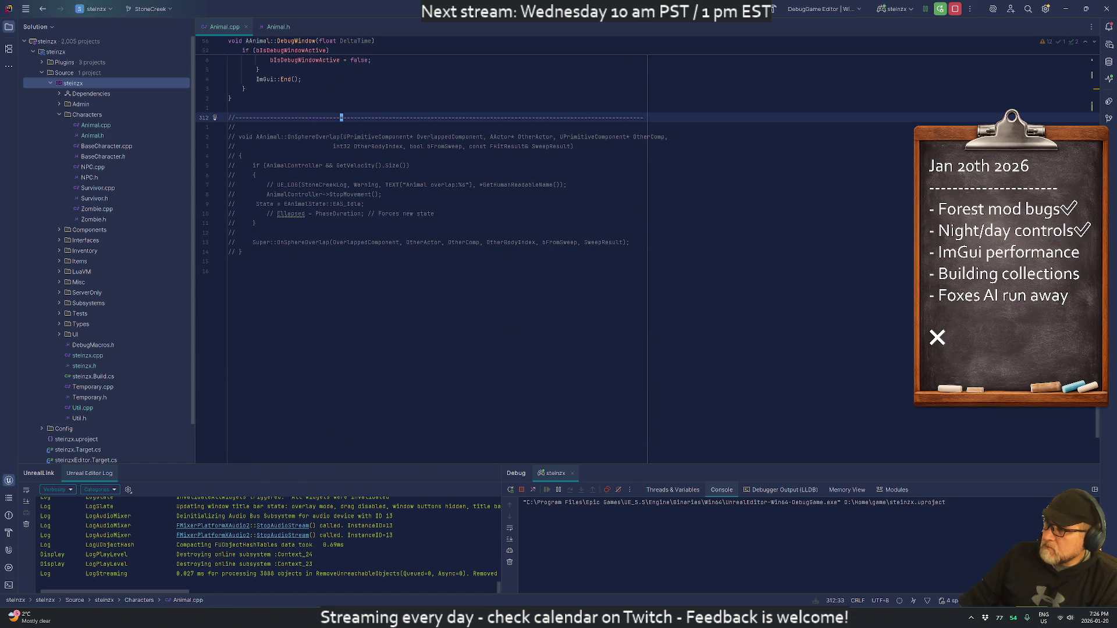
pyautogui.hotkey('ctrl', 'shift', 'End')
pyautogui.press('Delete')
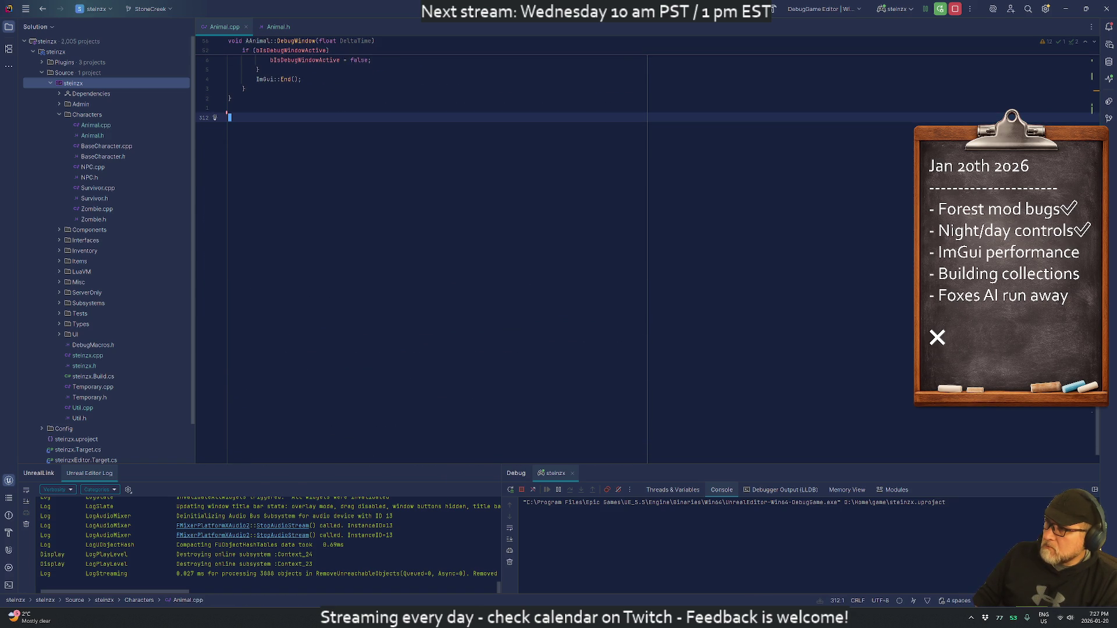
pyautogui.press('BackSpace')
pyautogui.press('BackSpace')
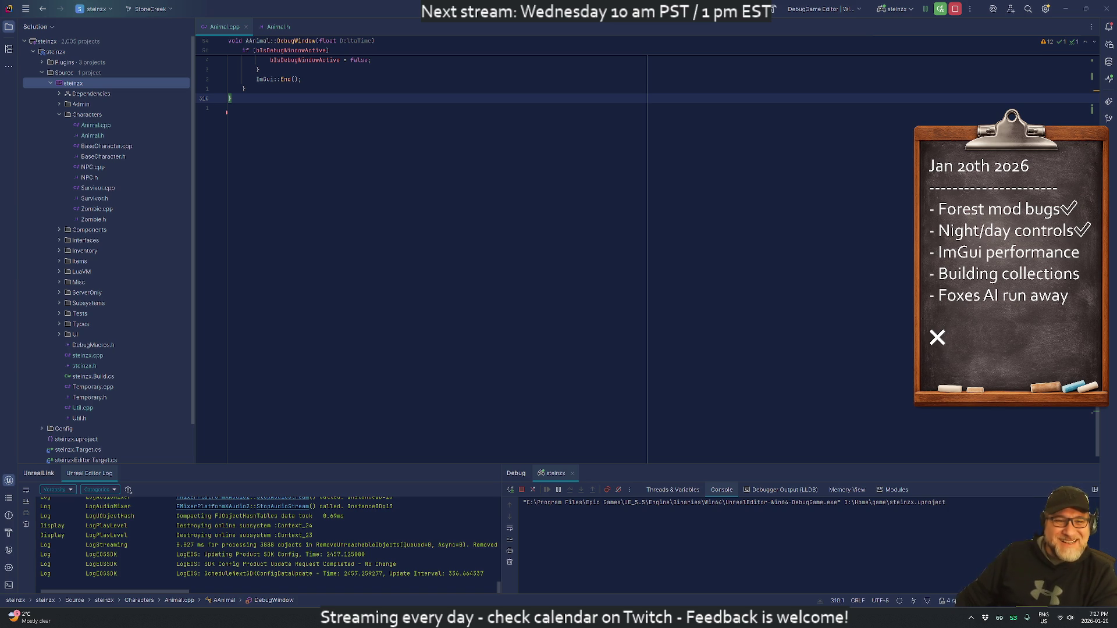
# Step: Scroll up from AAnimal::DebugWindow at the file end, then bring Unreal Editor to the front
pyautogui.scroll(6, 430, 174)
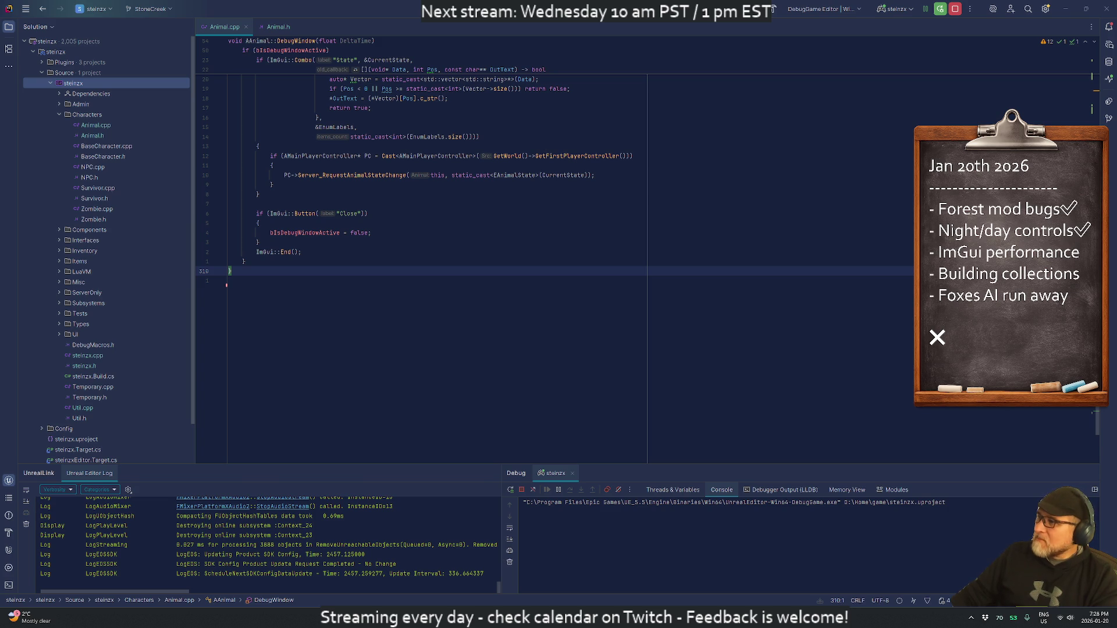
pyautogui.hotkey('alt', 'Tab')
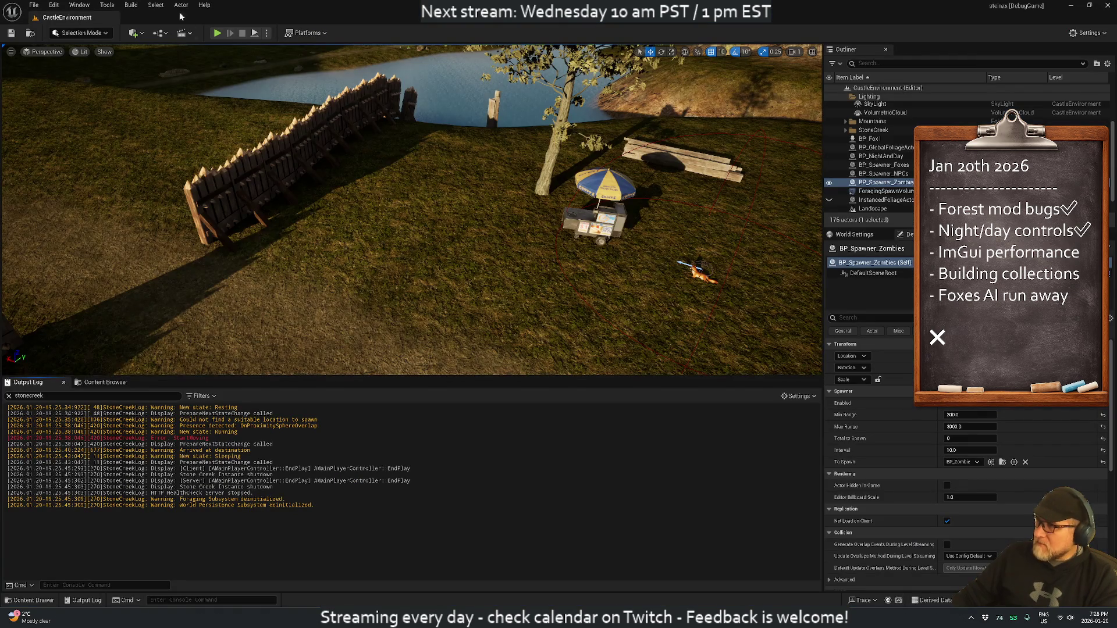
# Step: Start a play session with Alt+P, walk toward the fox and open its debug state panel
pyautogui.hotkey('alt', 'p')
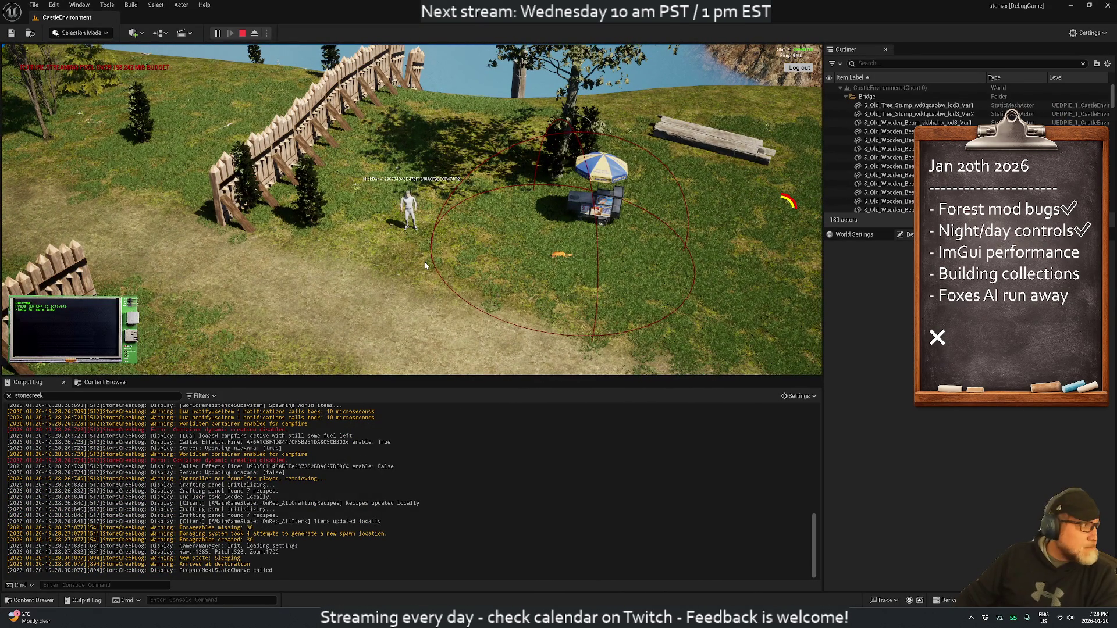
pyautogui.press('d')
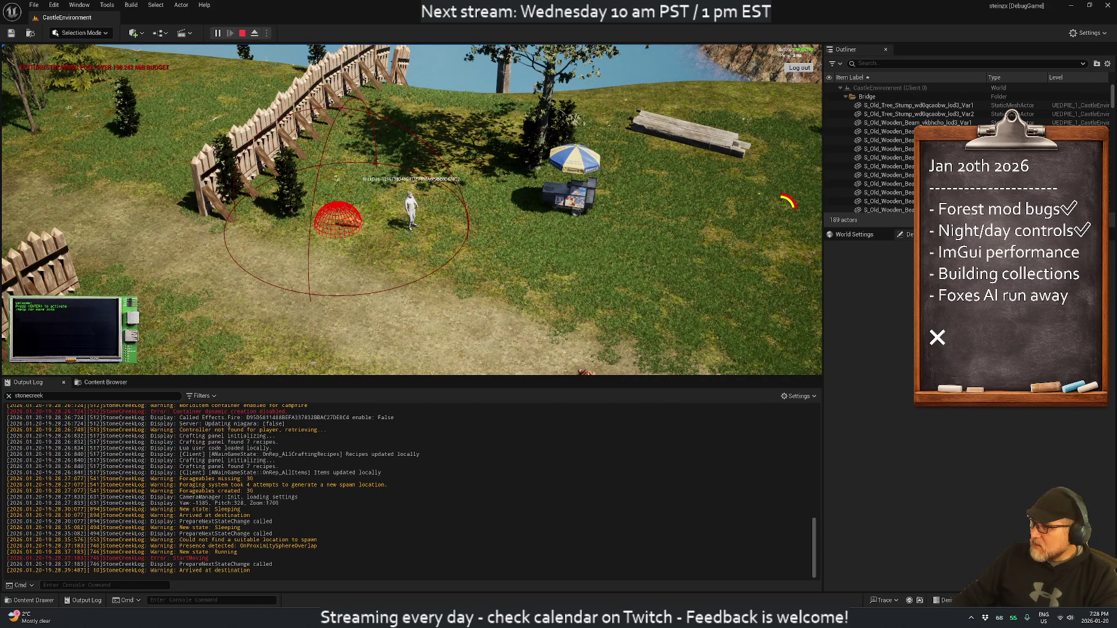
pyautogui.click(351, 228)
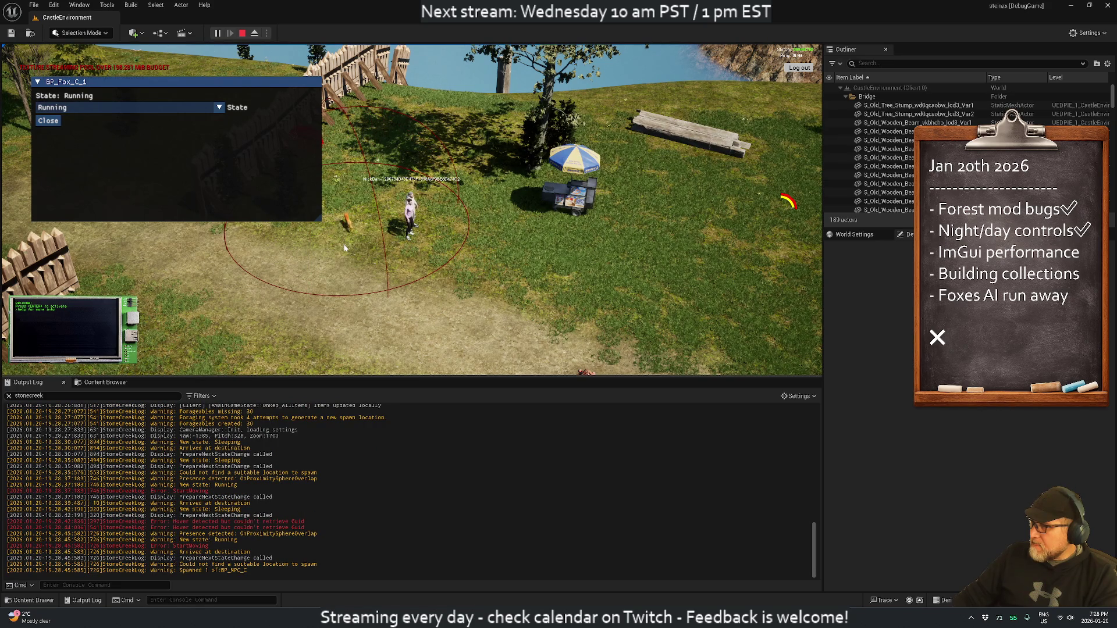
pyautogui.press('w')
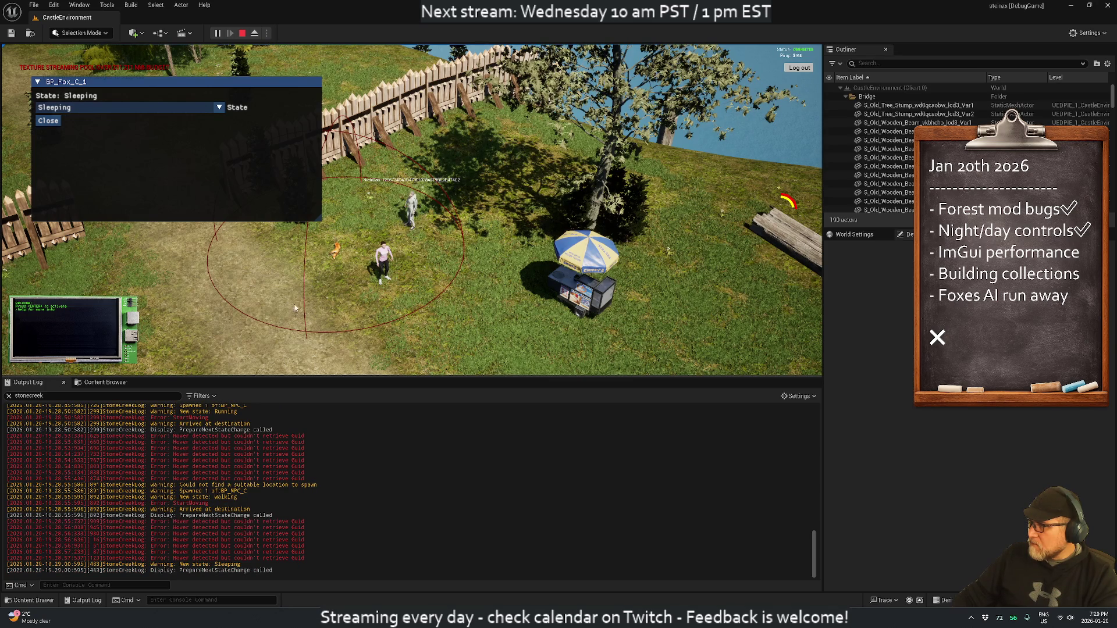
# Step: Clear the Output Log, walk the player around the fox to trigger Sleeping to Resting, then stop
pyautogui.rightClick(339, 417)
pyautogui.click(367, 427)
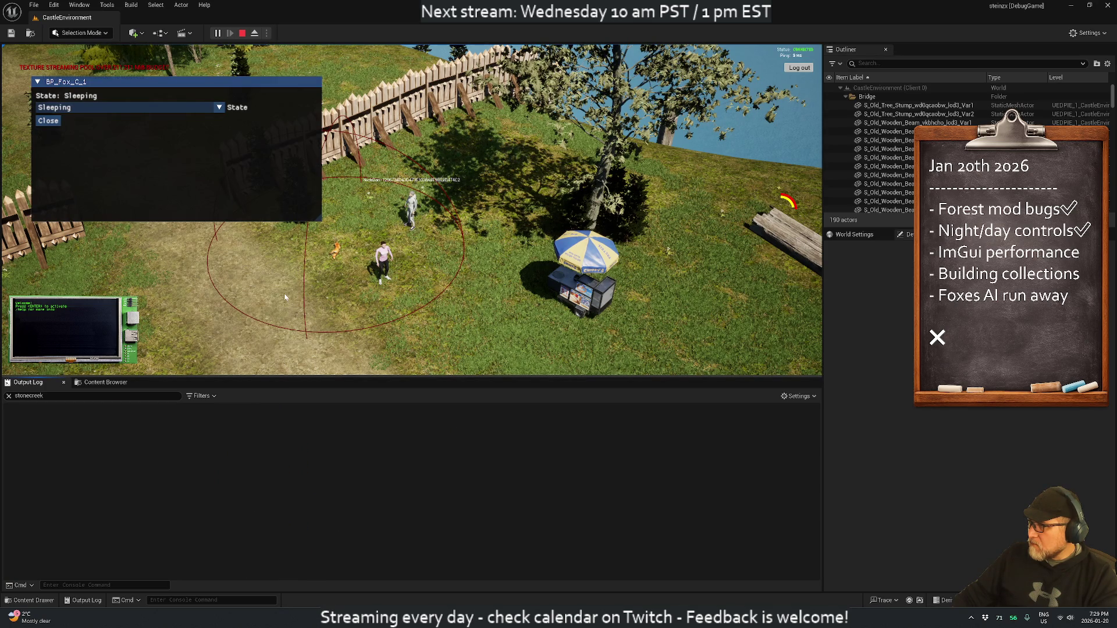
pyautogui.press('w')
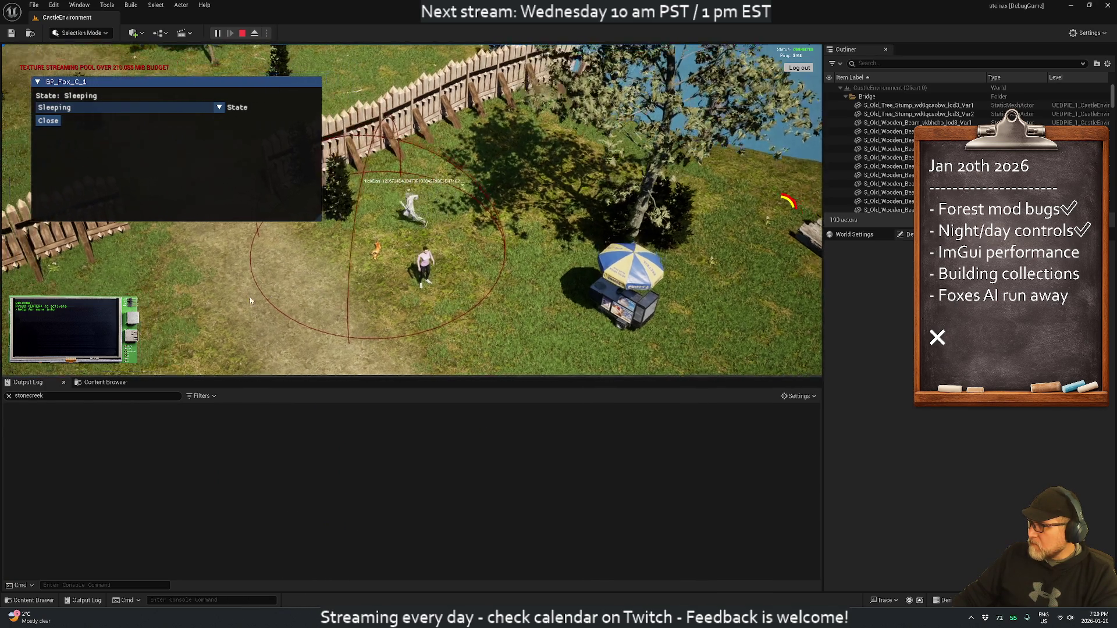
pyautogui.press('d')
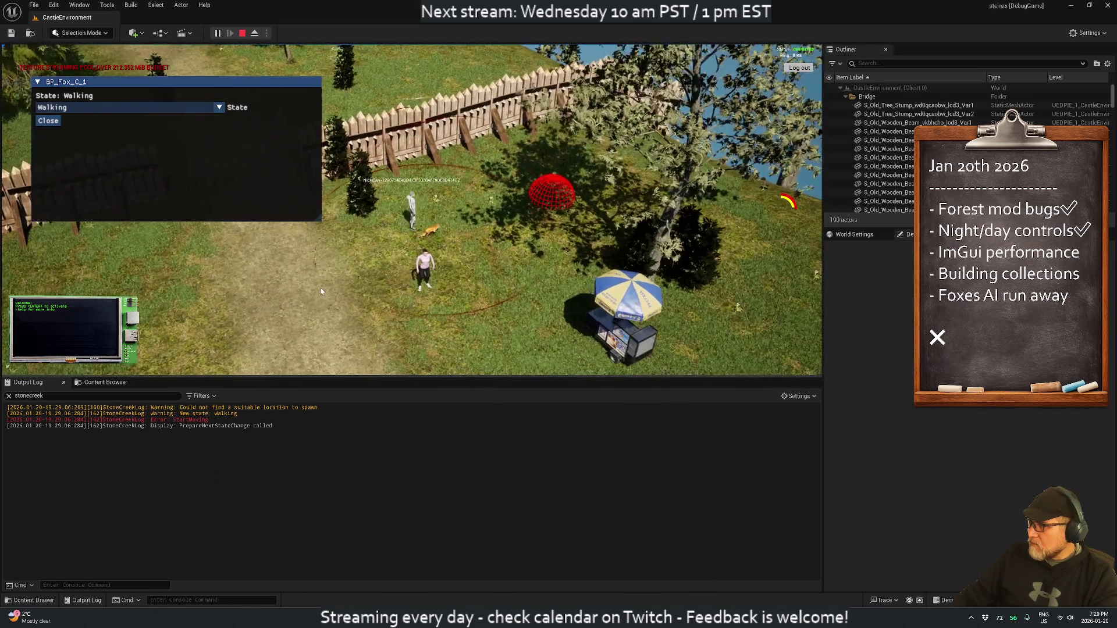
pyautogui.press('s')
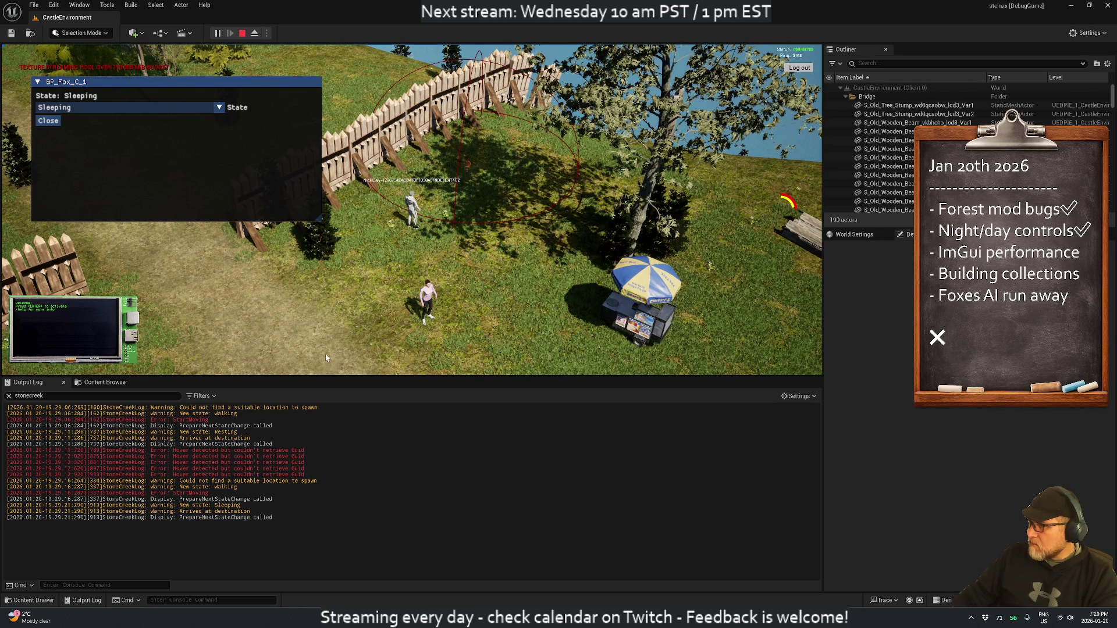
pyautogui.press('d')
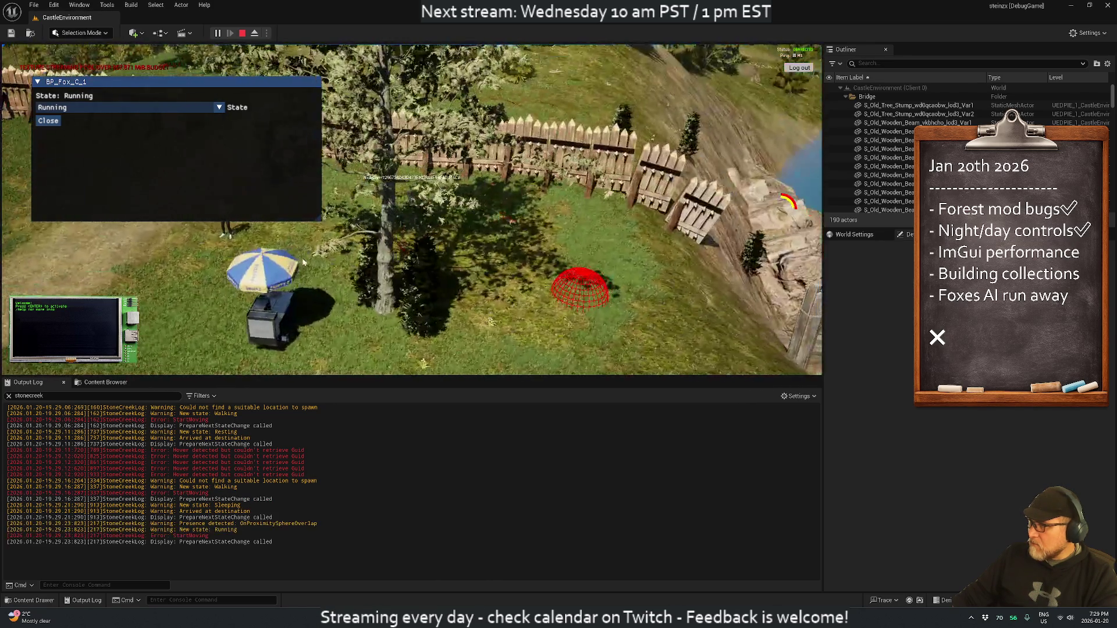
pyautogui.press('d')
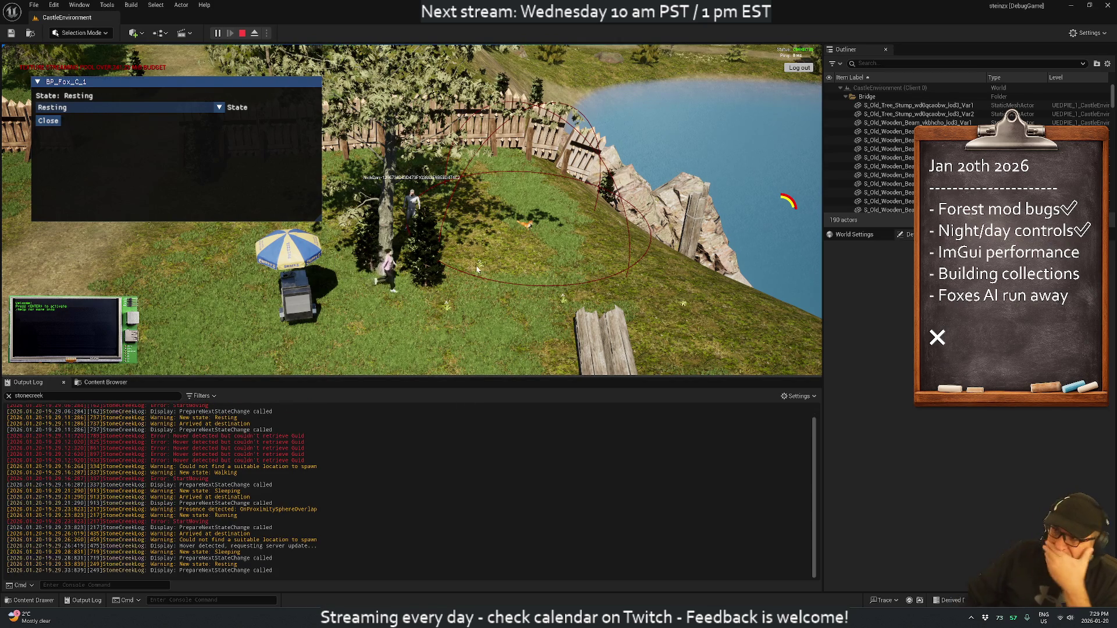
pyautogui.press('Escape')
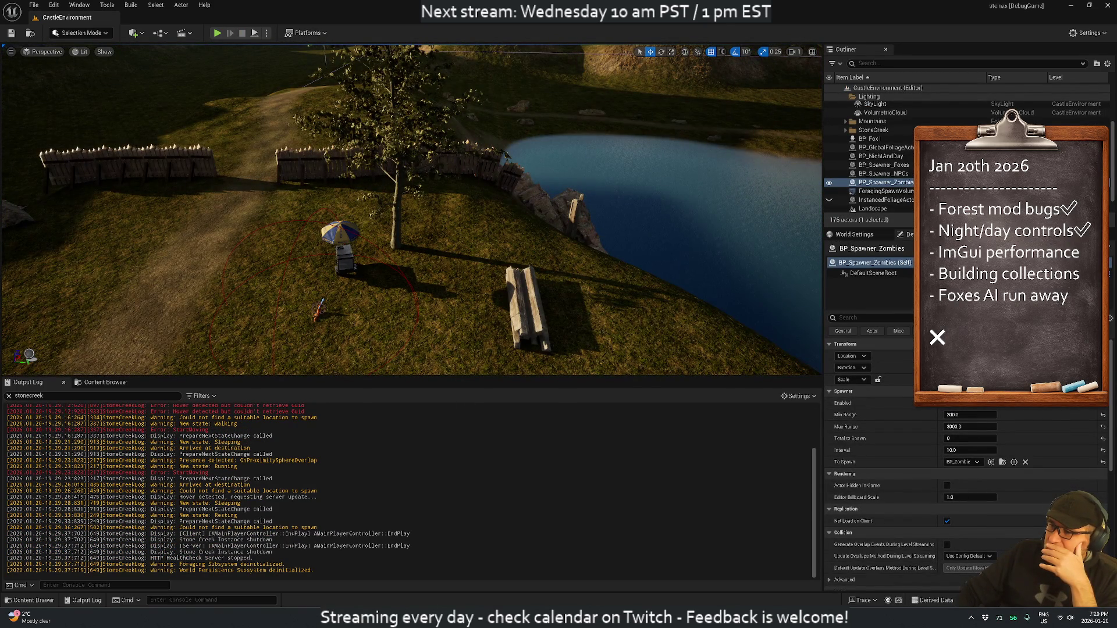
pyautogui.hotkey('alt', 'Tab')
# Step: Search for 'arrived' to reach the Arrived at destination log in HandleMoveCompleted
pyautogui.hotkey('ctrl', 'alt', 'Left')
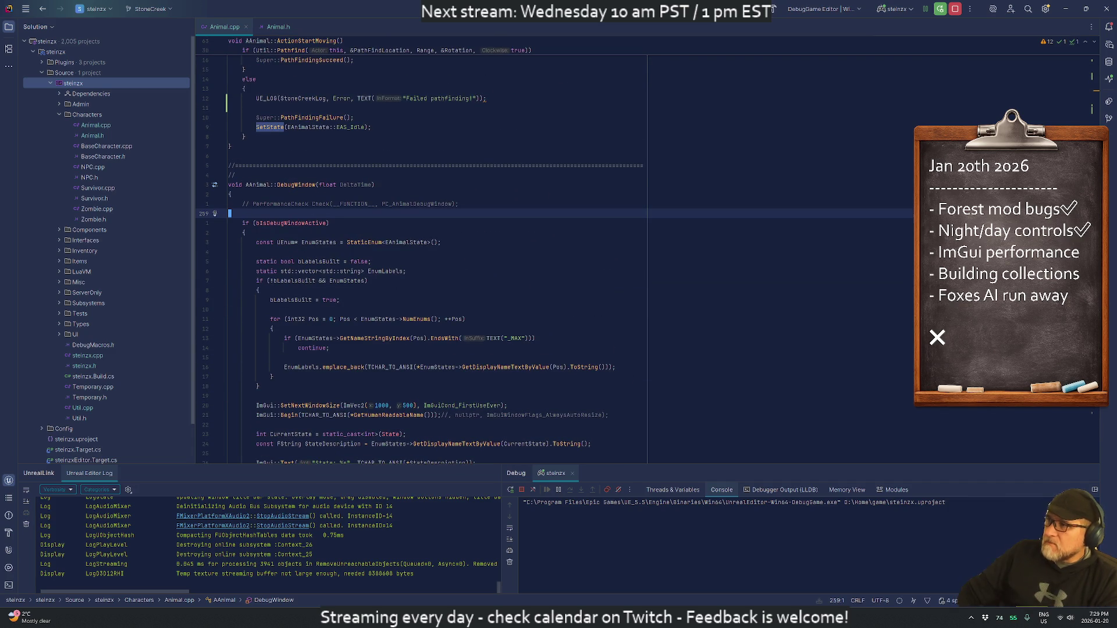
pyautogui.write('/arrived')
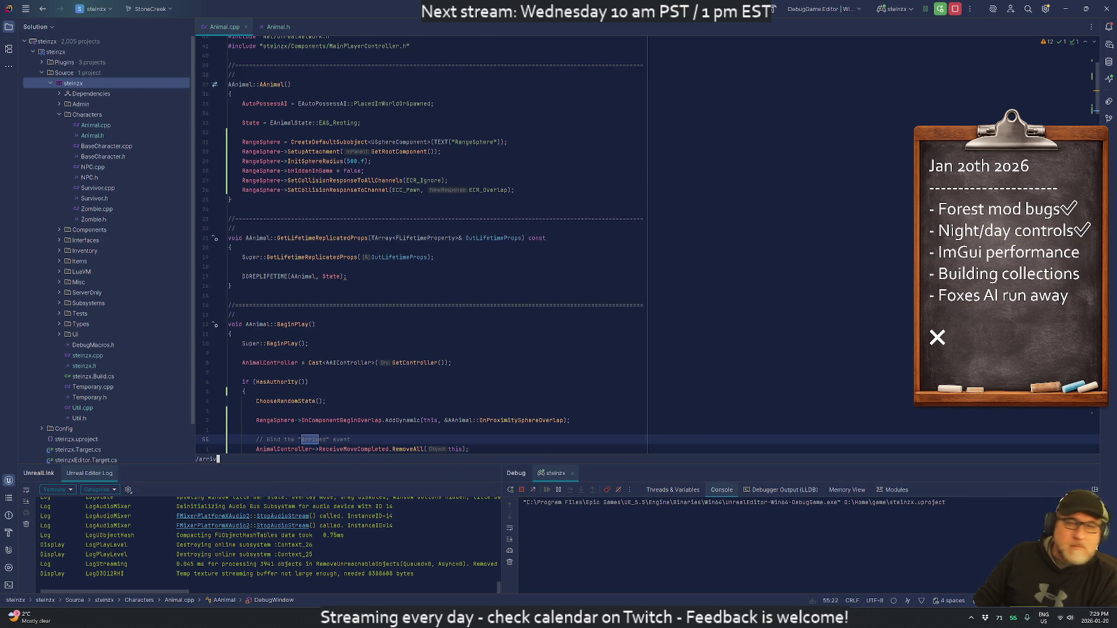
pyautogui.press('Return')
pyautogui.press('n')
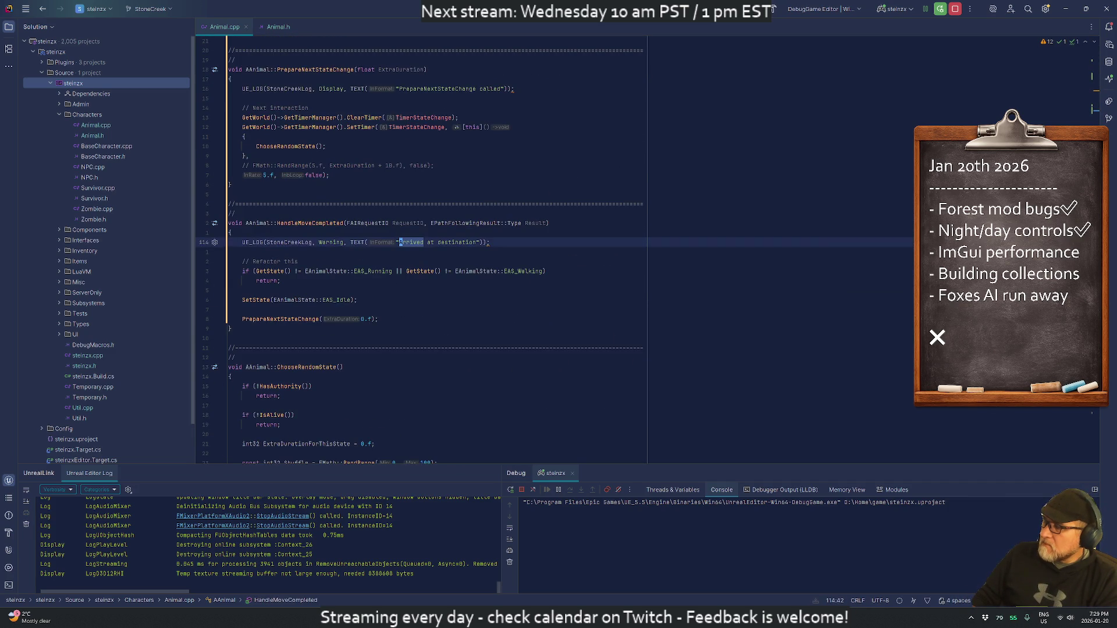
pyautogui.press('j')
pyautogui.press('j')
pyautogui.press('j')
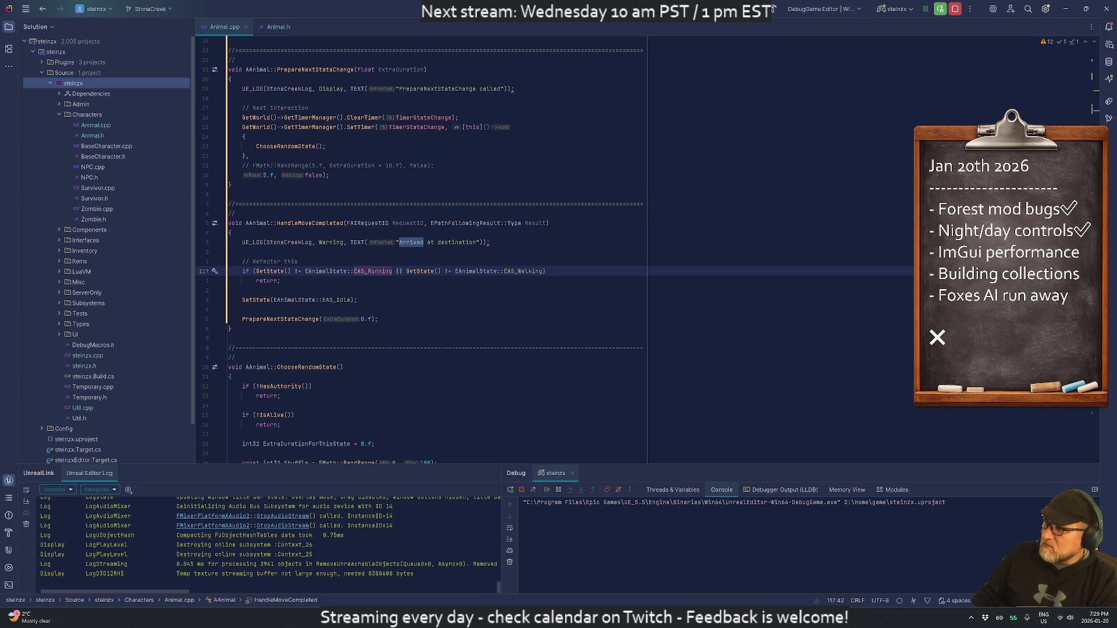
# Step: Delete the 'Refactor this' check block in HandleMoveCompleted
pyautogui.click(296, 261)
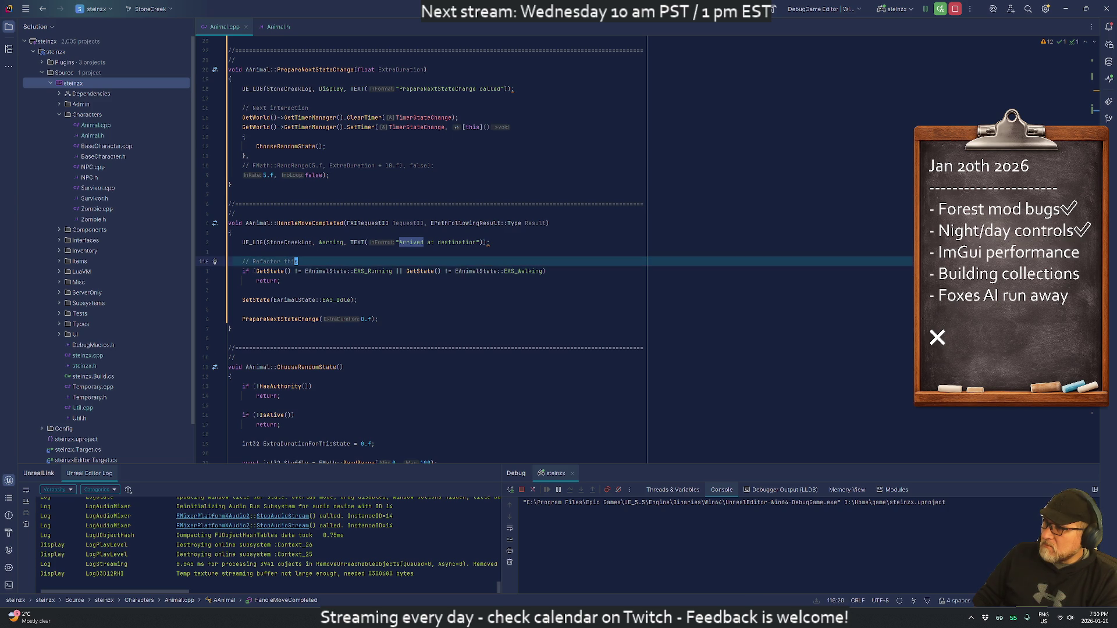
pyautogui.press('Home')
pyautogui.hotkey('shift', 'Down')
pyautogui.hotkey('shift', 'Down')
pyautogui.hotkey('shift', 'Down')
pyautogui.press('Delete')
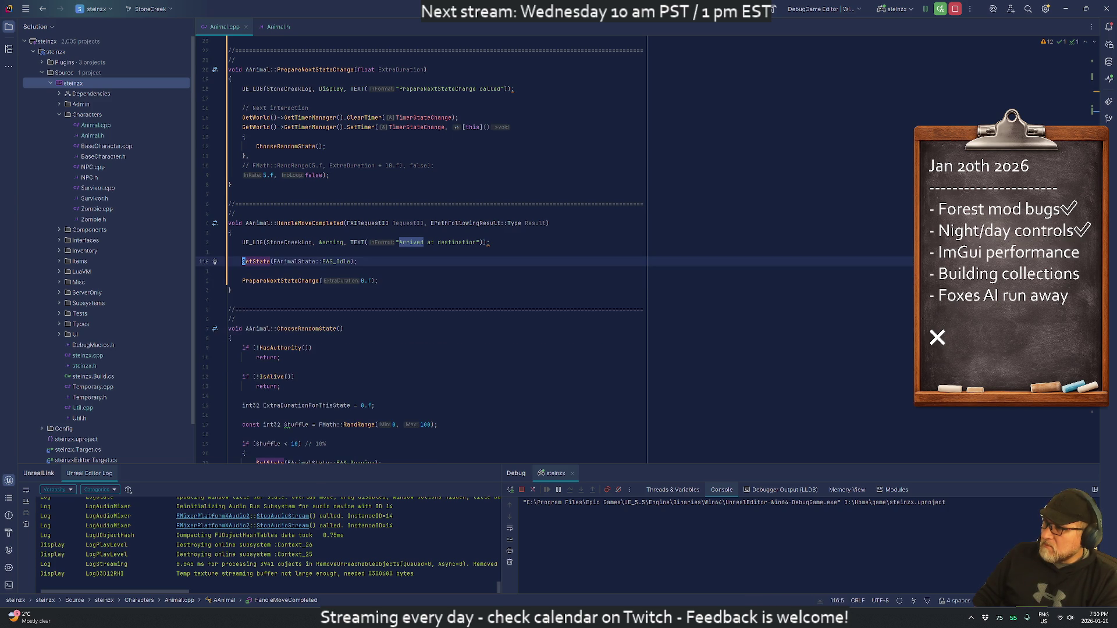
# Step: Remove the blank line between SetState(EAS_Idle) and PrepareNextStateChange, then return to Unreal Editor
pyautogui.click(229, 271)
pyautogui.press('Delete')
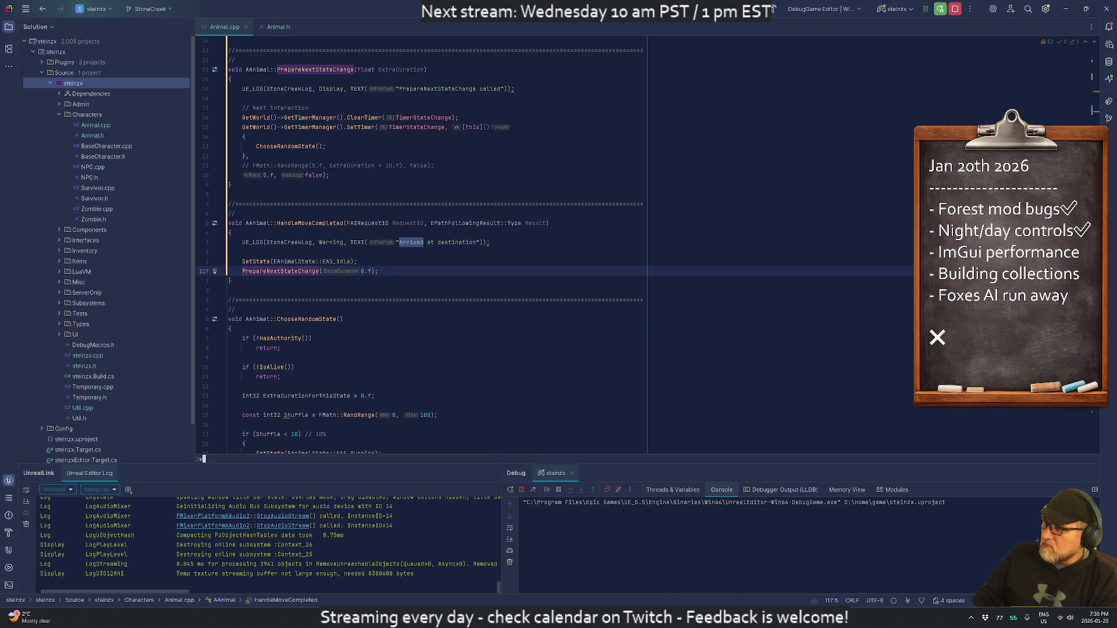
pyautogui.press('Down')
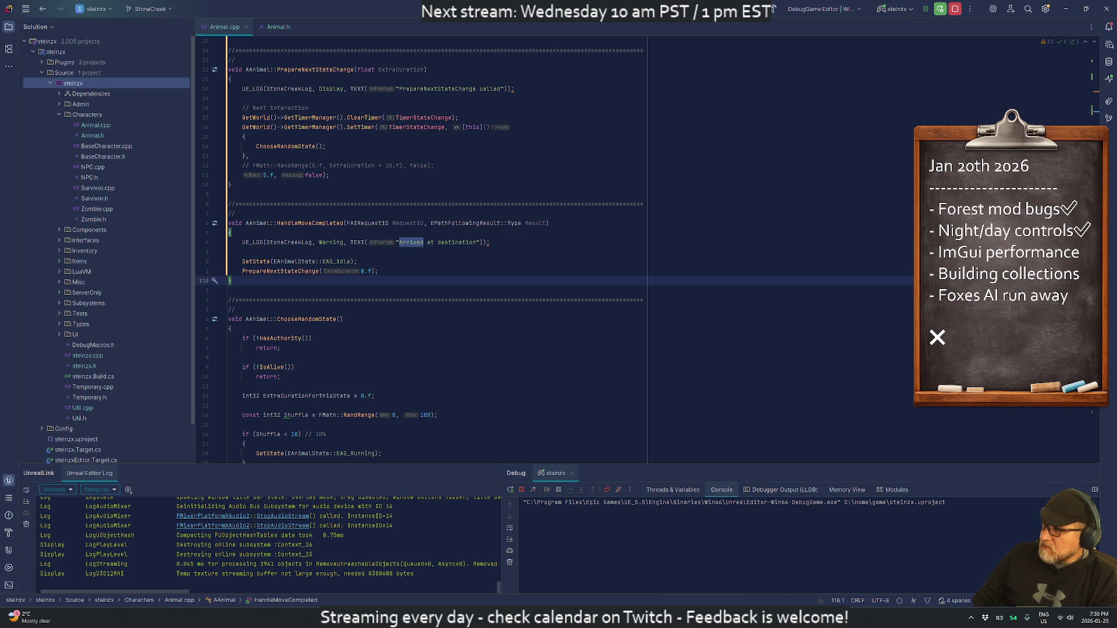
pyautogui.press('Up')
pyautogui.press('Up')
pyautogui.press('Up')
pyautogui.press('Down')
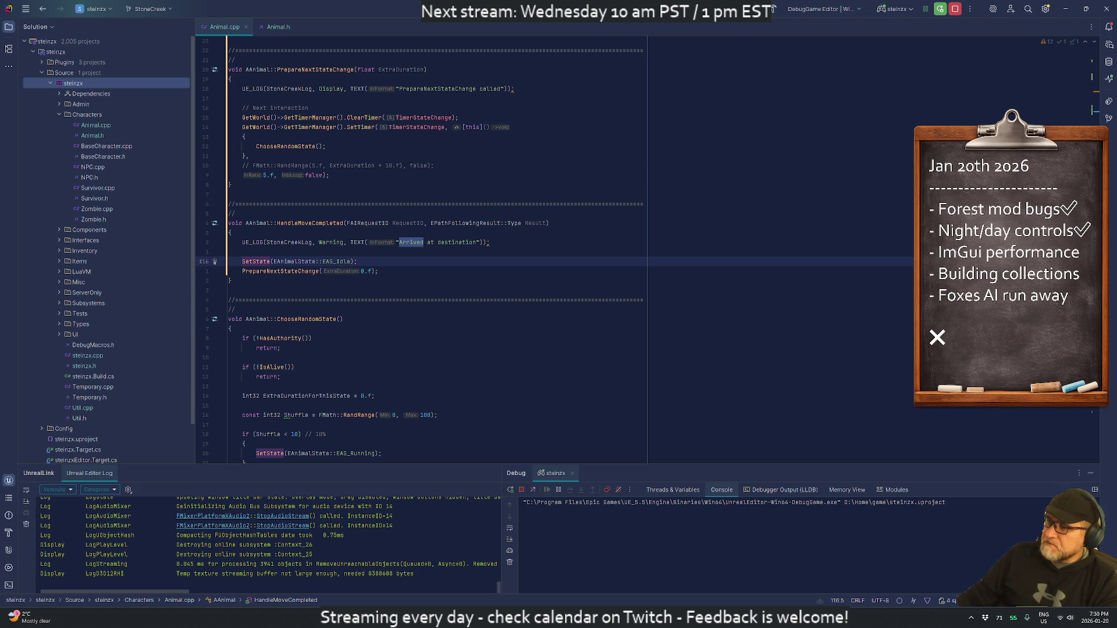
pyautogui.hotkey('alt', 'Tab')
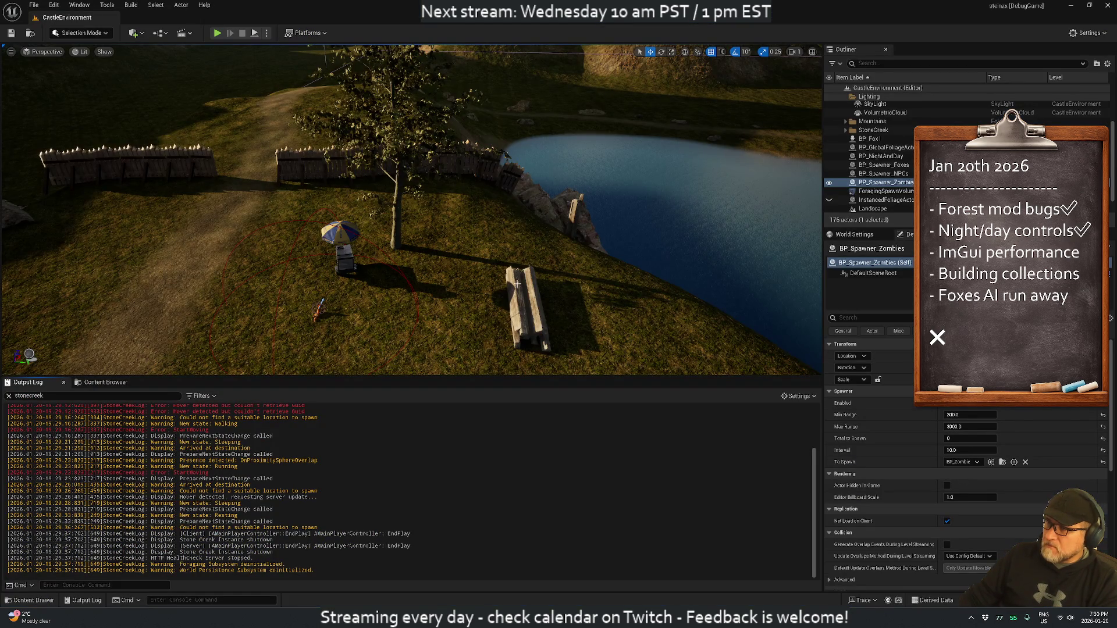
# Step: Save the level, hot-reload the C++ changes with Live Coding and start playing
pyautogui.click(10, 33)
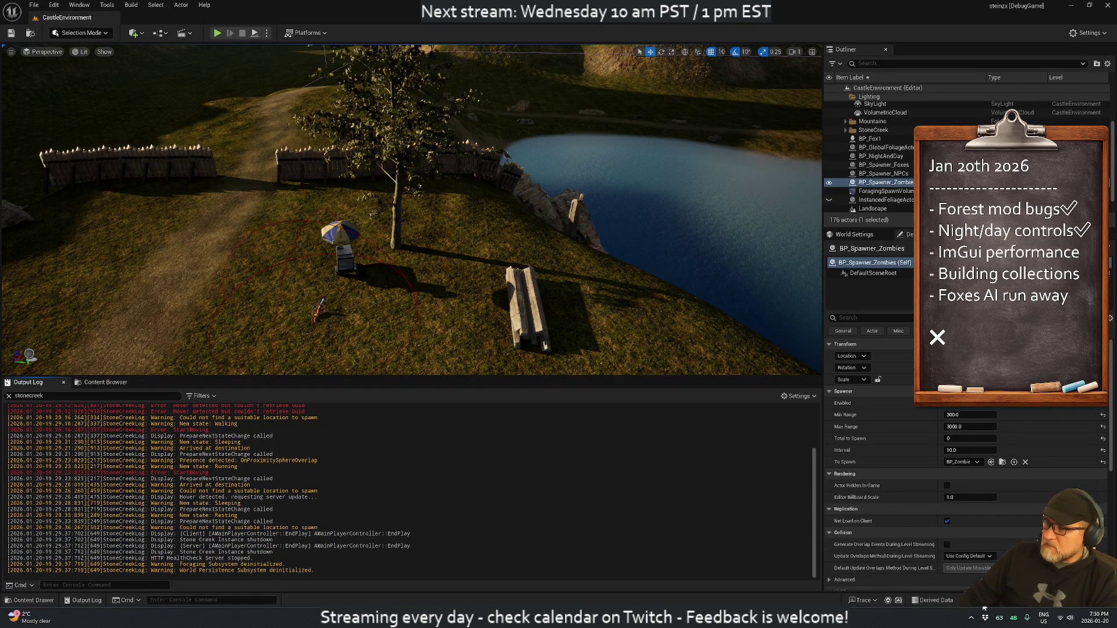
pyautogui.hotkey('ctrl', 'alt', 'F11')
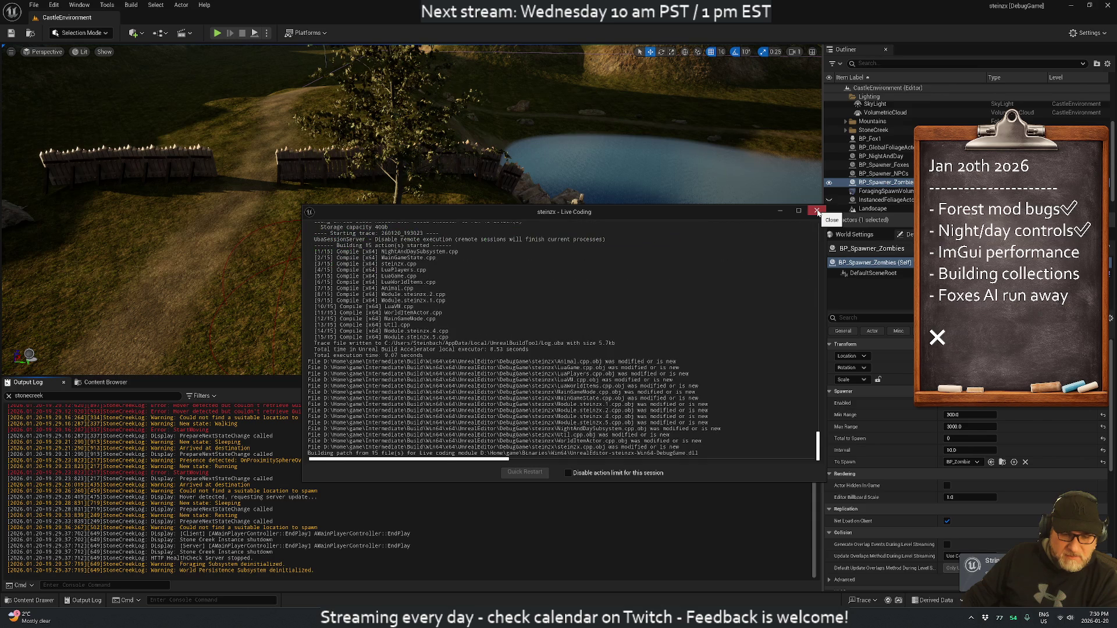
pyautogui.click(817, 213)
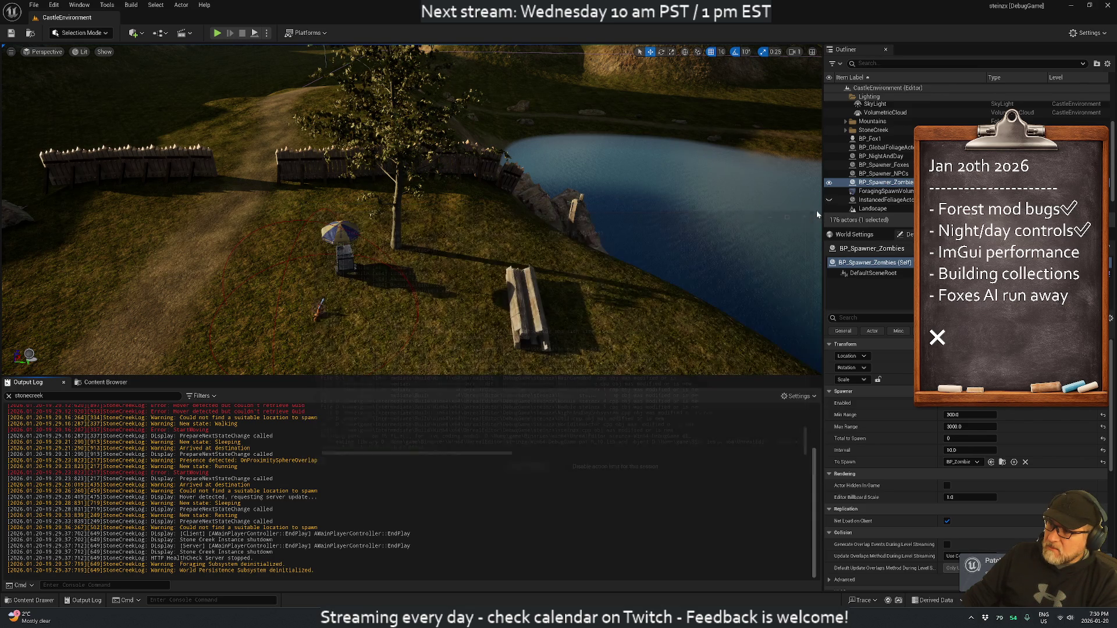
pyautogui.click(217, 33)
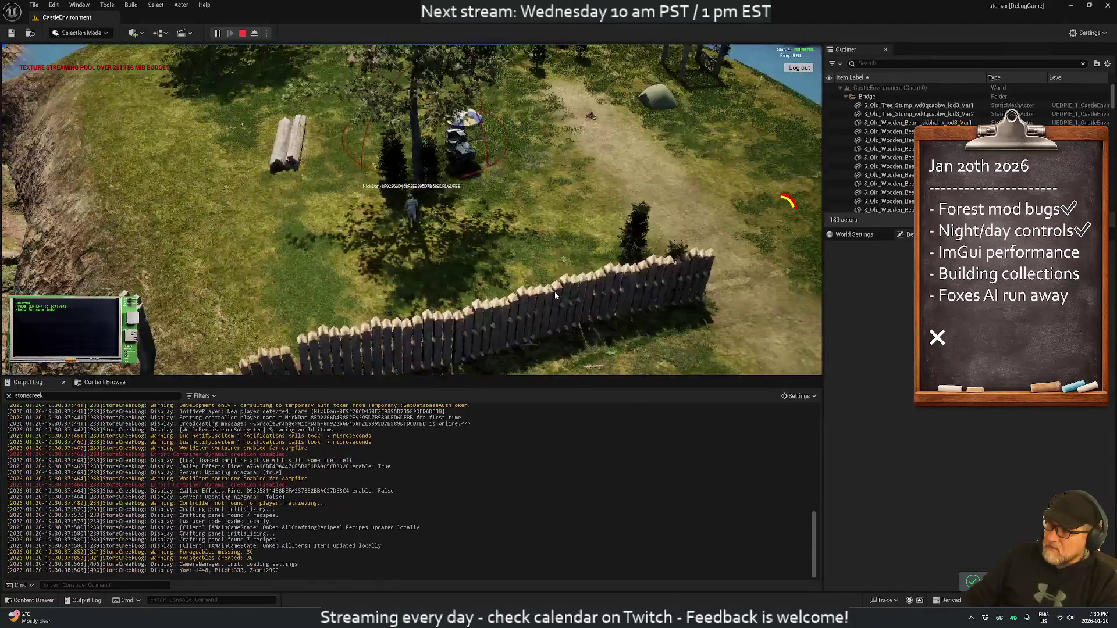
# Step: Turn the camera toward the umbrella area and open the fox's debug panel
pyautogui.moveTo(553, 295); pyautogui.dragTo(349, 250)
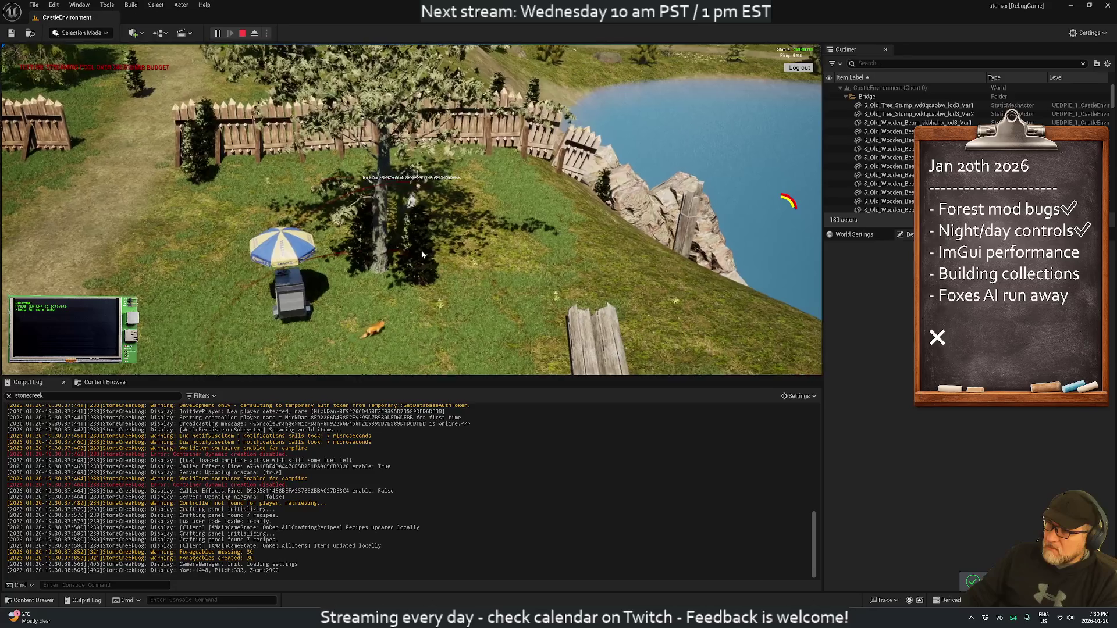
pyautogui.scroll(3, 314, 238)
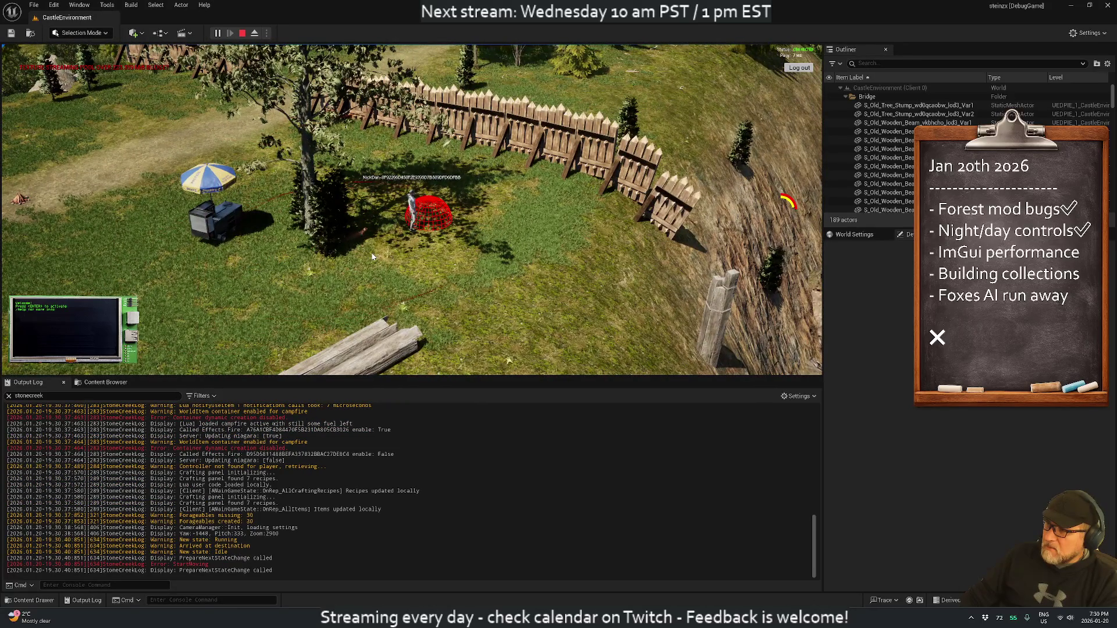
pyautogui.scroll(3, 327, 261)
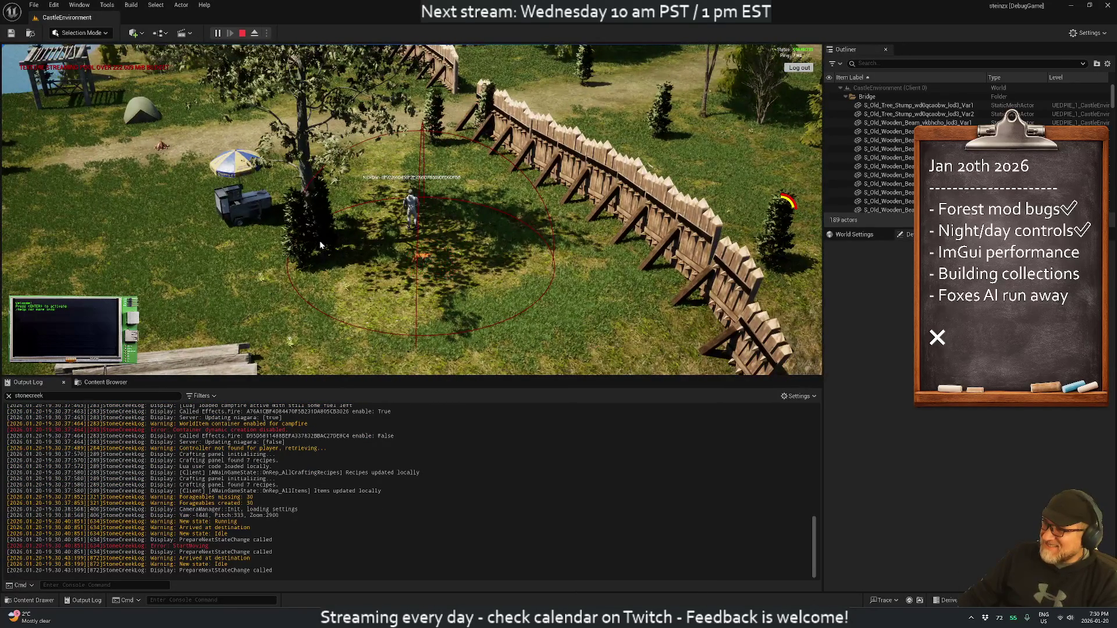
pyautogui.click(423, 260)
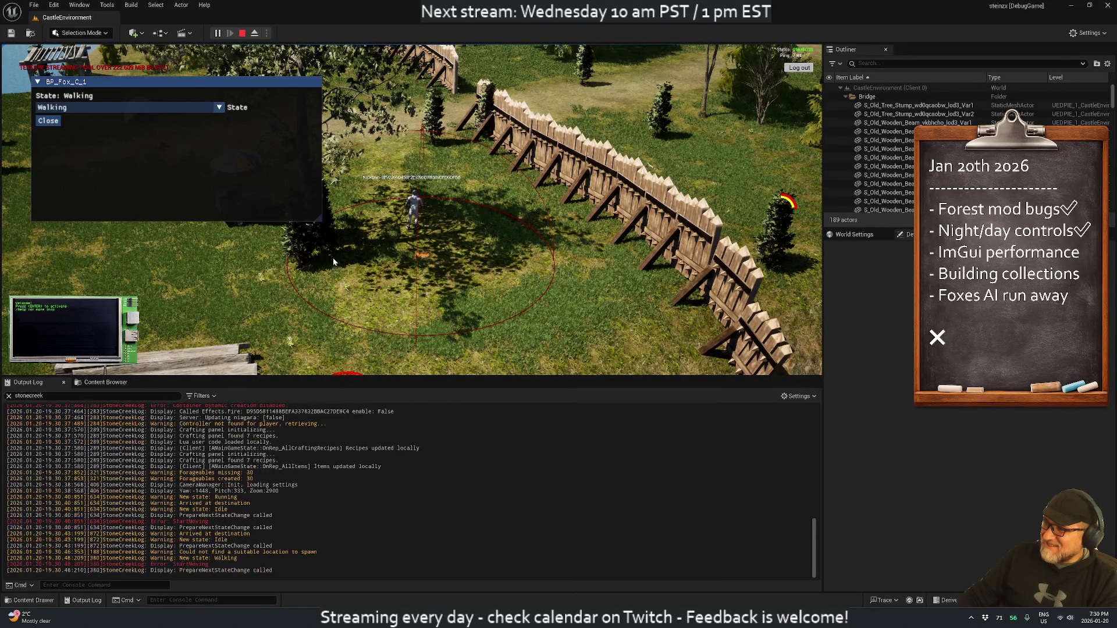
pyautogui.moveTo(303, 269); pyautogui.dragTo(156, 211)
pyautogui.moveTo(346, 231)
pyautogui.mouseDown()
pyautogui.moveTo(227, 224)
pyautogui.moveTo(278, 263)
pyautogui.moveTo(395, 258)
pyautogui.mouseUp()
# Step: Walk the player left and right near the fox to watch Idle and Walking, then stop play
pyautogui.press('a')
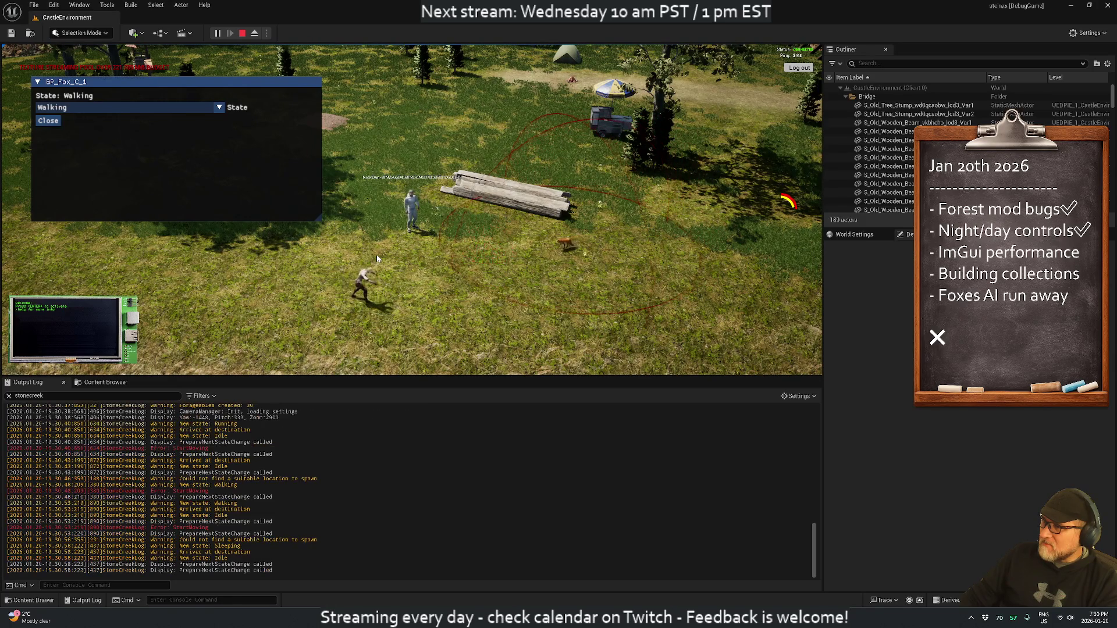
pyautogui.press('d')
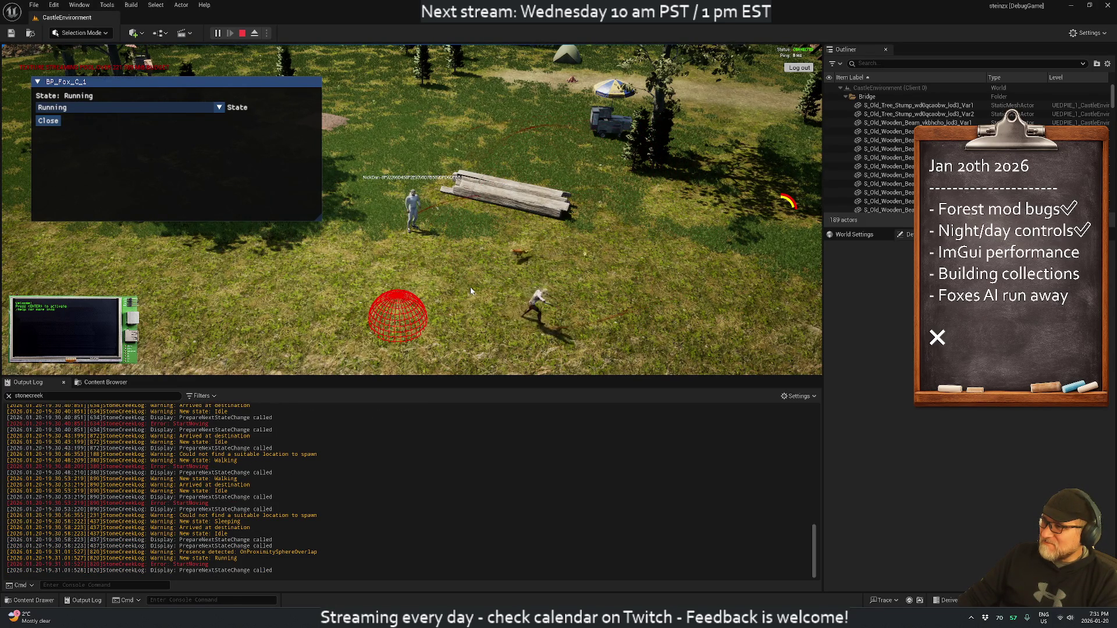
pyautogui.moveTo(471, 291)
pyautogui.mouseDown()
pyautogui.moveTo(399, 250)
pyautogui.moveTo(345, 263)
pyautogui.mouseUp()
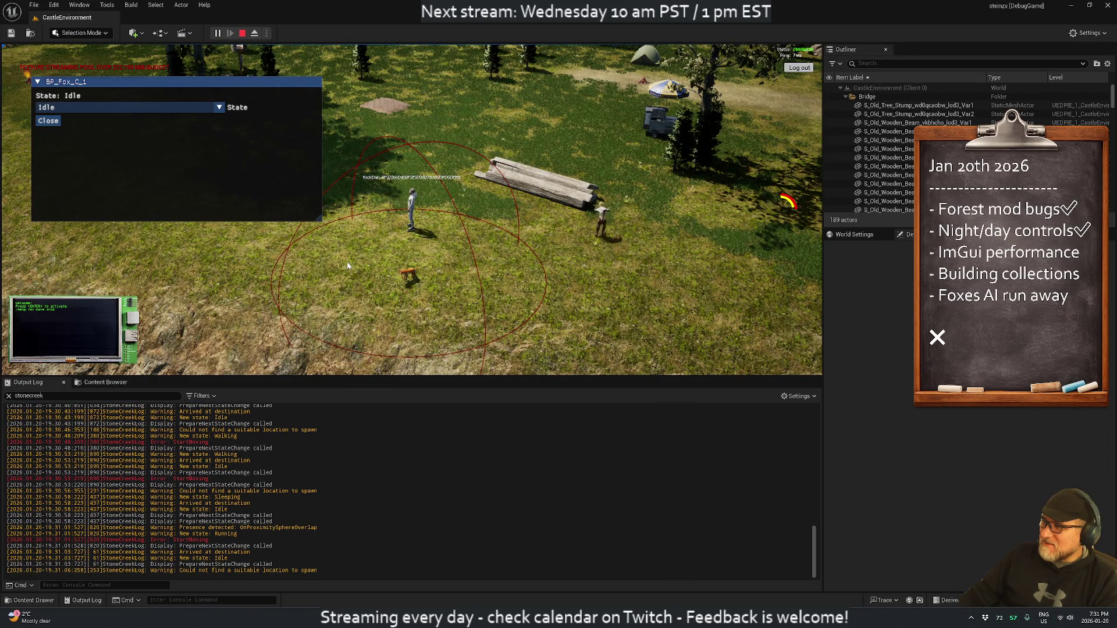
pyautogui.press('a')
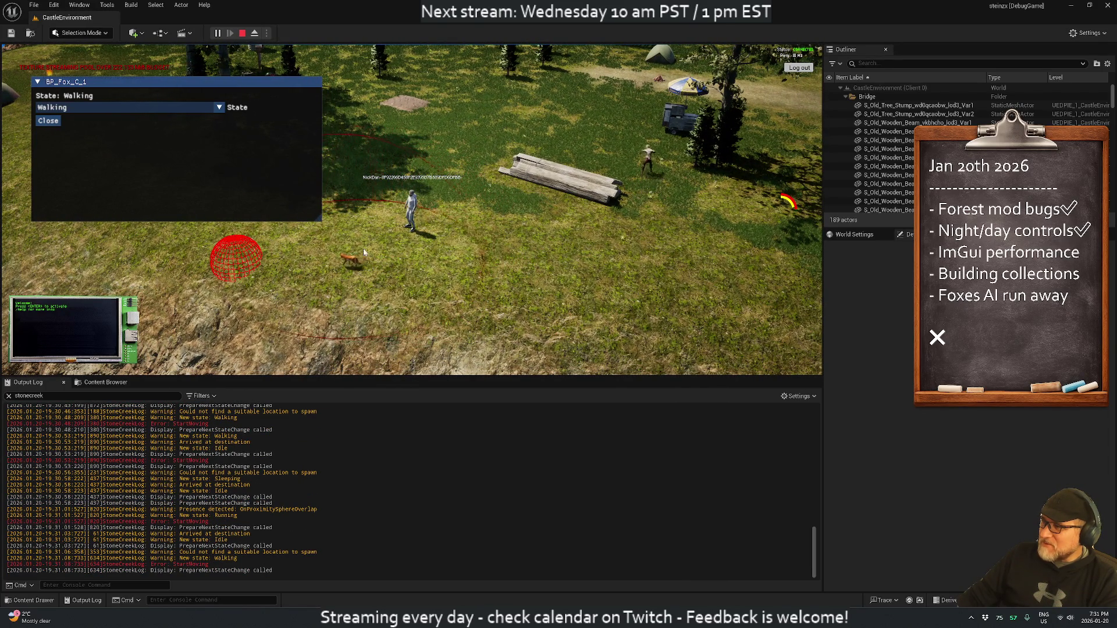
pyautogui.press('a')
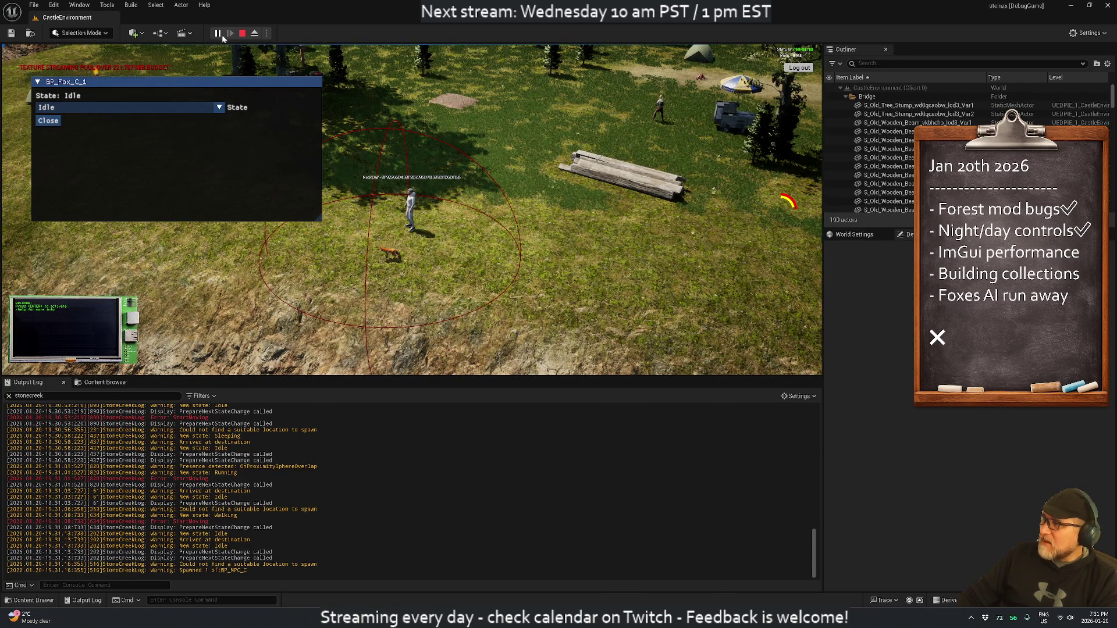
pyautogui.press('Escape')
# Step: Browse to BluePrints > NPC > Fox in the Content Browser and open ABP_Fox
pyautogui.click(102, 382)
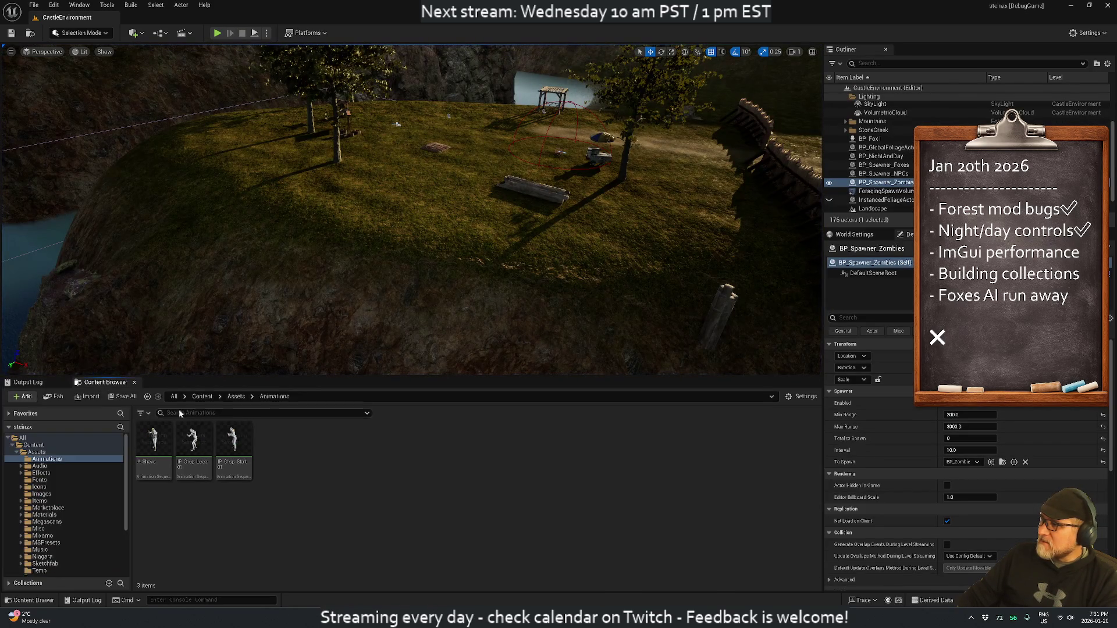
pyautogui.click(16, 452)
pyautogui.click(39, 459)
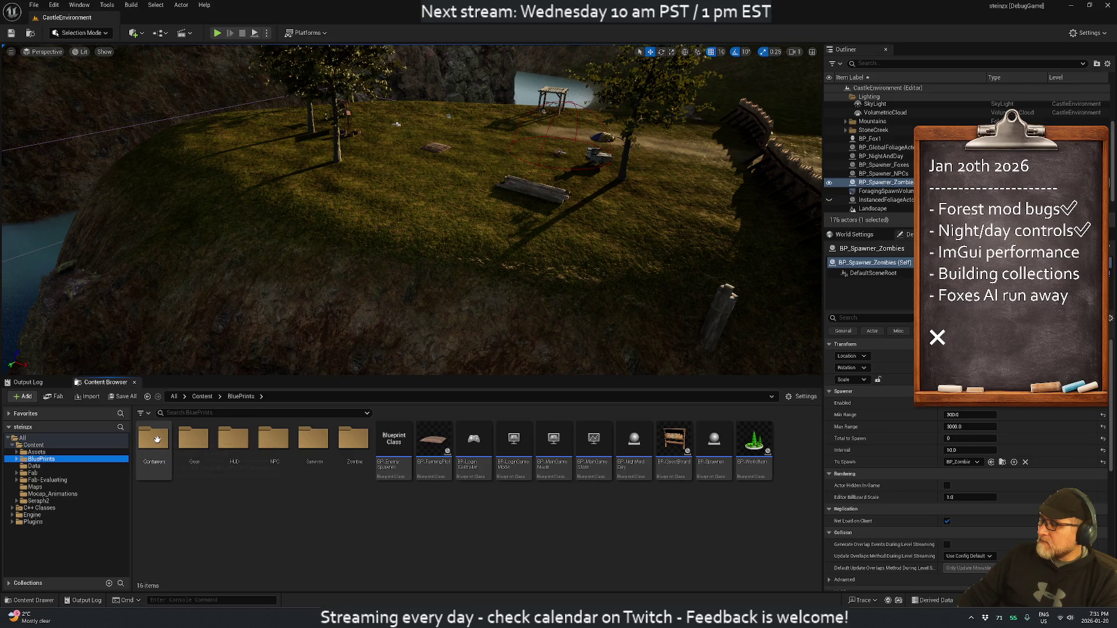
pyautogui.doubleClick(273, 445)
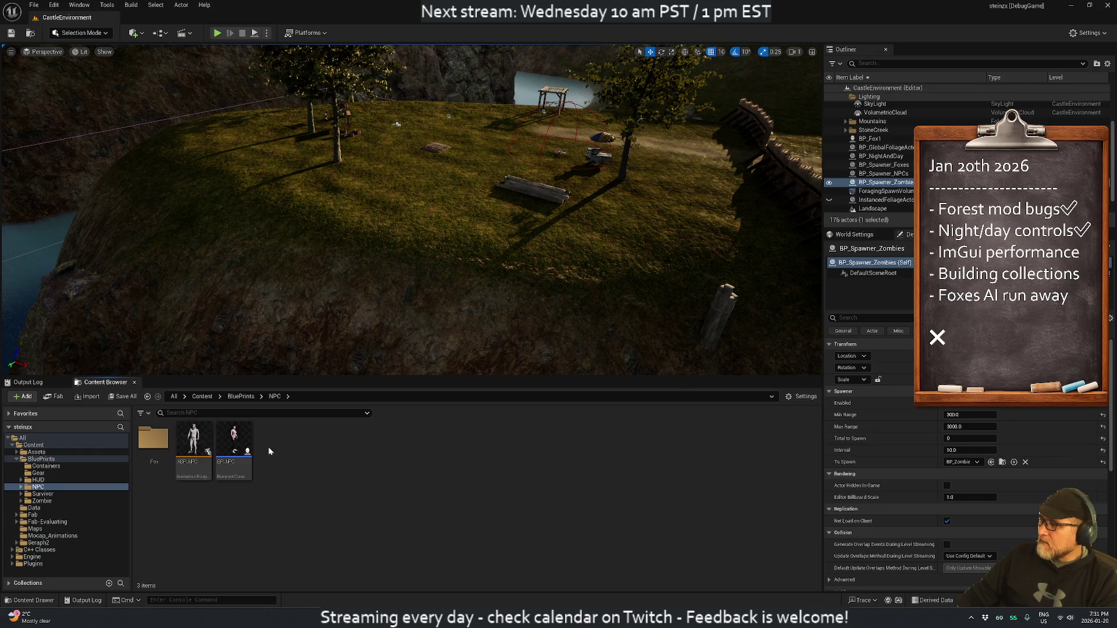
pyautogui.doubleClick(163, 450)
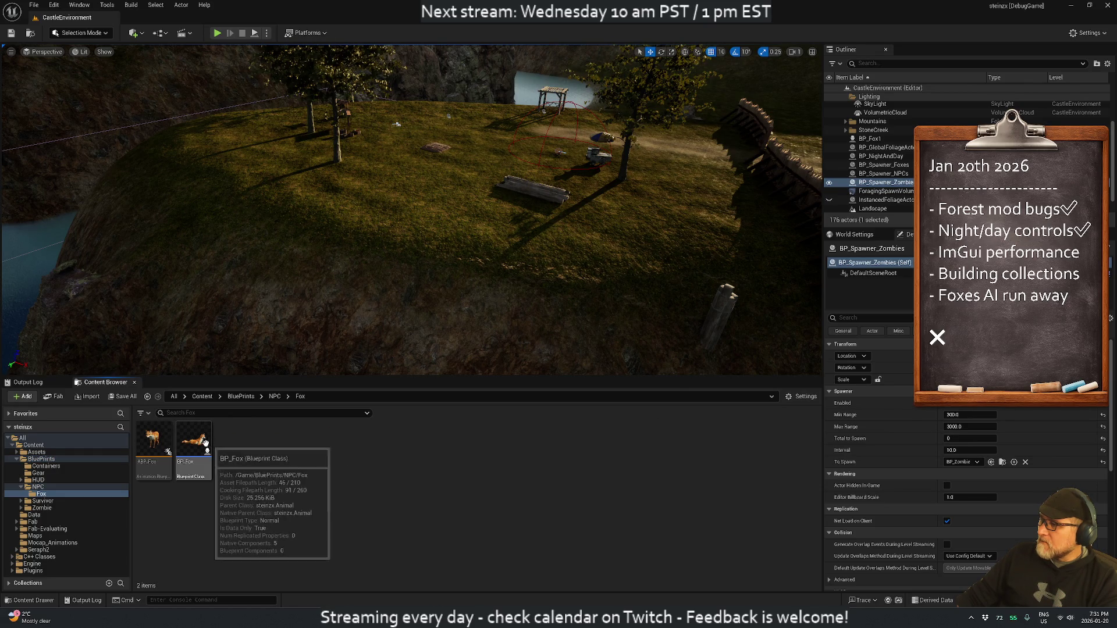
pyautogui.doubleClick(159, 445)
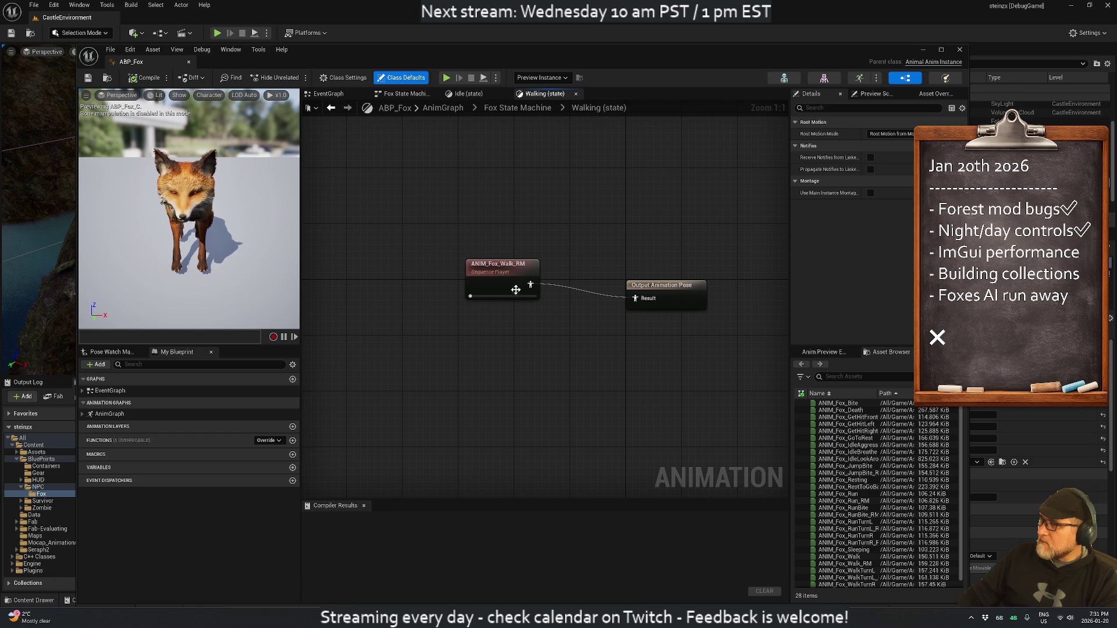
# Step: Open ANIM_Fox_Walk_RM, dock the ABP_Fox editor as a tab, and return to CastleEnvironment
pyautogui.doubleClick(494, 264)
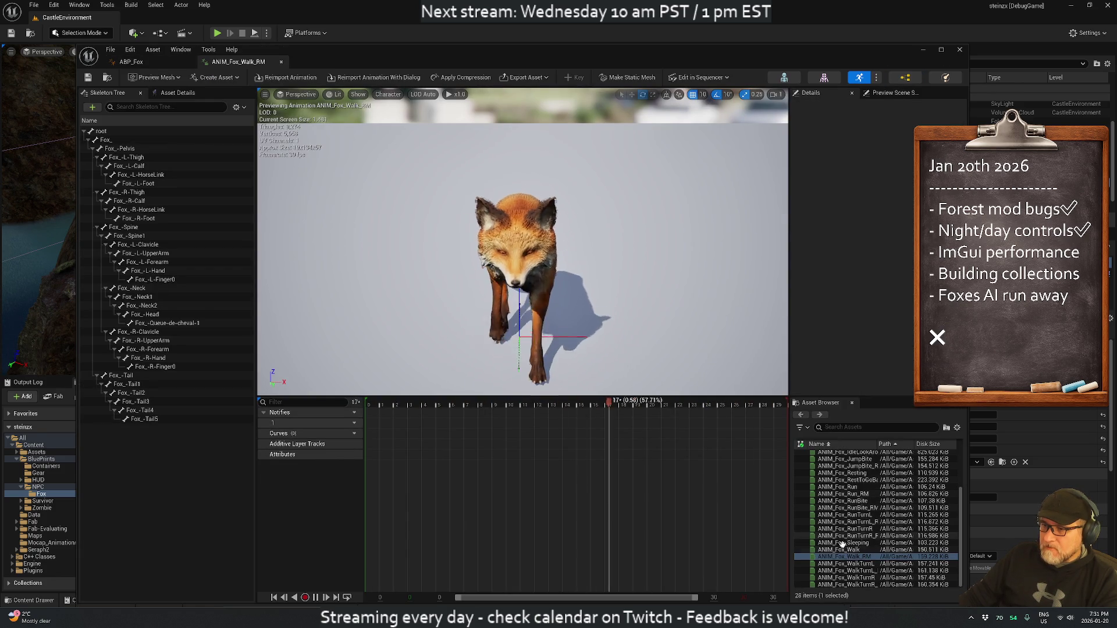
pyautogui.moveTo(848, 562)
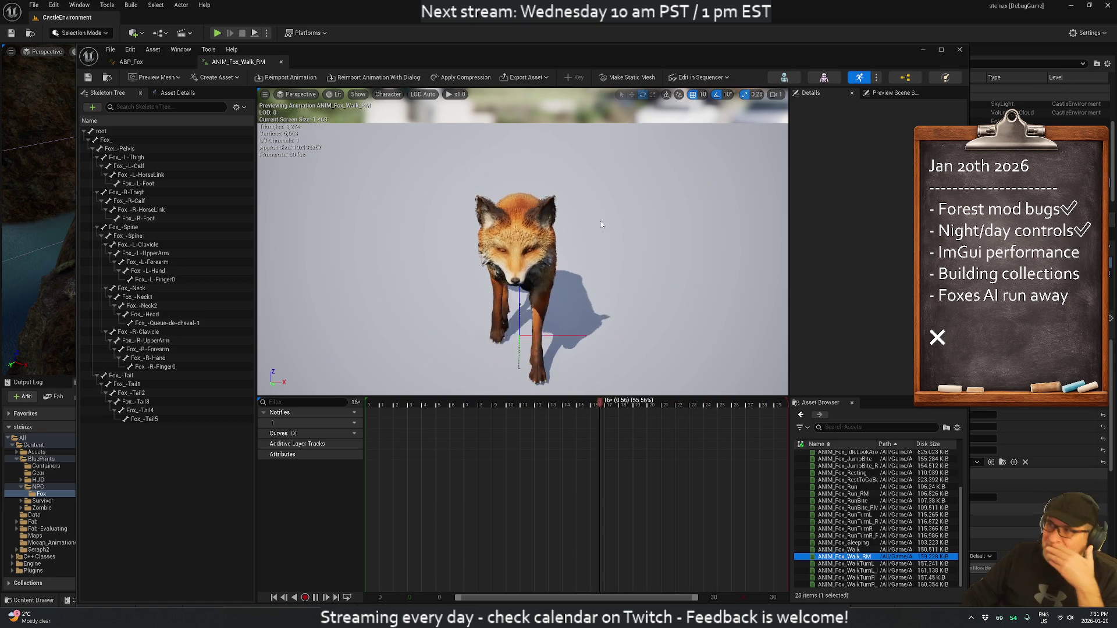
pyautogui.moveTo(131, 62)
pyautogui.mouseDown()
pyautogui.moveTo(179, 19)
pyautogui.moveTo(197, 43)
pyautogui.moveTo(163, 17)
pyautogui.mouseUp()
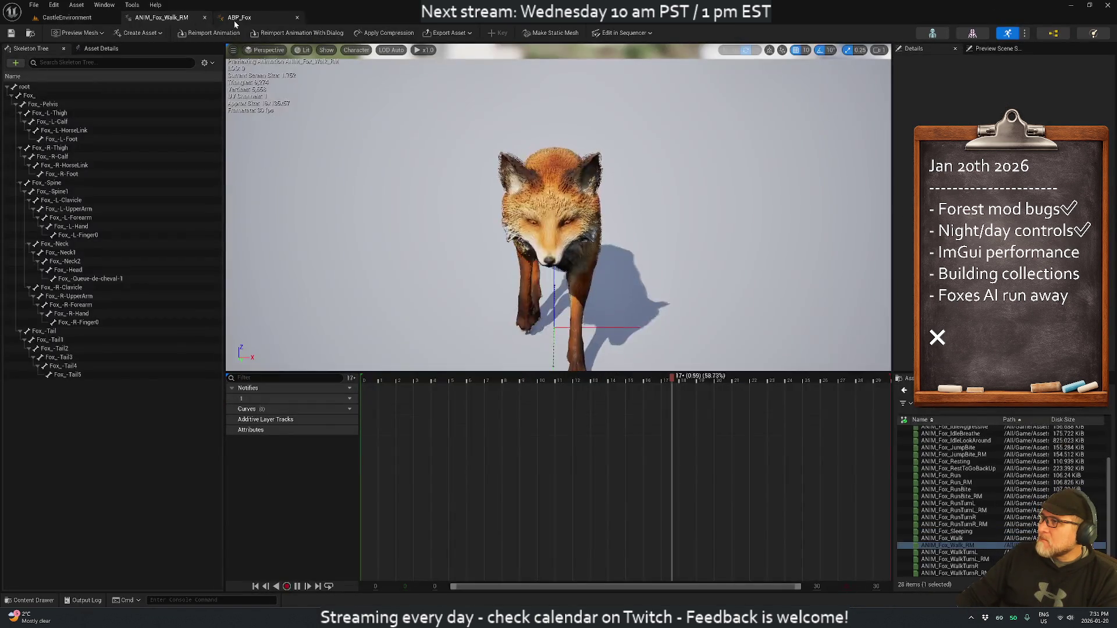
pyautogui.click(89, 22)
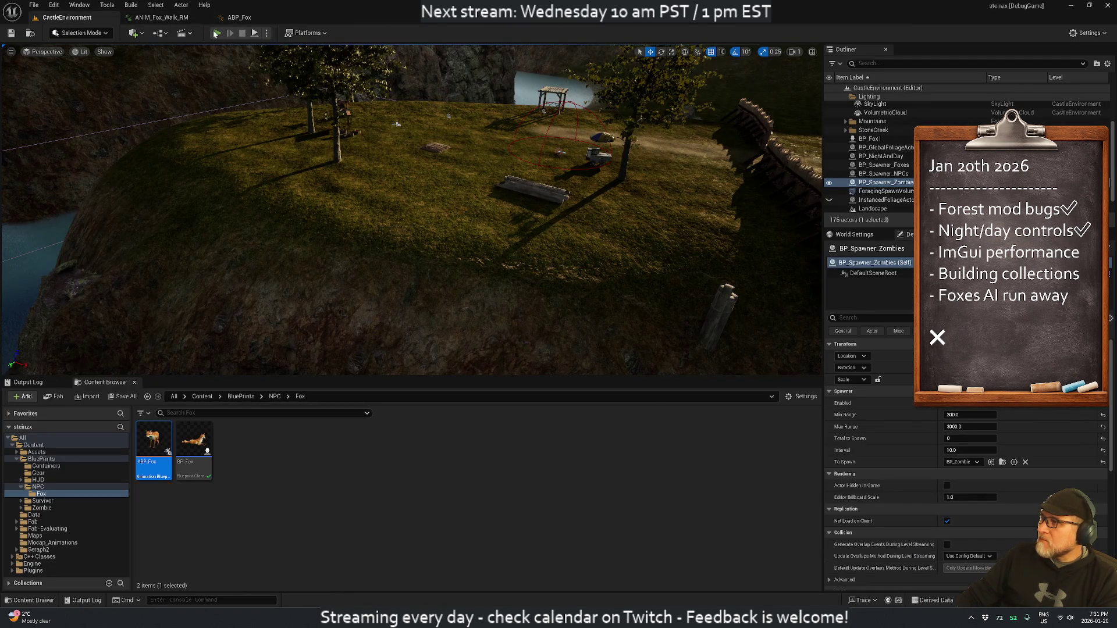
# Step: Start a new Play session and run the character across the grass toward the fox
pyautogui.click(216, 33)
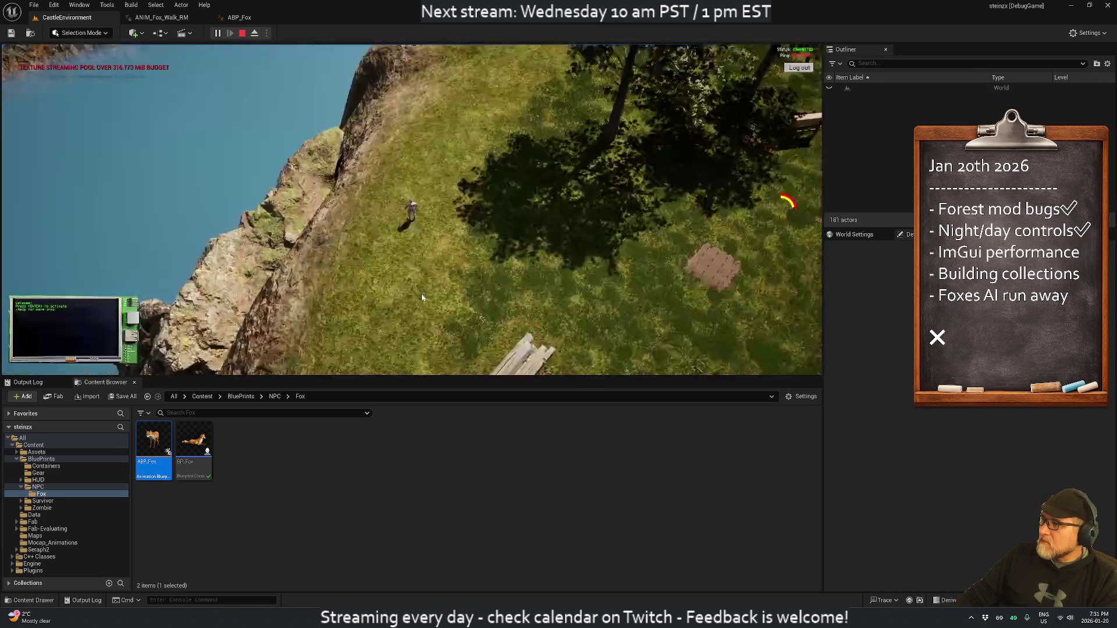
pyautogui.press('w')
pyautogui.press('d')
pyautogui.press('w')
pyautogui.press('w')
pyautogui.press('w')
pyautogui.press('w')
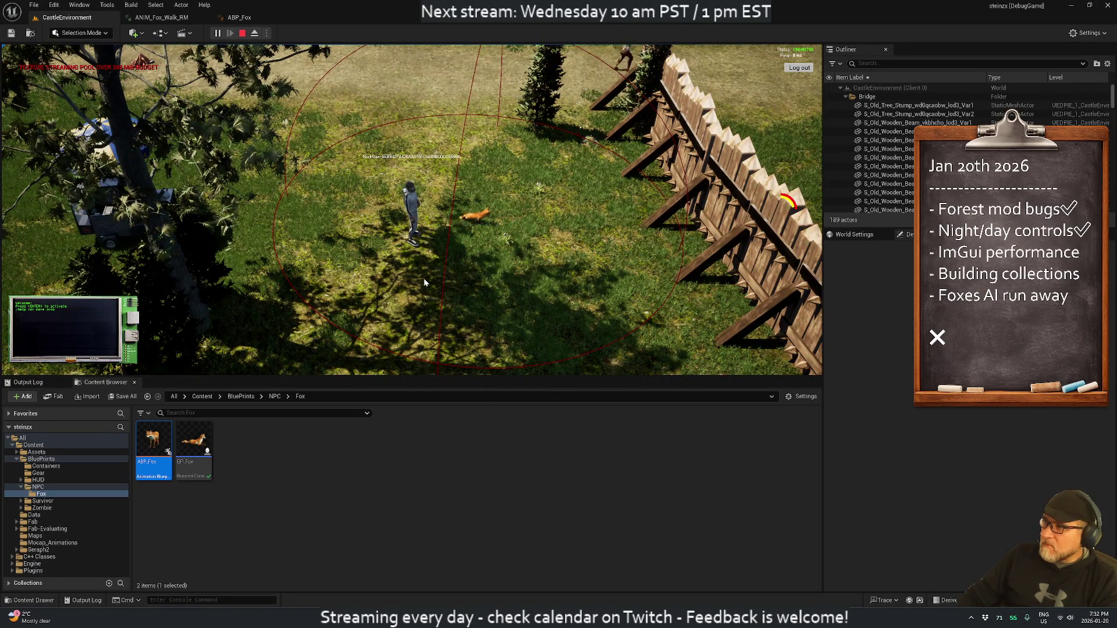
# Step: Open the fox's BP_Fox_C_1 debug window and pick two different states from its State combo
pyautogui.click(473, 216)
pyautogui.click(108, 107)
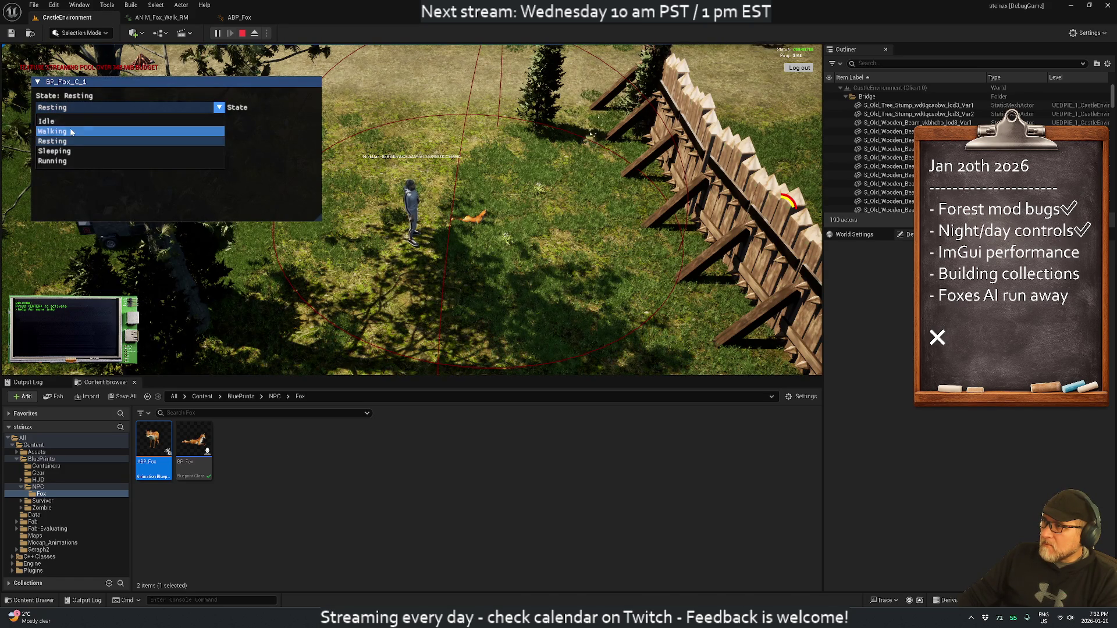
pyautogui.click(88, 120)
pyautogui.moveTo(311, 240)
pyautogui.mouseDown()
pyautogui.moveTo(474, 264)
pyautogui.moveTo(419, 248)
pyautogui.mouseUp()
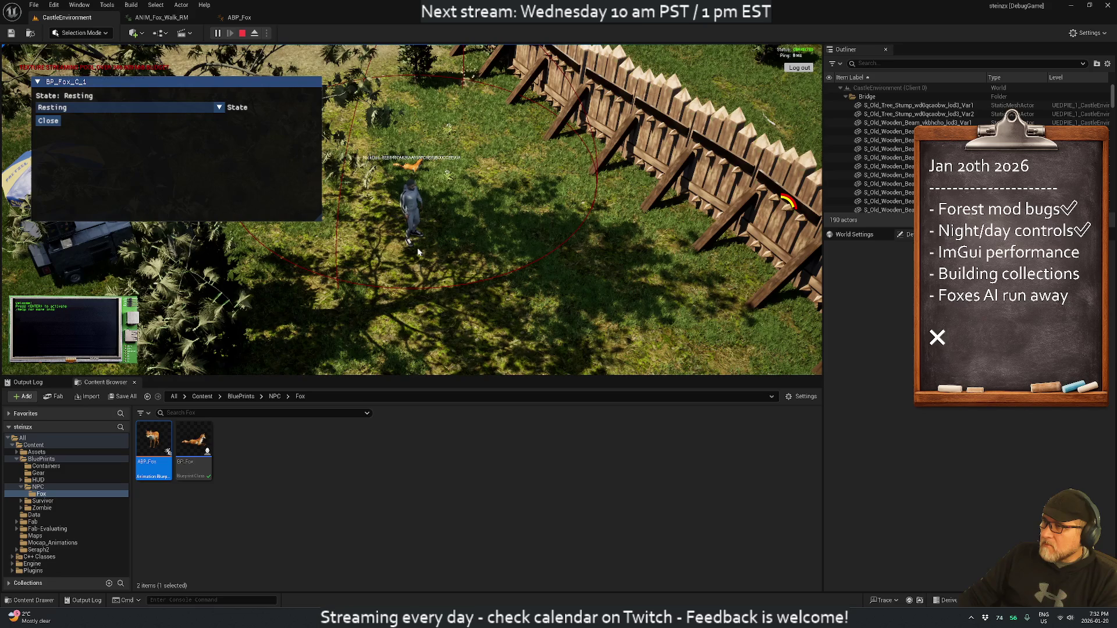
pyautogui.click(81, 108)
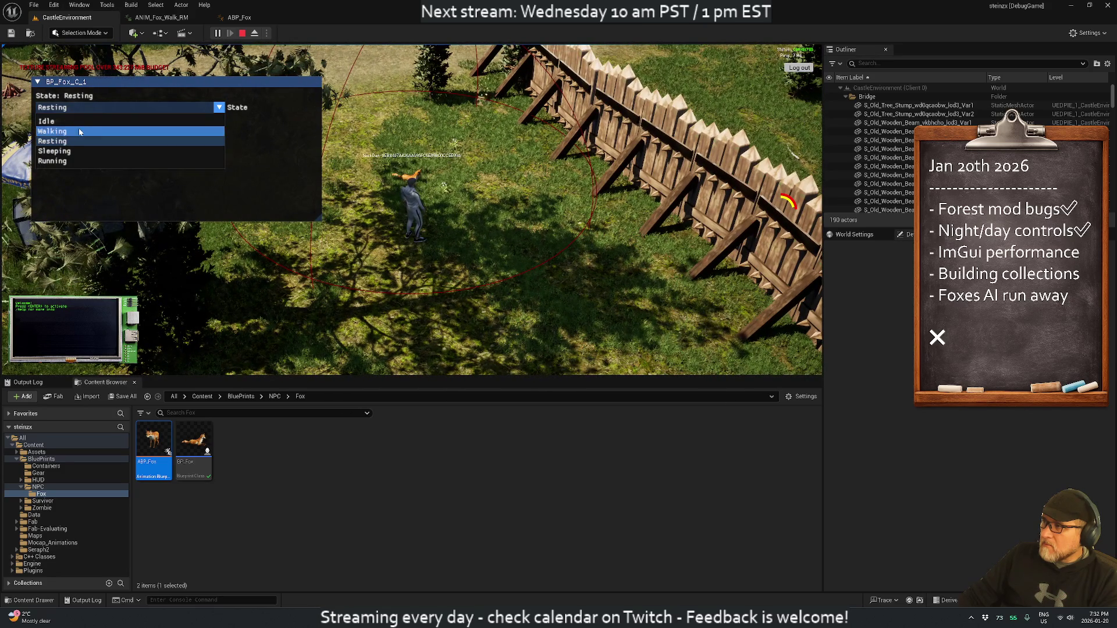
pyautogui.click(80, 132)
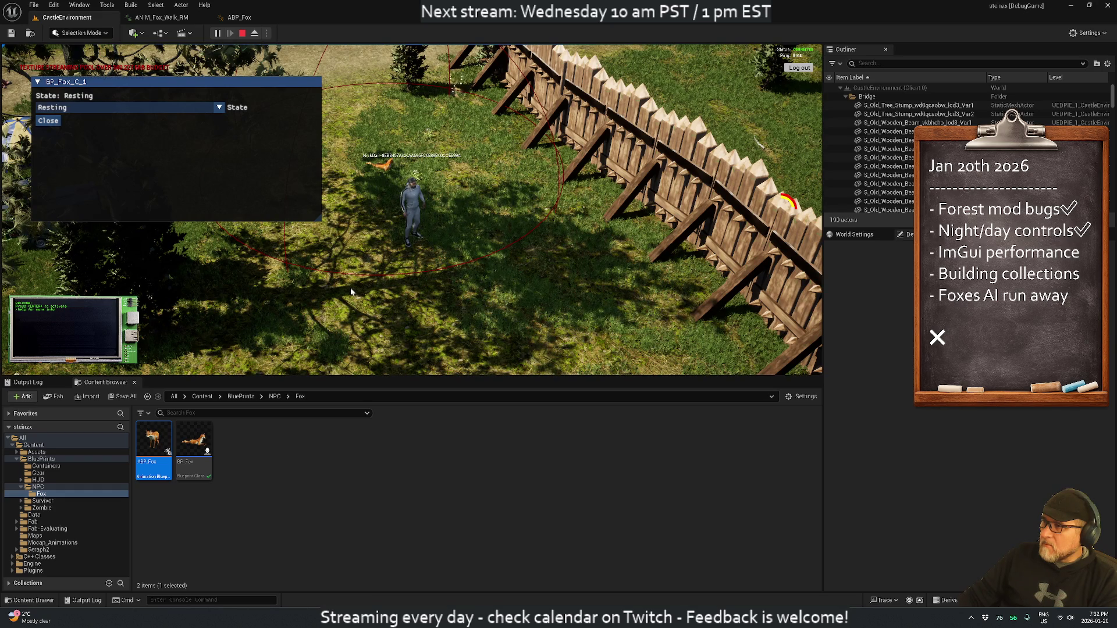
# Step: Walk the player toward the umbrella camp while watching the fox
pyautogui.press('w')
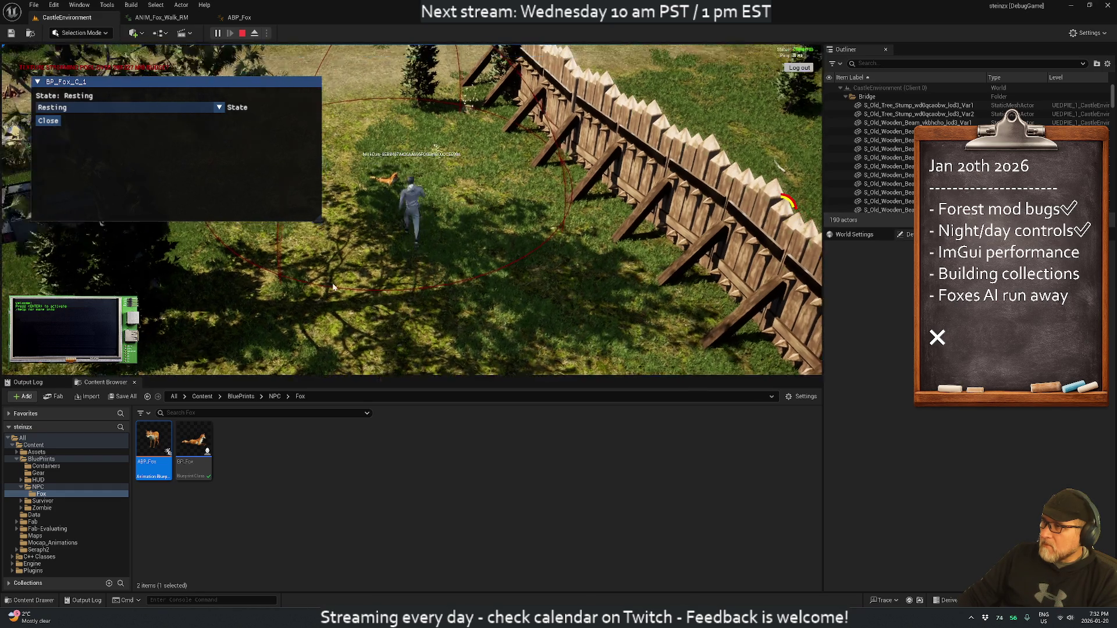
pyautogui.scroll(3, 296, 223)
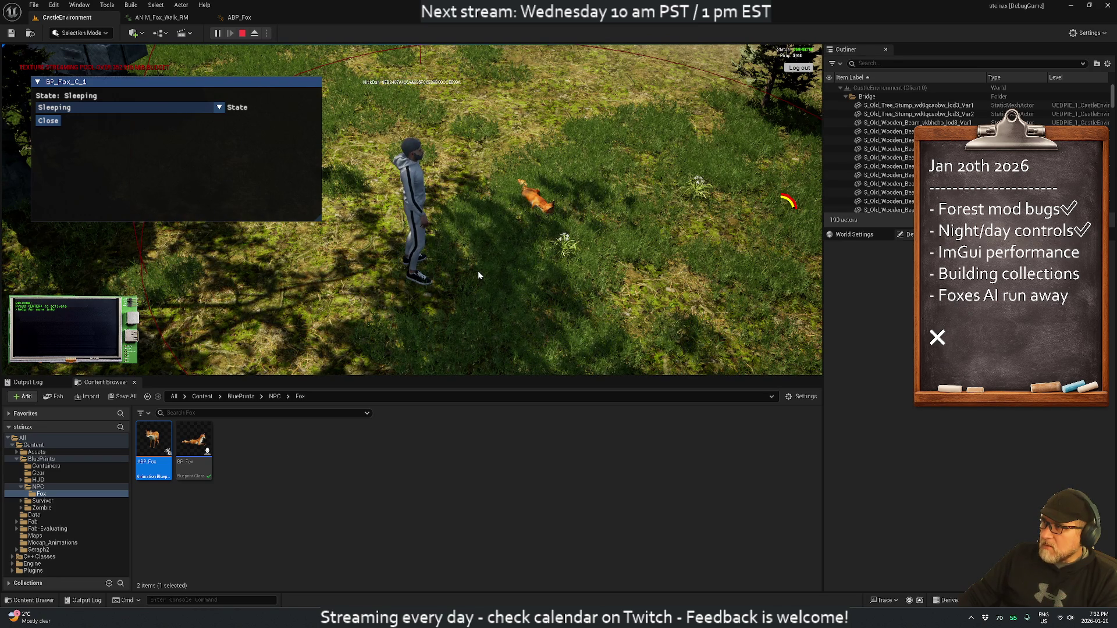
pyautogui.scroll(-4, 478, 275)
pyautogui.moveTo(440, 258)
pyautogui.mouseDown()
pyautogui.moveTo(298, 218)
pyautogui.moveTo(370, 245)
pyautogui.moveTo(327, 268)
pyautogui.moveTo(425, 269)
pyautogui.moveTo(423, 295)
pyautogui.moveTo(455, 311)
pyautogui.moveTo(456, 291)
pyautogui.mouseUp()
pyautogui.scroll(4, 424, 269)
pyautogui.scroll(-4, 456, 291)
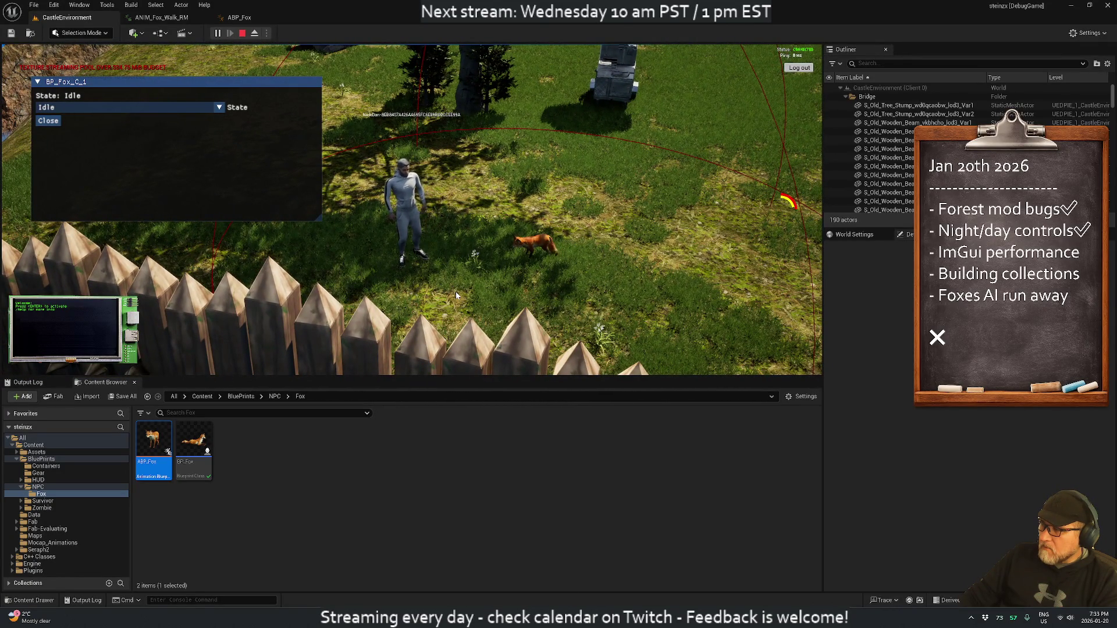
# Step: Clear the Output Log with Clear Log and keep walking toward the fox
pyautogui.click(39, 384)
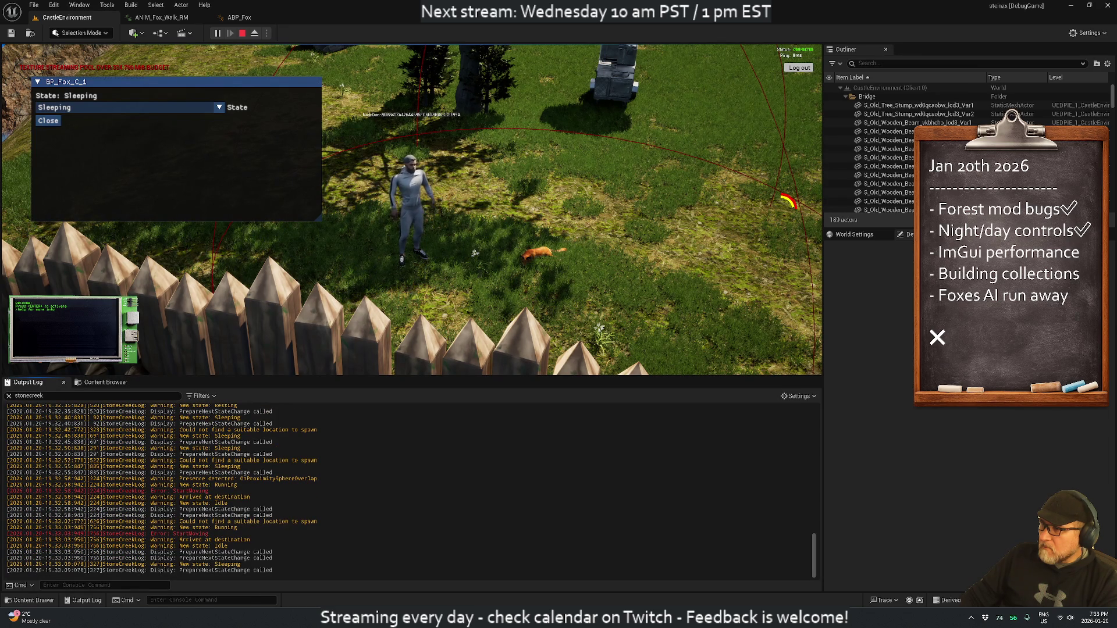
pyautogui.rightClick(224, 449)
pyautogui.click(229, 467)
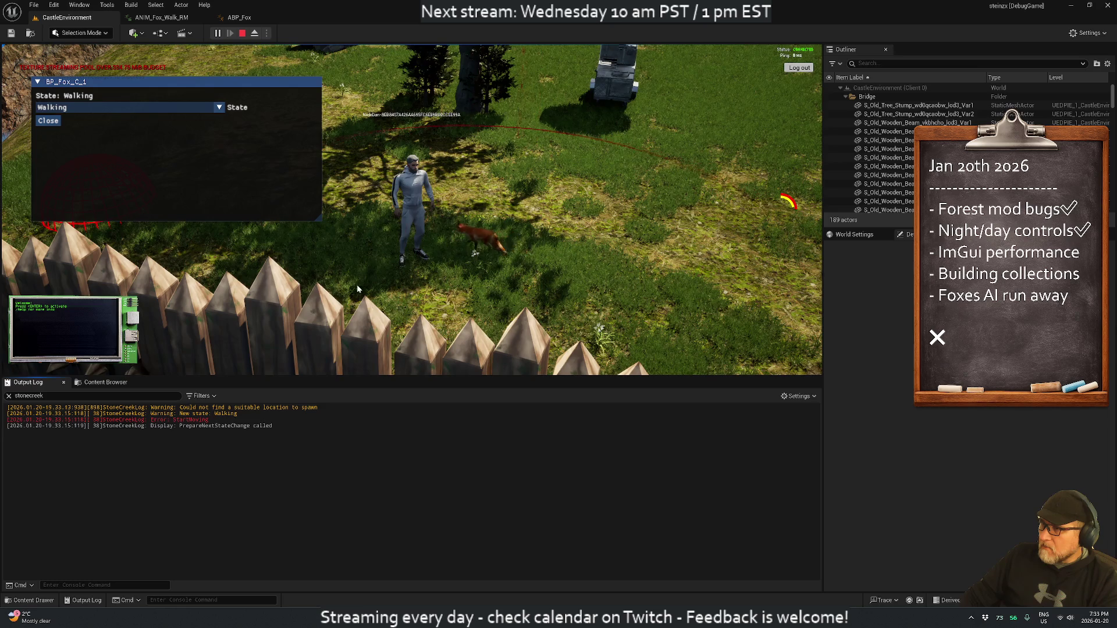
pyautogui.press('w')
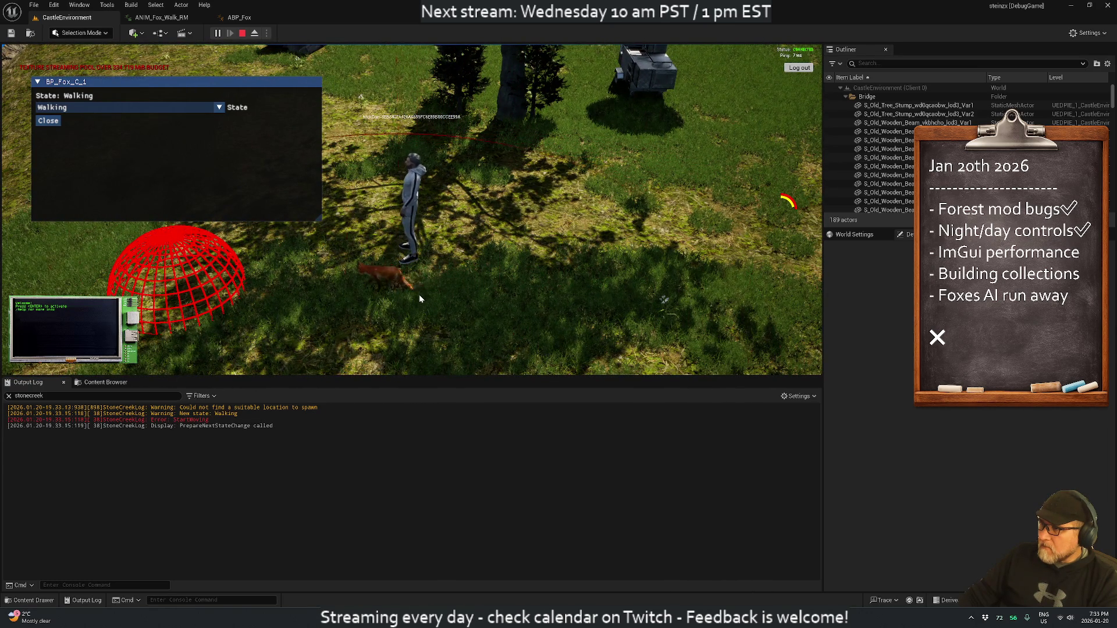
pyautogui.hotkey('alt', 'Tab')
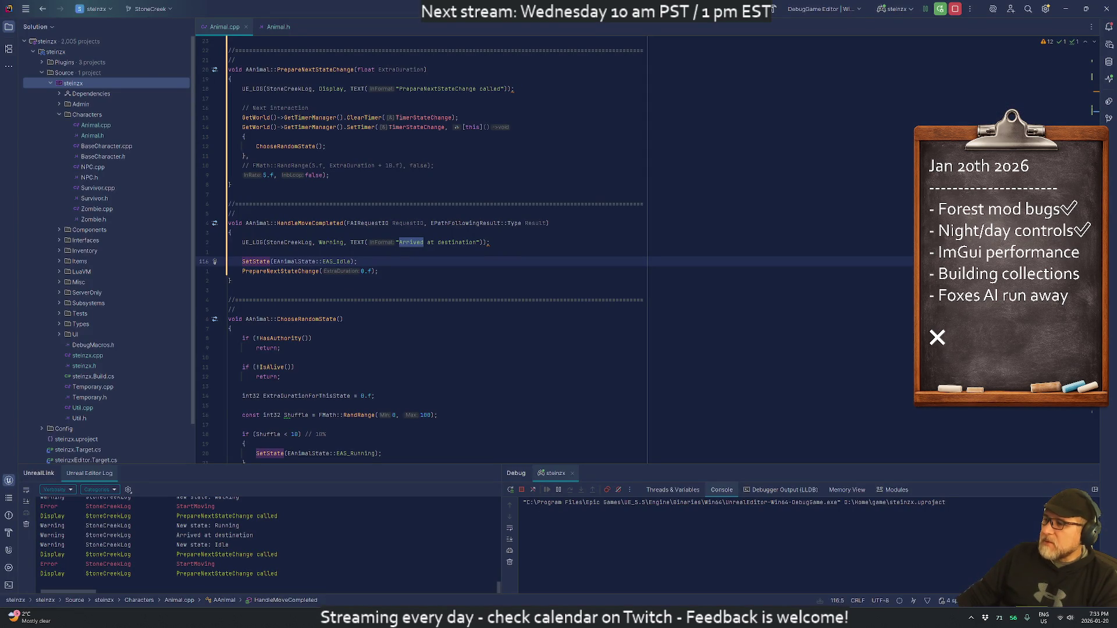
# Step: Bring up the ANIM_Fox_Walk_RM animation editor
pyautogui.hotkey('alt', 'Tab')
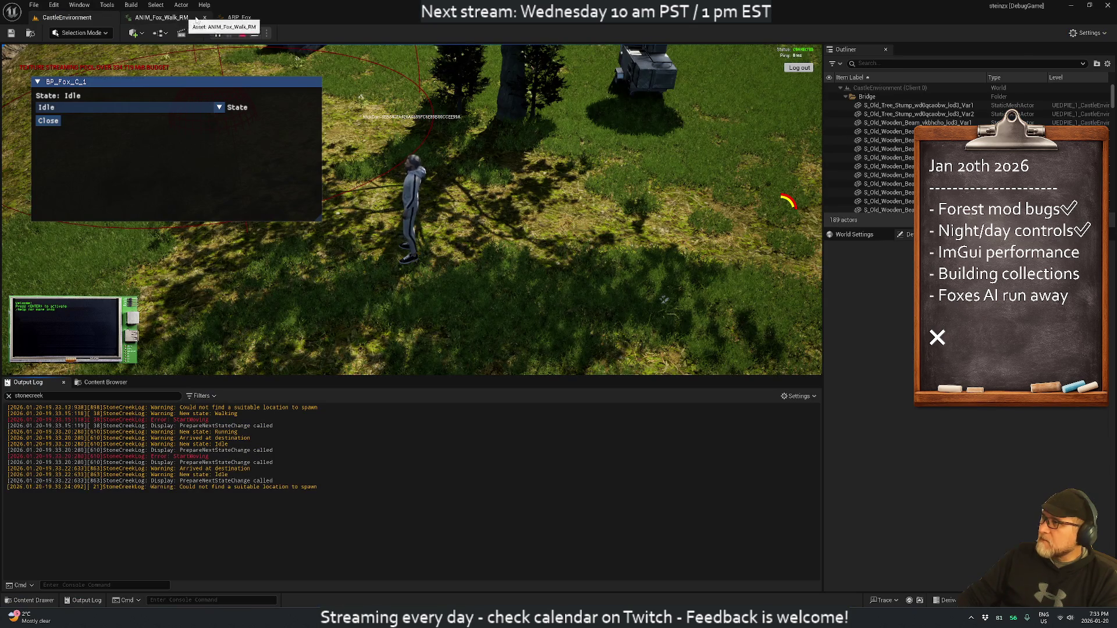
pyautogui.click(240, 17)
pyautogui.click(162, 18)
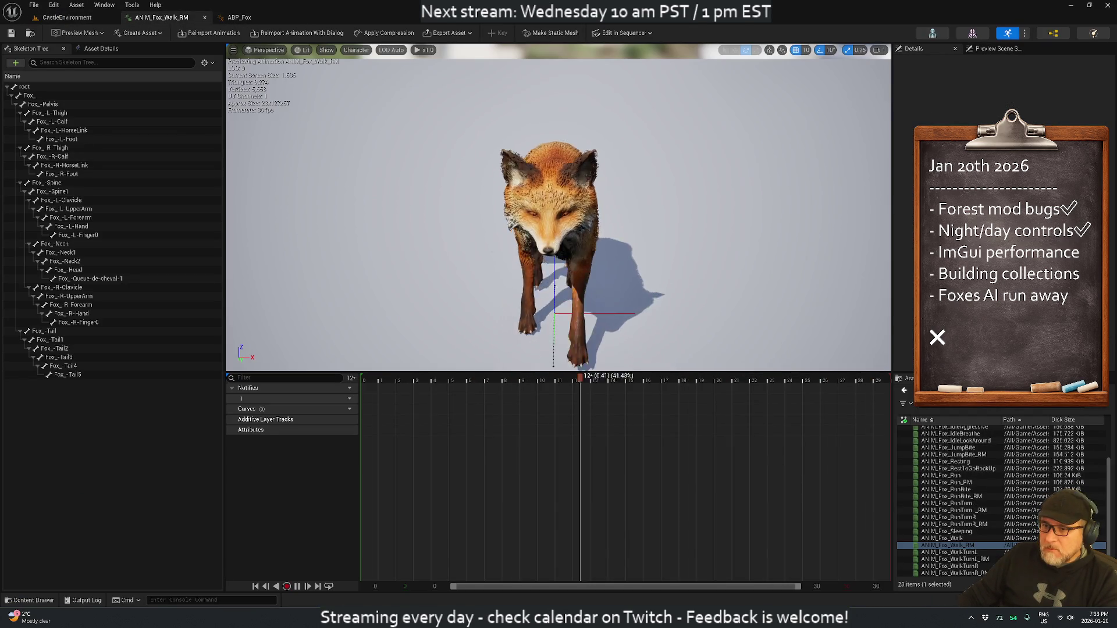
pyautogui.doubleClick(952, 551)
pyautogui.moveTo(958, 551)
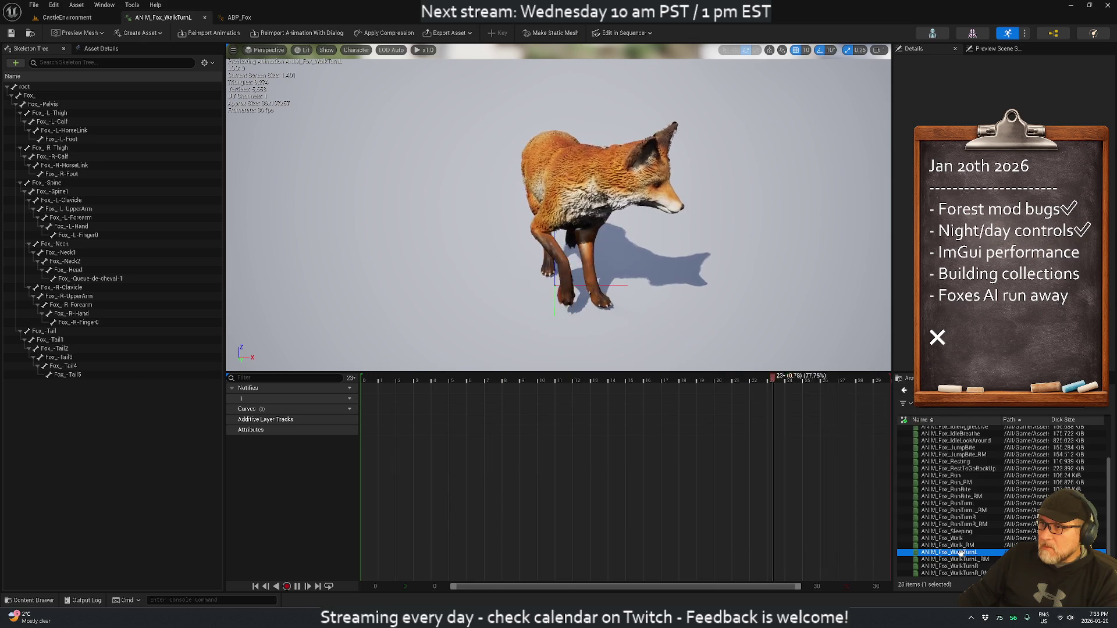
pyautogui.doubleClick(946, 545)
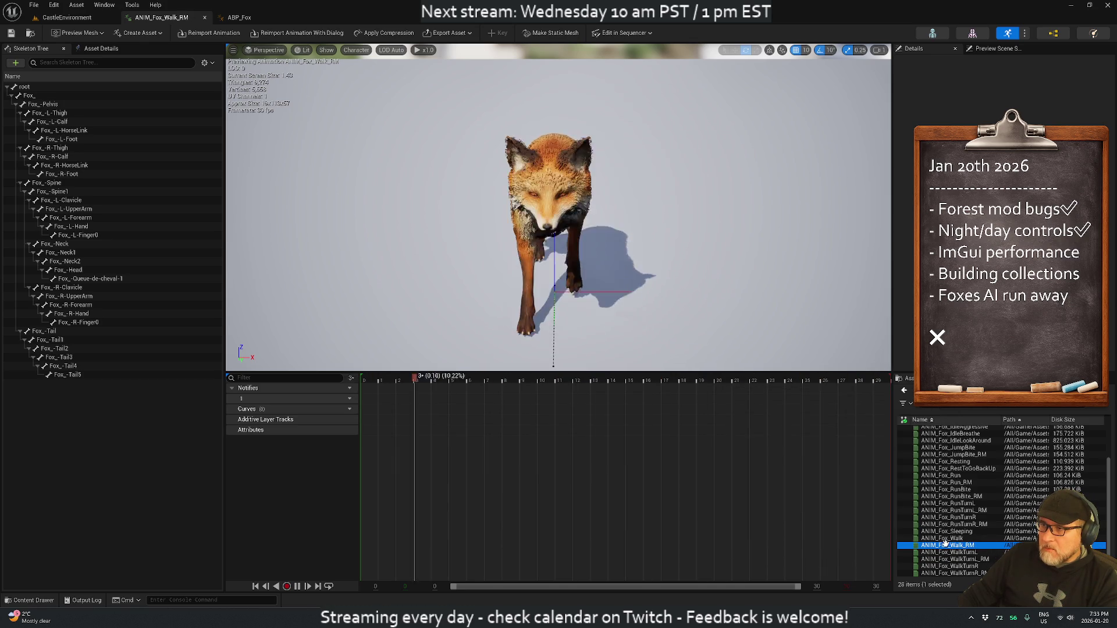
# Step: Set ANIM_Fox_Walk_RM's Rate Scale to 1.5, save and check out the asset, then stop play
pyautogui.click(989, 49)
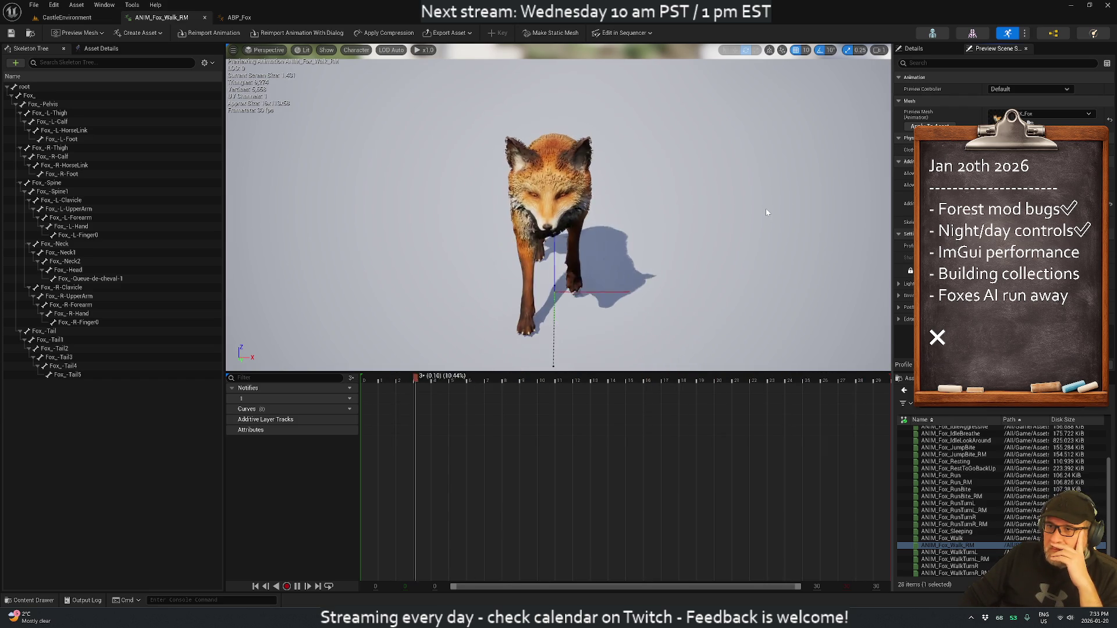
pyautogui.click(101, 48)
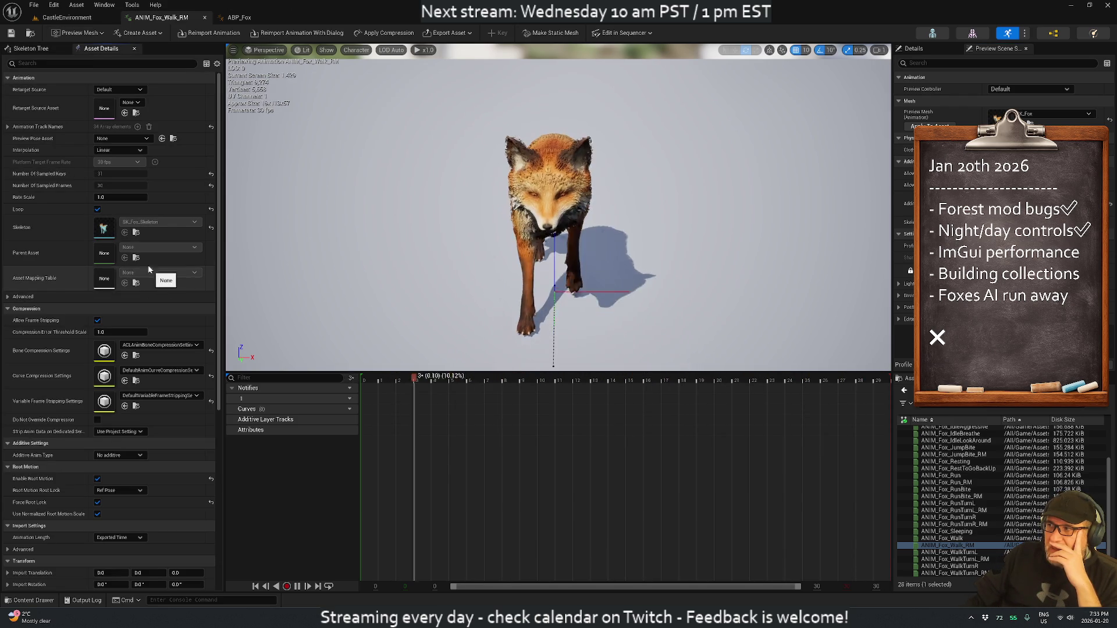
pyautogui.click(108, 197)
pyautogui.write('1.5')
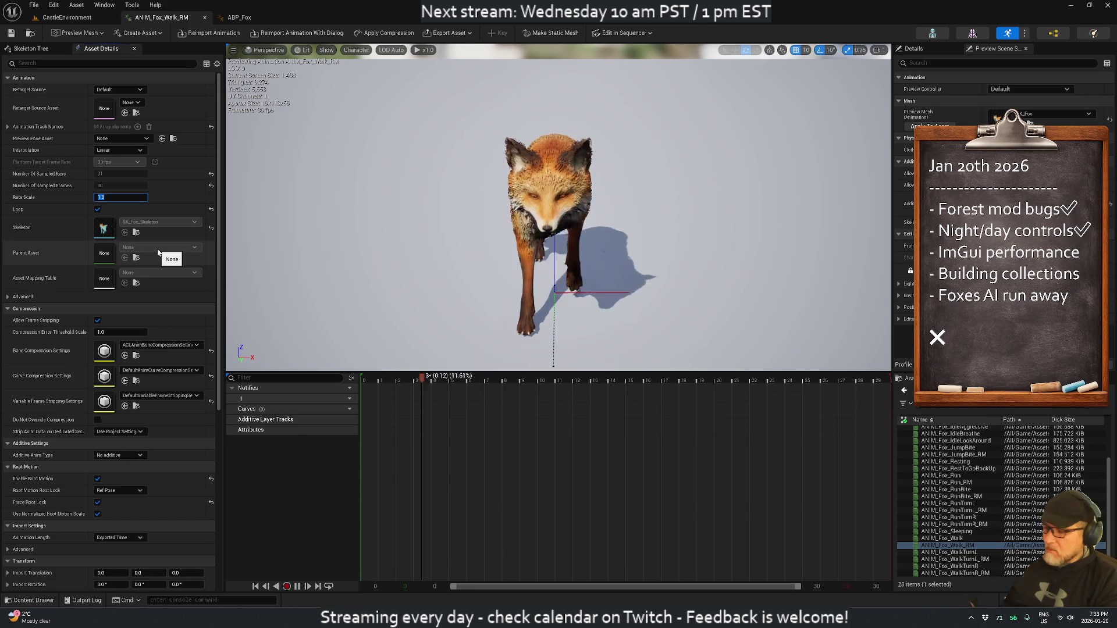
pyautogui.press('Return')
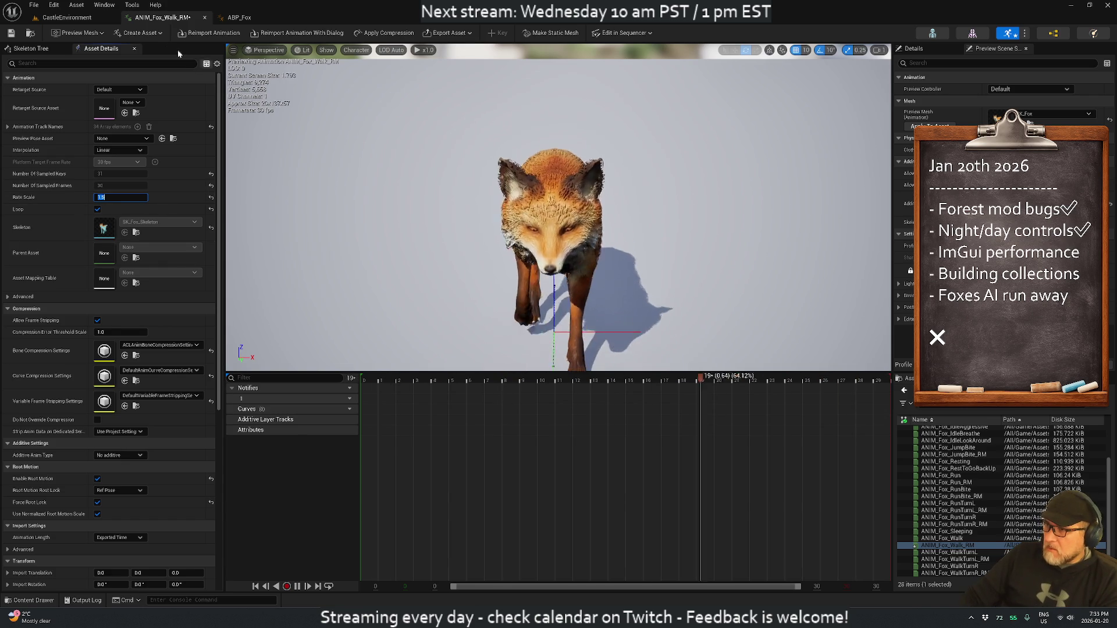
pyautogui.click(10, 34)
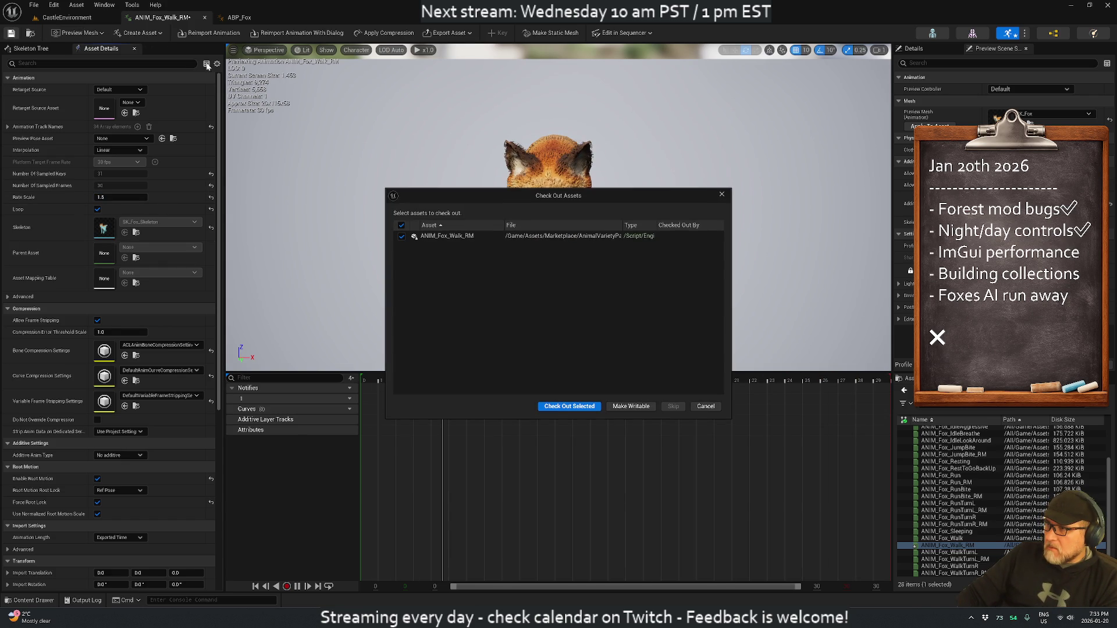
pyautogui.click(577, 407)
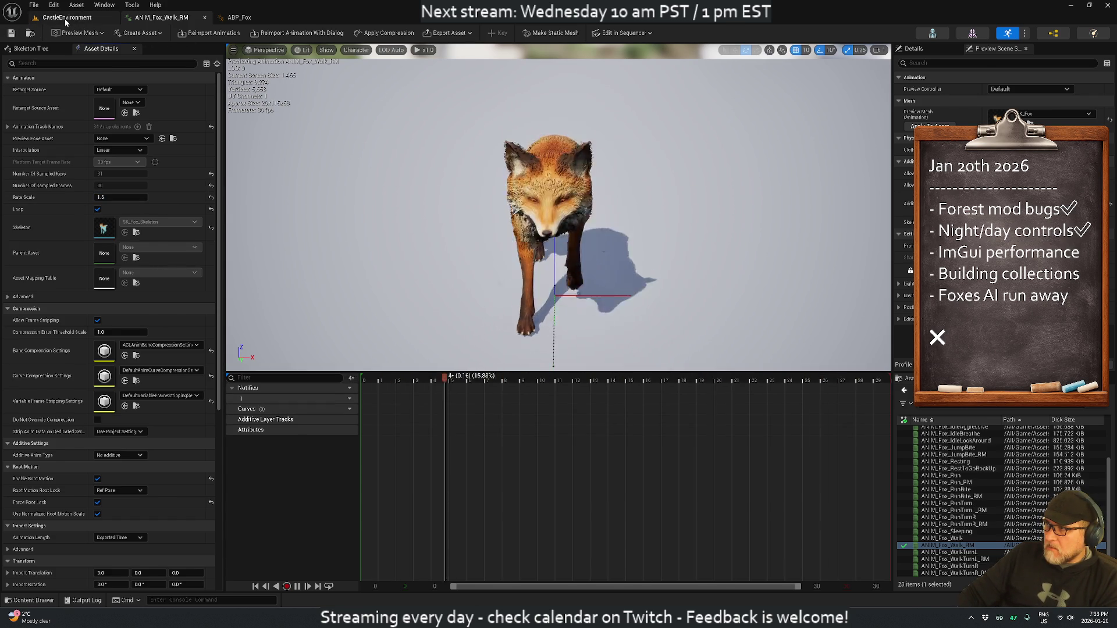
pyautogui.click(94, 17)
pyautogui.click(242, 34)
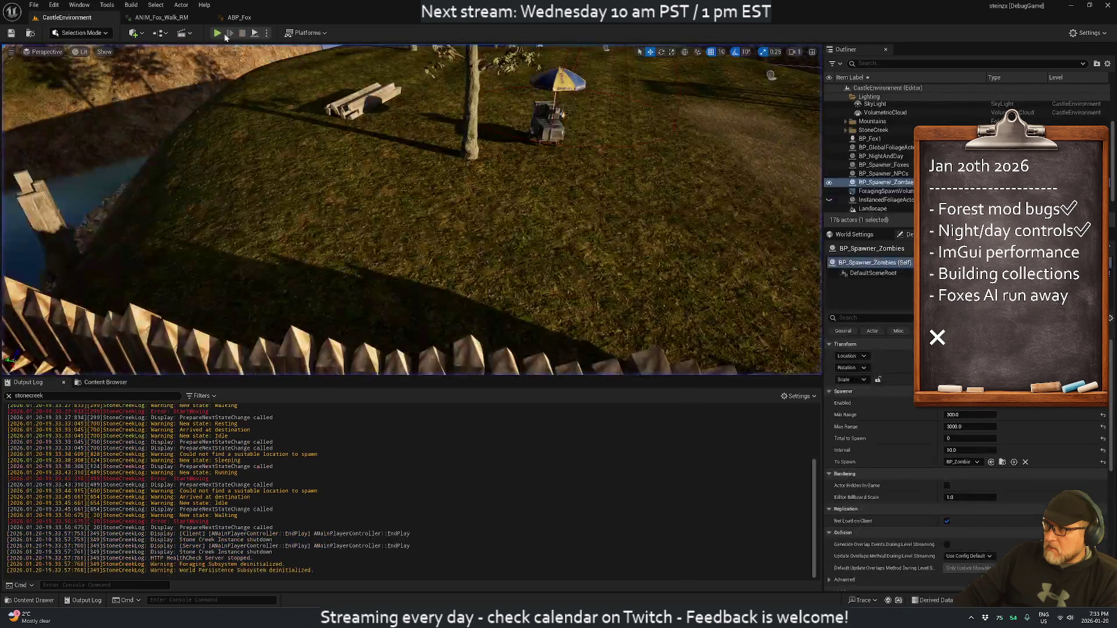
pyautogui.hotkey('alt', 'p')
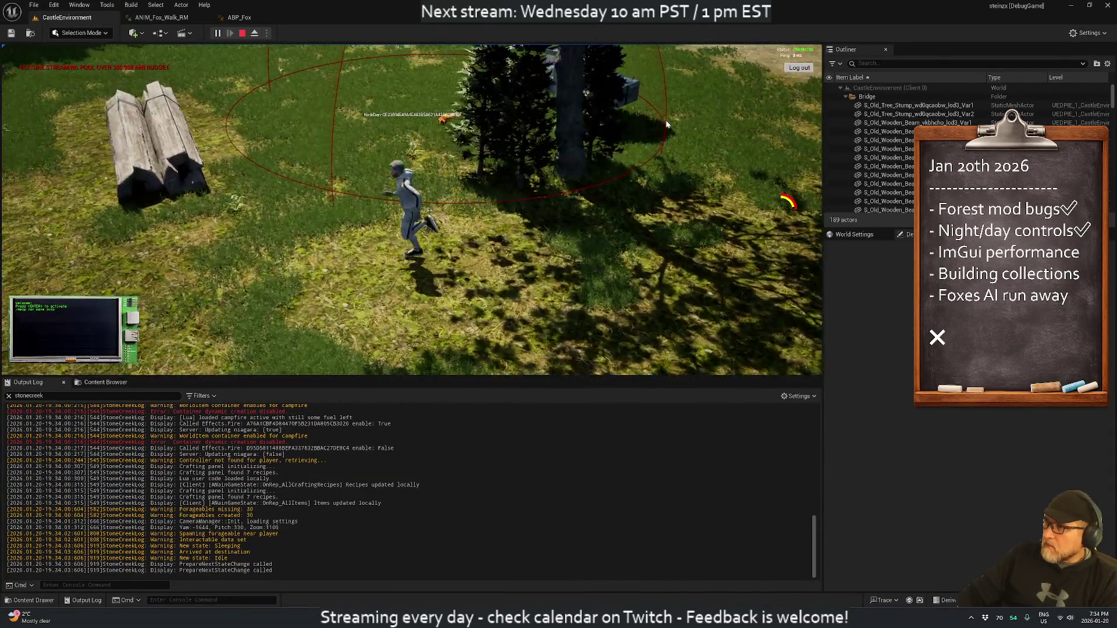
pyautogui.click(661, 123)
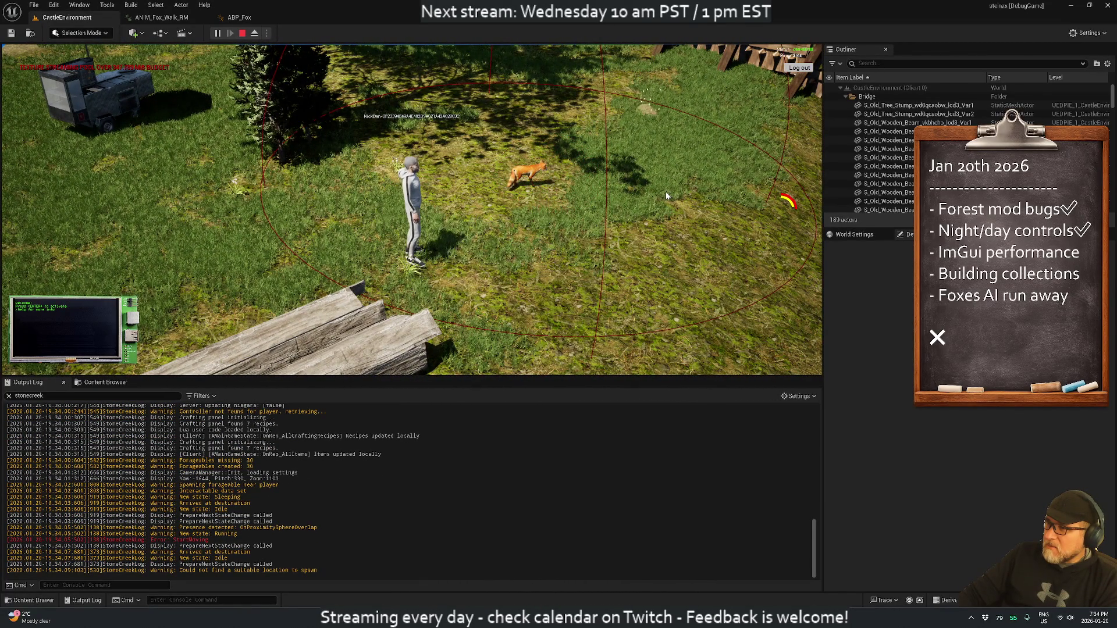
pyautogui.moveTo(649, 215); pyautogui.dragTo(448, 204)
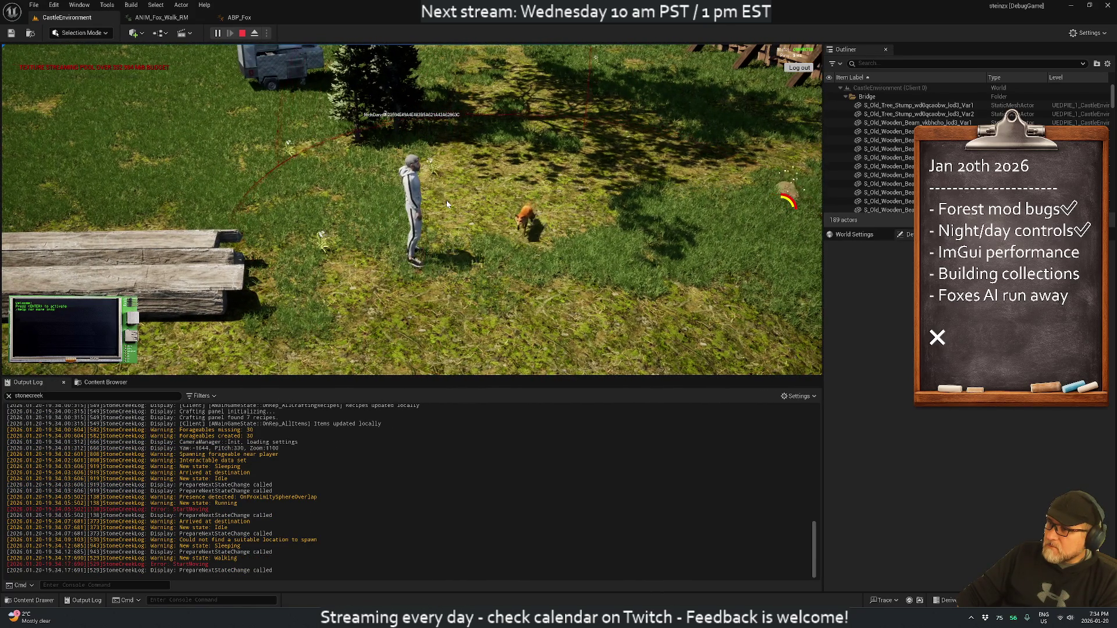
pyautogui.moveTo(446, 201); pyautogui.dragTo(117, 172)
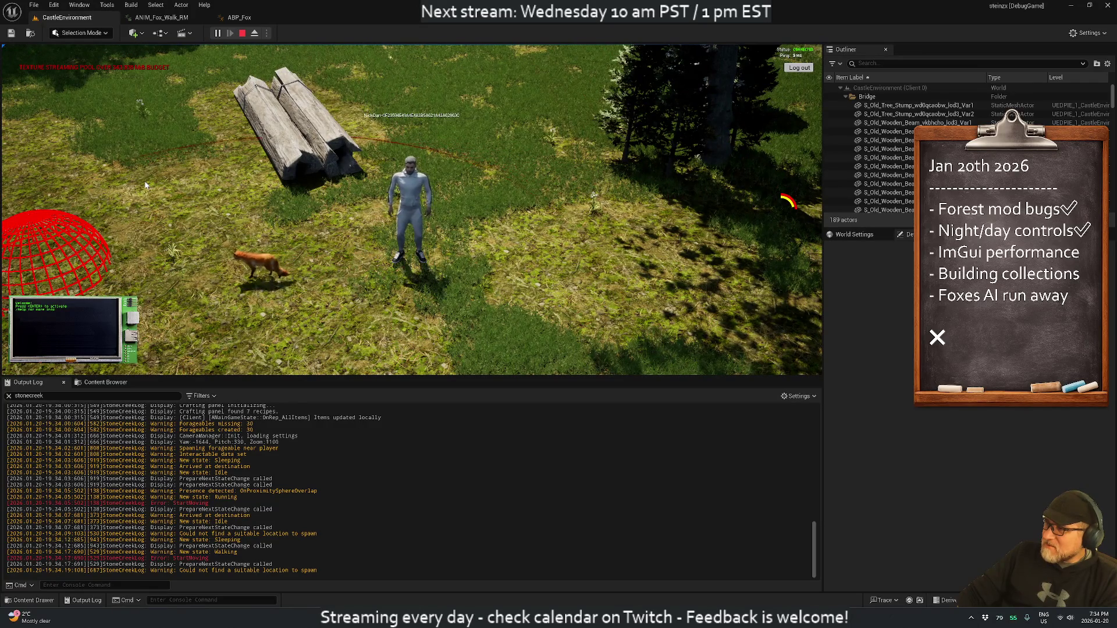
pyautogui.click(284, 221)
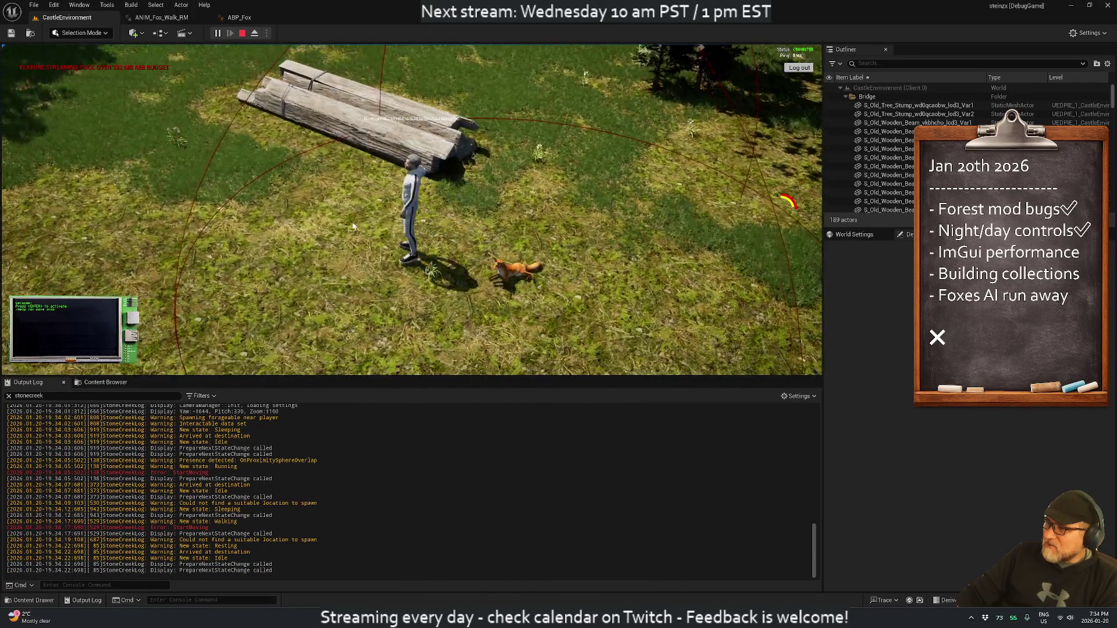
pyautogui.click(242, 34)
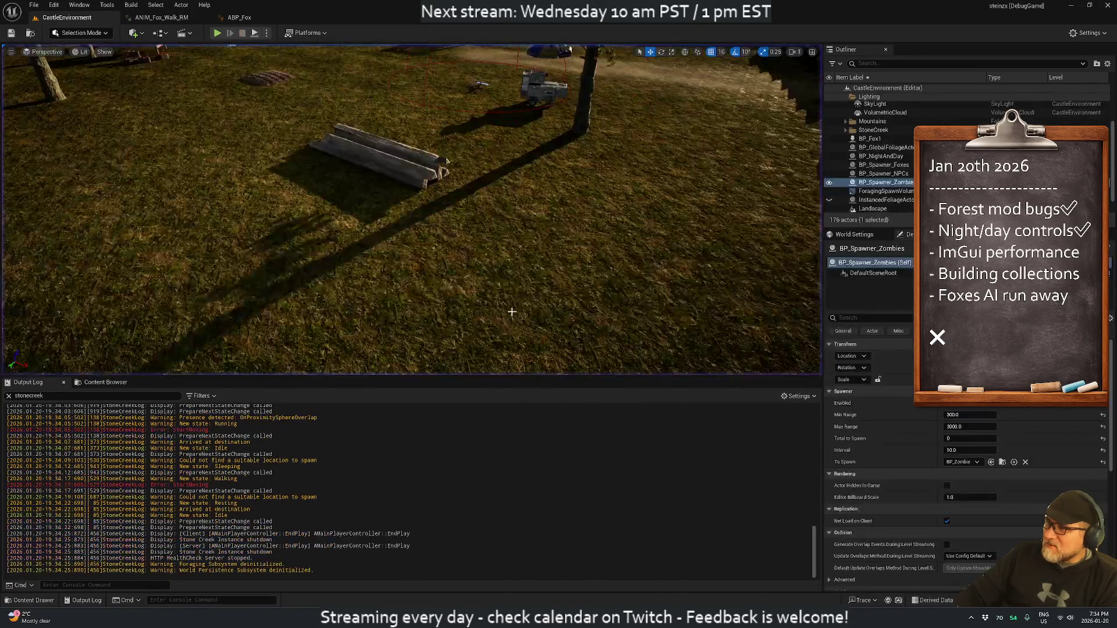
# Step: Delete the fixed 5.f InRate timer line in Animal.cpp
pyautogui.hotkey('alt', 'Tab')
pyautogui.click(296, 165)
pyautogui.press('Down')
pyautogui.hotkey('ctrl', 'y')
pyautogui.press('Up')
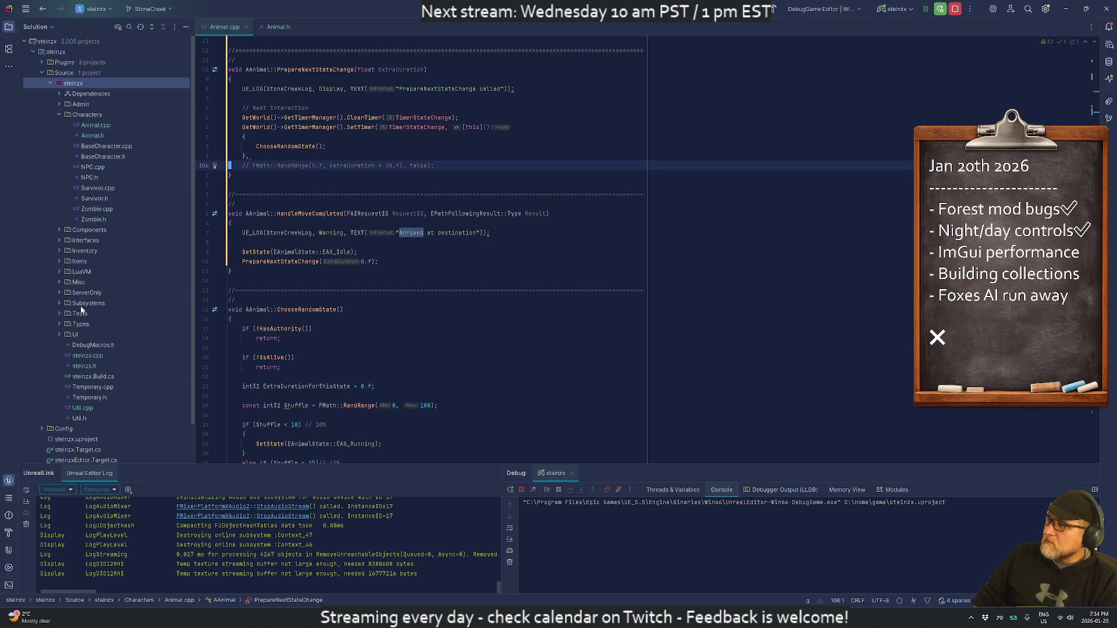
# Step: Uncomment the RandRange delay, raise its upper bound to ExtraDuration + 15, and search /UE_LOG
pyautogui.press('Home')
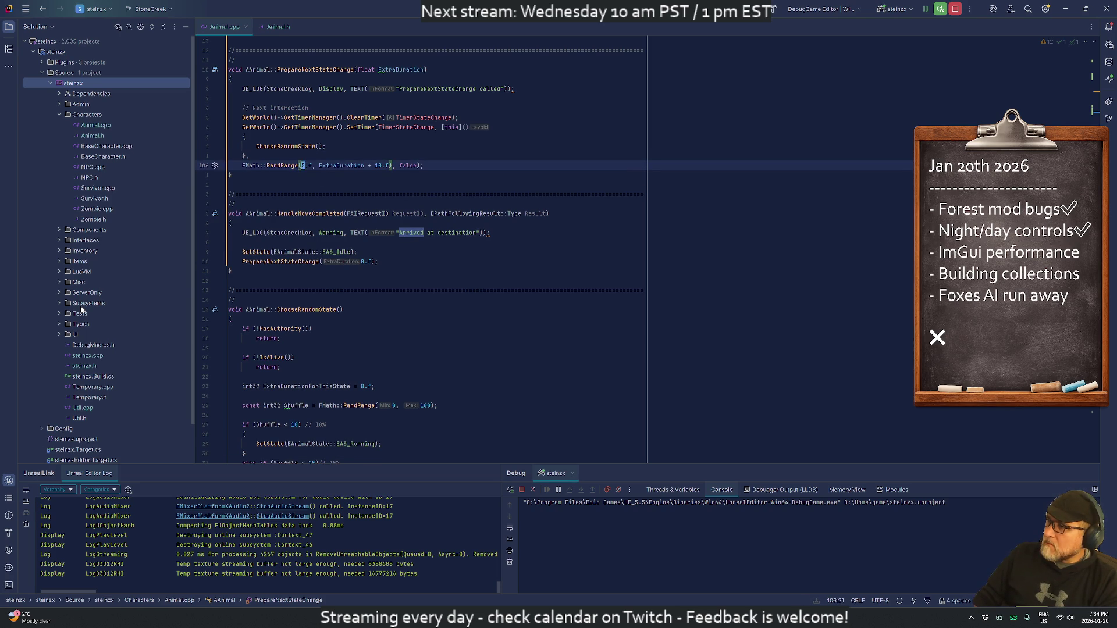
pyautogui.write('5')
pyautogui.hotkey('ctrl', 'Left')
pyautogui.hotkey('ctrl', 'Left')
pyautogui.hotkey('ctrl', 'Left')
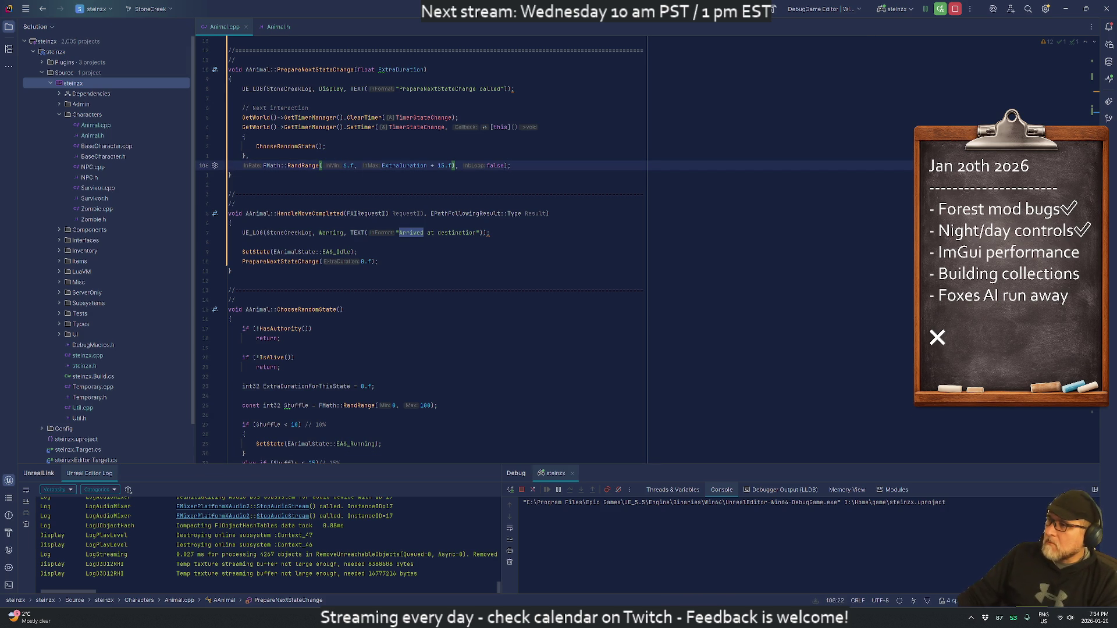
pyautogui.write('/UE_LOG')
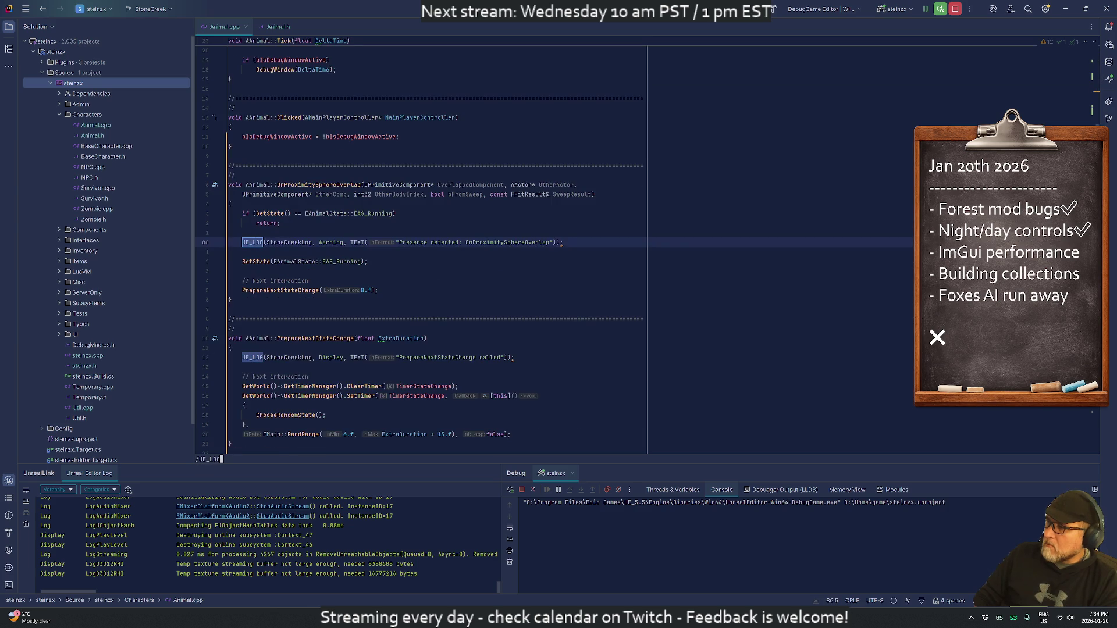
pyautogui.press('Return')
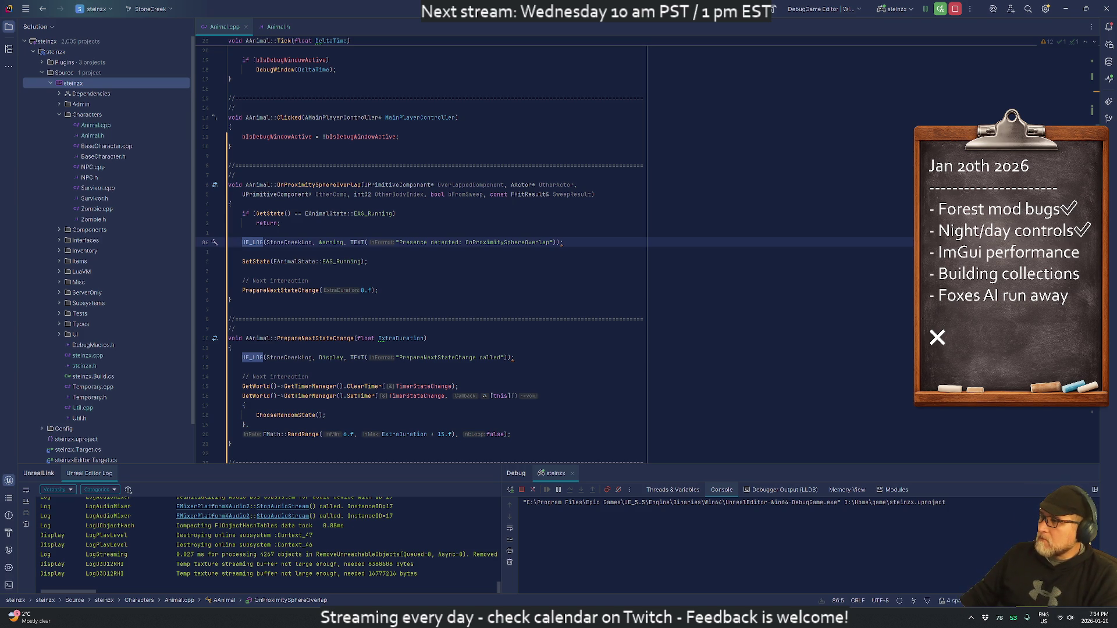
# Step: Comment out the SetState 'New state' debug log, leaving the else-branch log intact
pyautogui.press('Down')
pyautogui.press('Down')
pyautogui.press('Down')
pyautogui.press('Down')
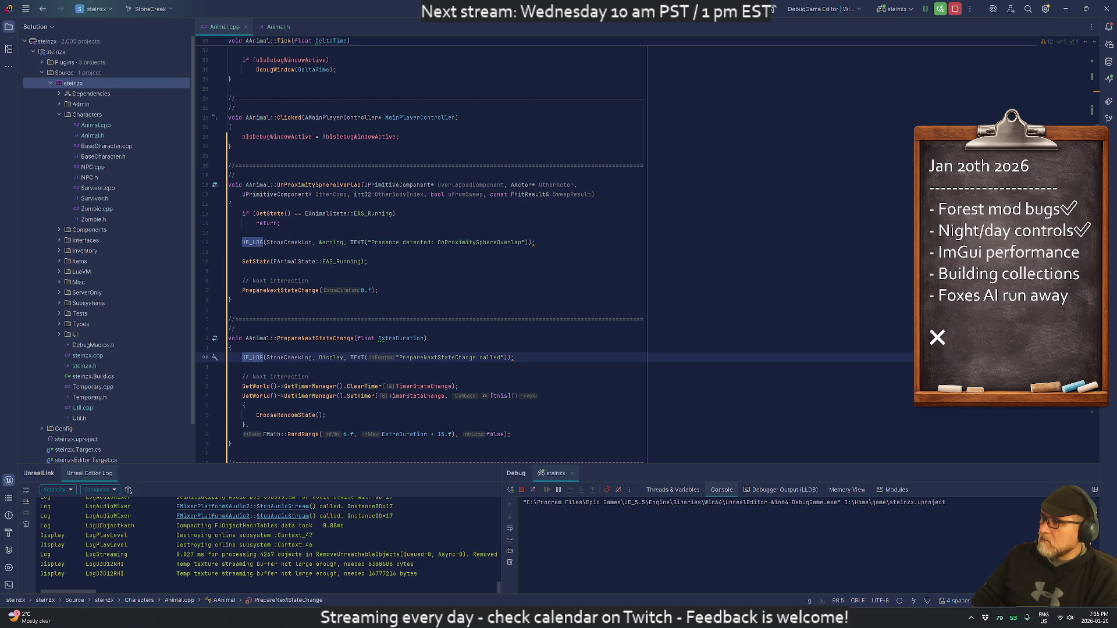
pyautogui.press('Down')
pyautogui.press('Down')
pyautogui.press('Down')
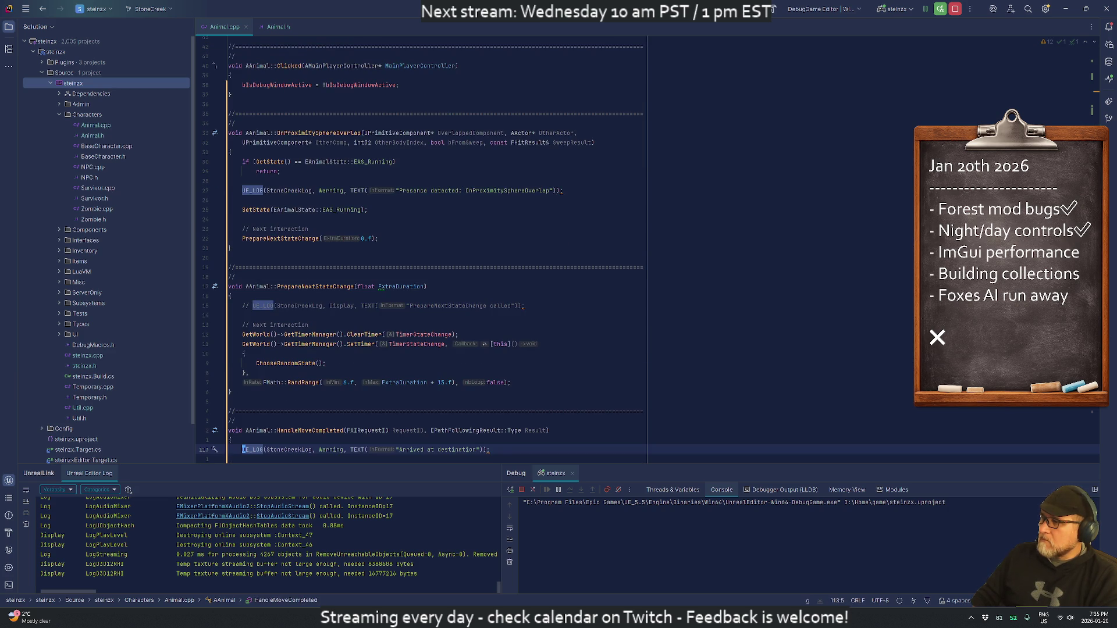
pyautogui.press('F3')
pyautogui.press('F3')
pyautogui.hotkey('ctrl', '/')
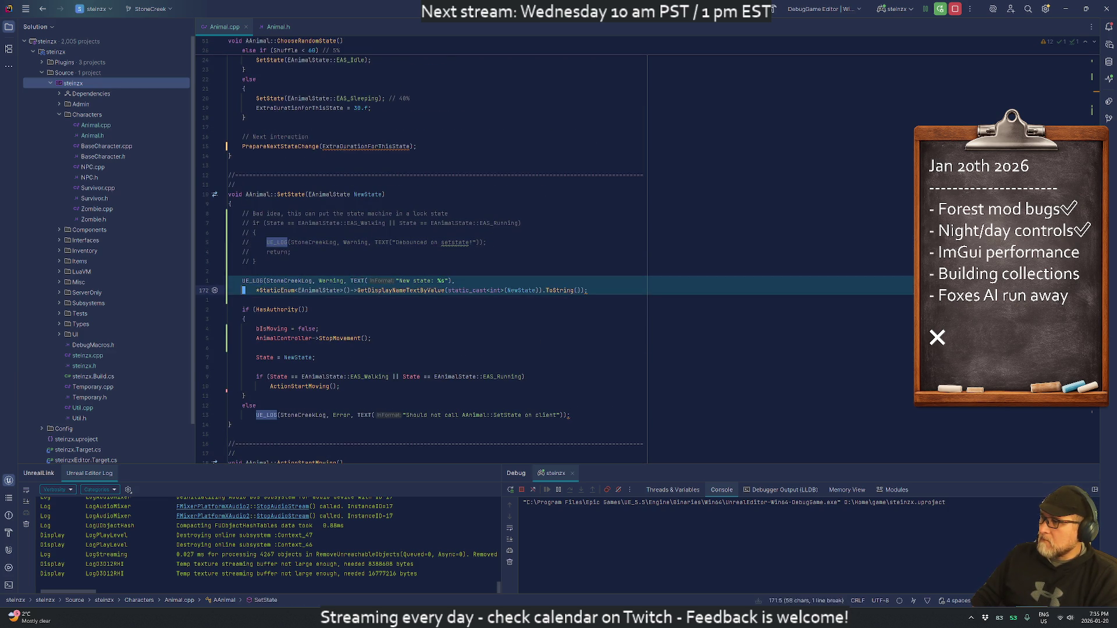
pyautogui.press('F3')
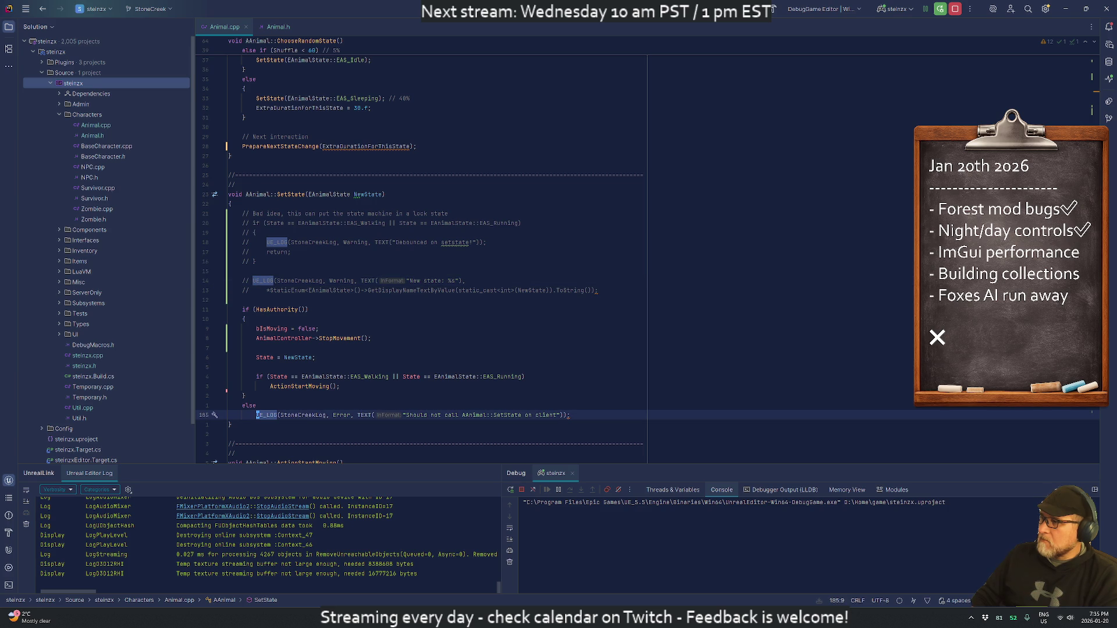
pyautogui.hotkey('shift', 'Up')
pyautogui.hotkey('ctrl', '/')
pyautogui.hotkey('ctrl', 'z')
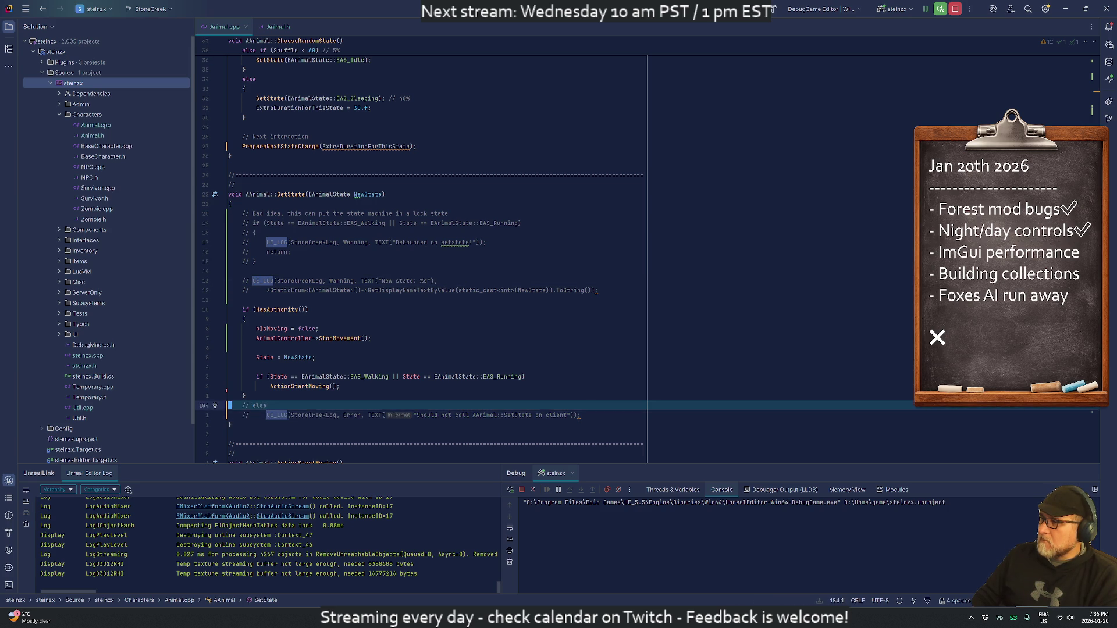
pyautogui.press('F3')
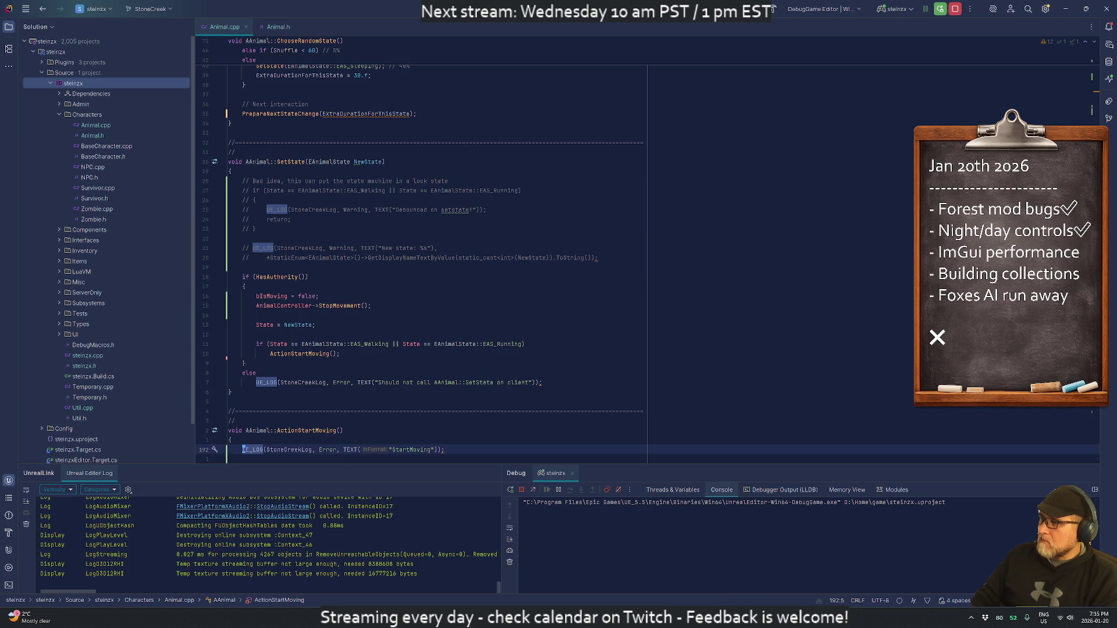
# Step: Delete the StartMoving UE_LOG line in ActionStartMoving and select the empty lines below
pyautogui.scroll(-4, 260, 296)
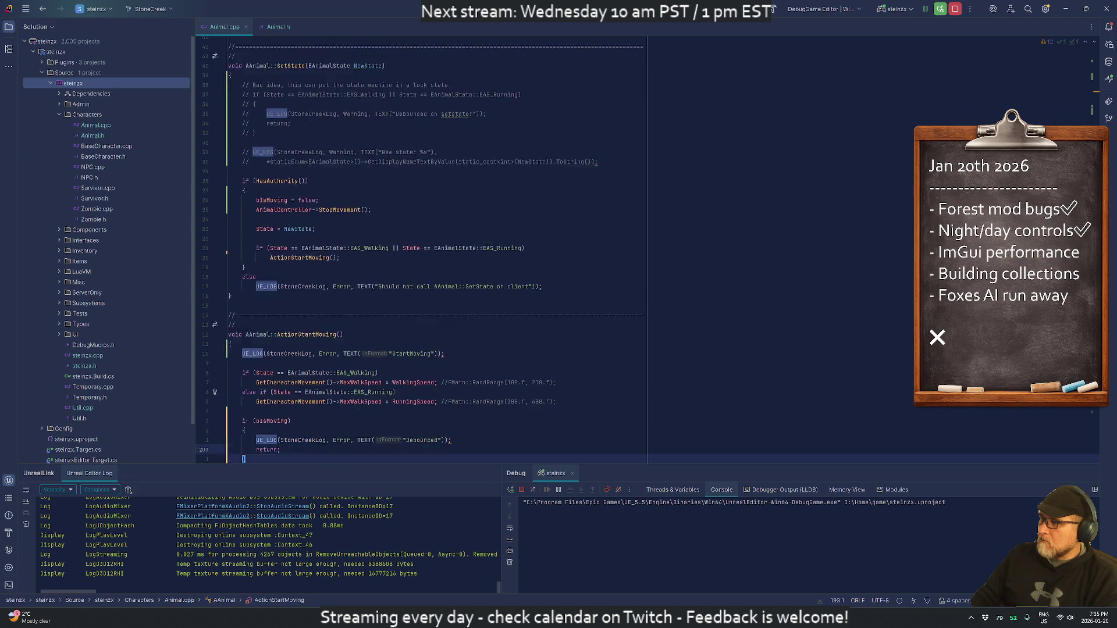
pyautogui.click(243, 354)
pyautogui.press('Up')
pyautogui.press('Up')
pyautogui.press('Up')
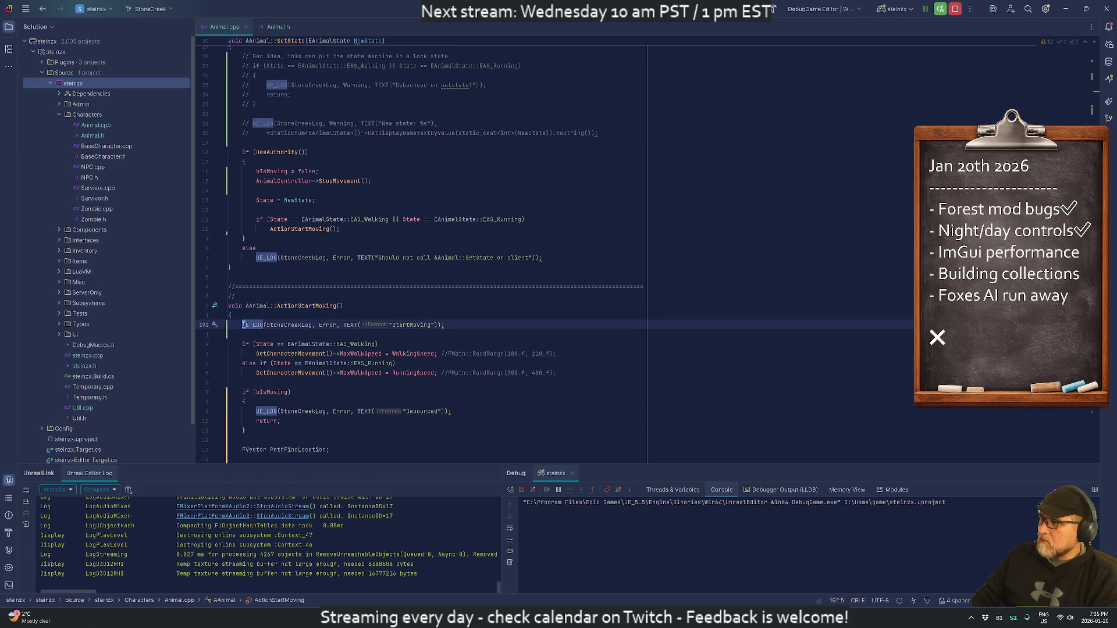
pyautogui.hotkey('ctrl', 'y')
pyautogui.hotkey('ctrl', 'y')
pyautogui.click(243, 373)
pyautogui.press('Down')
pyautogui.press('Down')
pyautogui.press('Down')
pyautogui.press('Up')
pyautogui.press('Up')
pyautogui.press('Up')
pyautogui.press('Up')
pyautogui.hotkey('shift', 'Down')
pyautogui.hotkey('shift', 'Down')
pyautogui.hotkey('shift', 'Down')
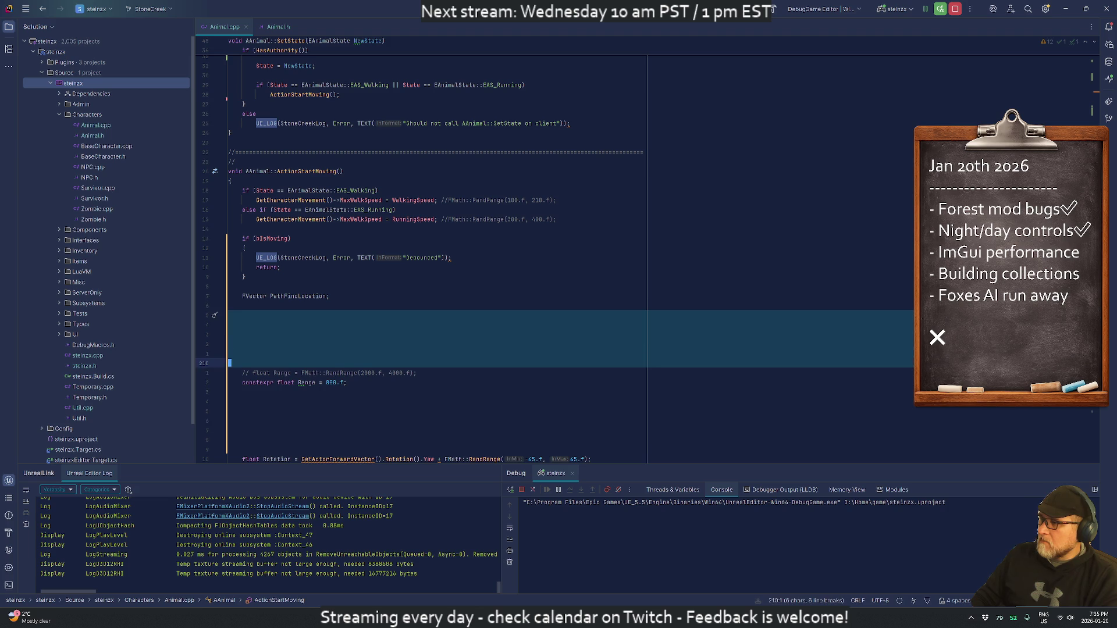
# Step: Restore the random 2000–4000 float Range, delete the constexpr Range of 800, and tidy blank lines
pyautogui.press('Delete')
pyautogui.hotkey('ctrl', '/')
pyautogui.hotkey('ctrl', 'y')
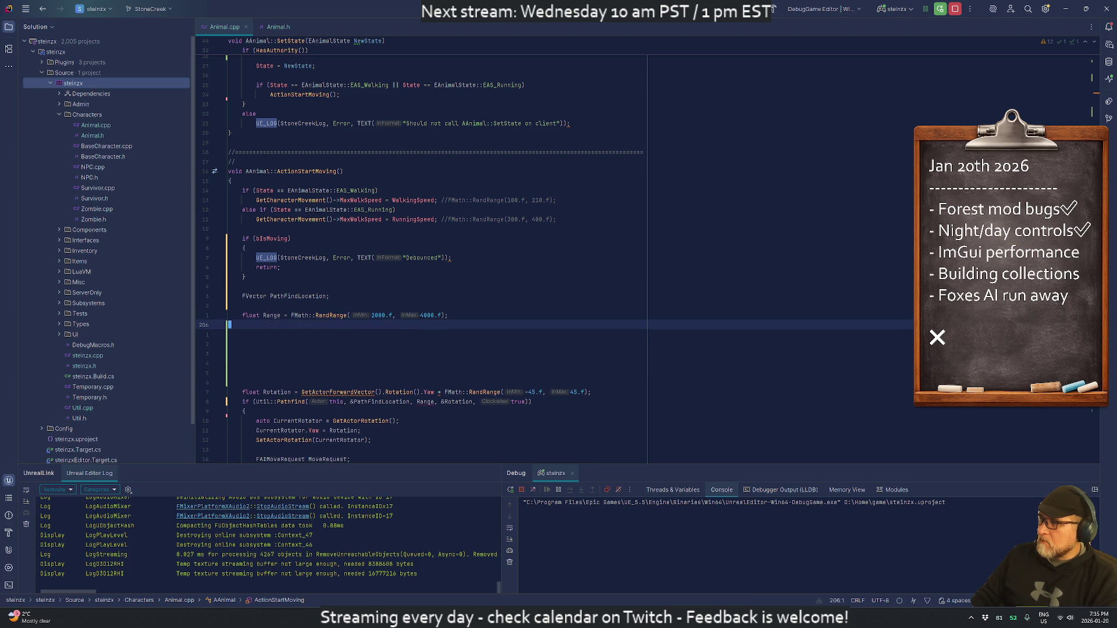
pyautogui.hotkey('shift', 'Down')
pyautogui.hotkey('shift', 'Down')
pyautogui.hotkey('shift', 'Down')
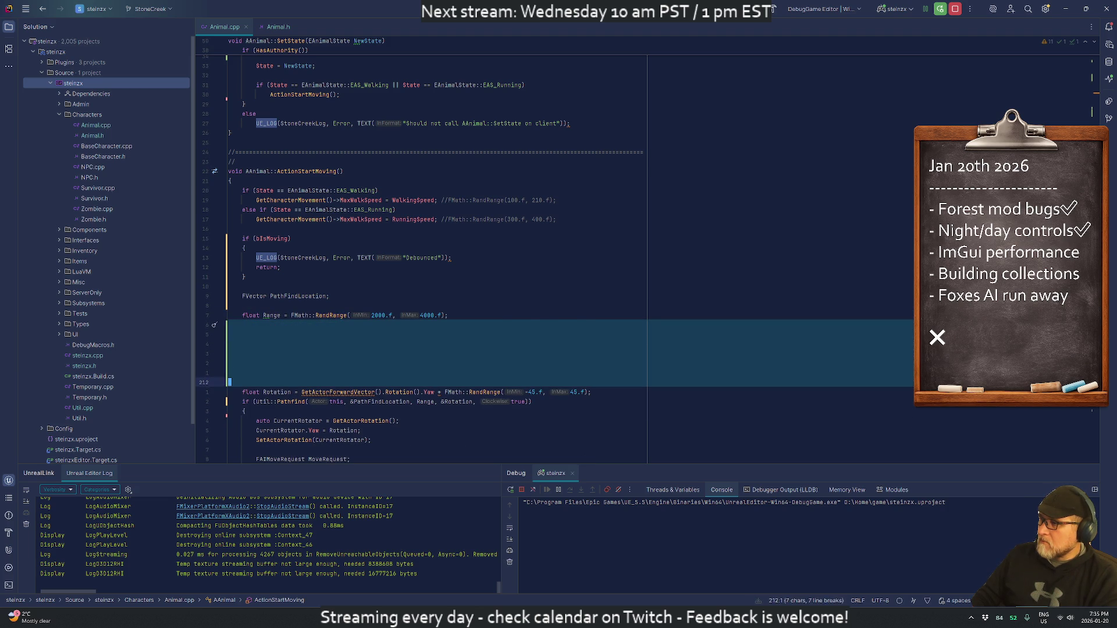
pyautogui.press('Delete')
pyautogui.press('Down')
pyautogui.press('Return')
pyautogui.press('Down')
pyautogui.press('Down')
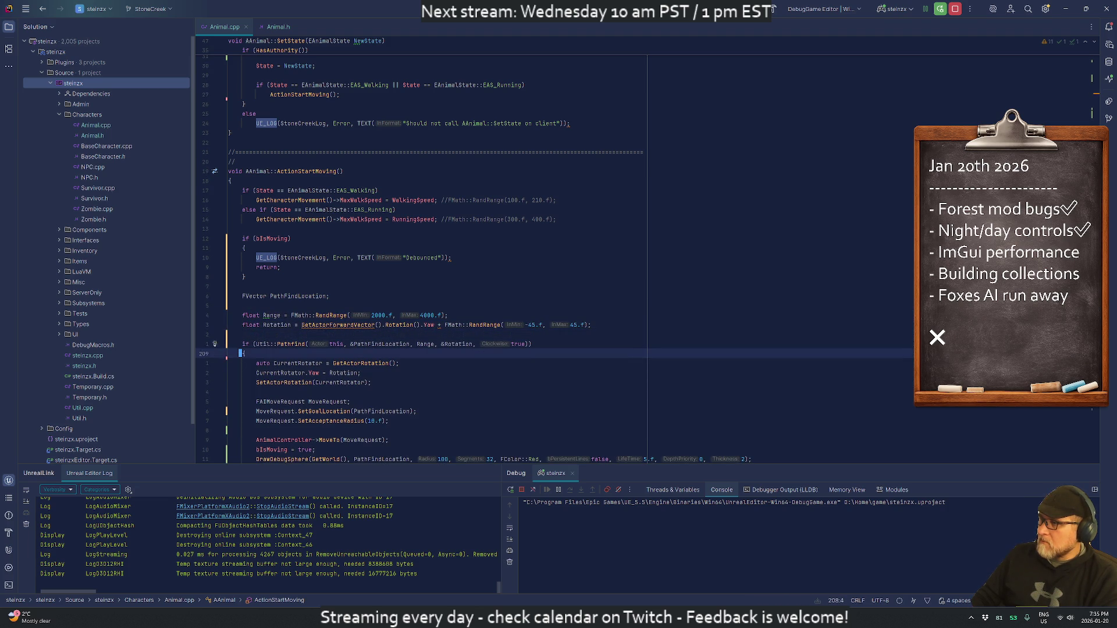
# Step: Review the remaining Debounced, Failed pathfinding, Presence detected and PrepareNextStateChange logs
pyautogui.press('Down')
pyautogui.press('Down')
pyautogui.press('Down')
pyautogui.press('Up')
pyautogui.press('Up')
pyautogui.press('Up')
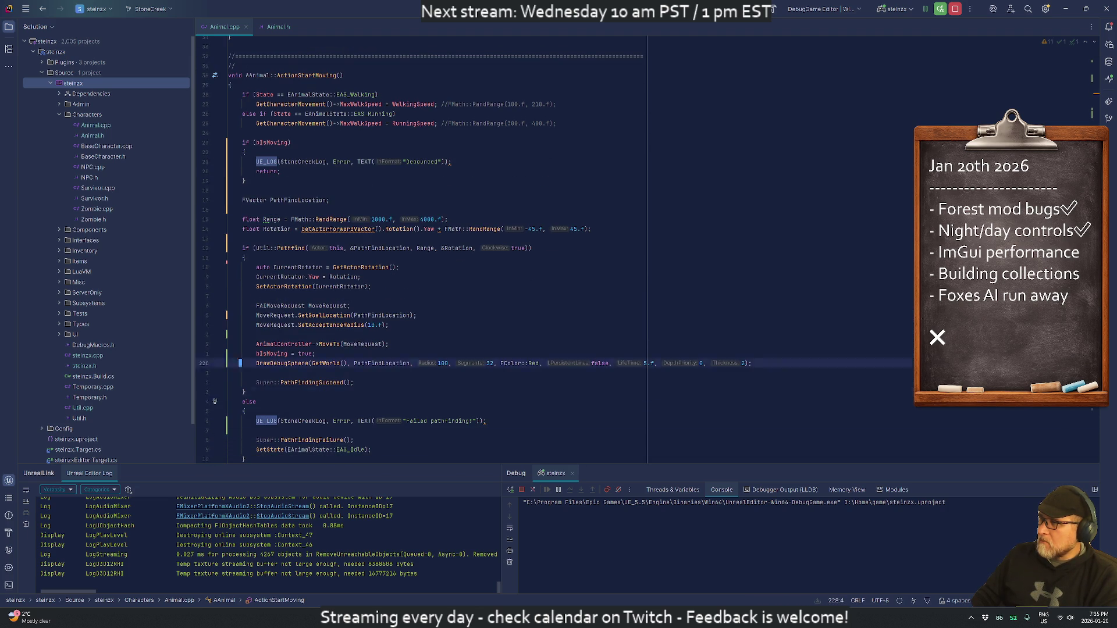
pyautogui.press('Up')
pyautogui.press('Up')
pyautogui.press('Up')
pyautogui.press('Down')
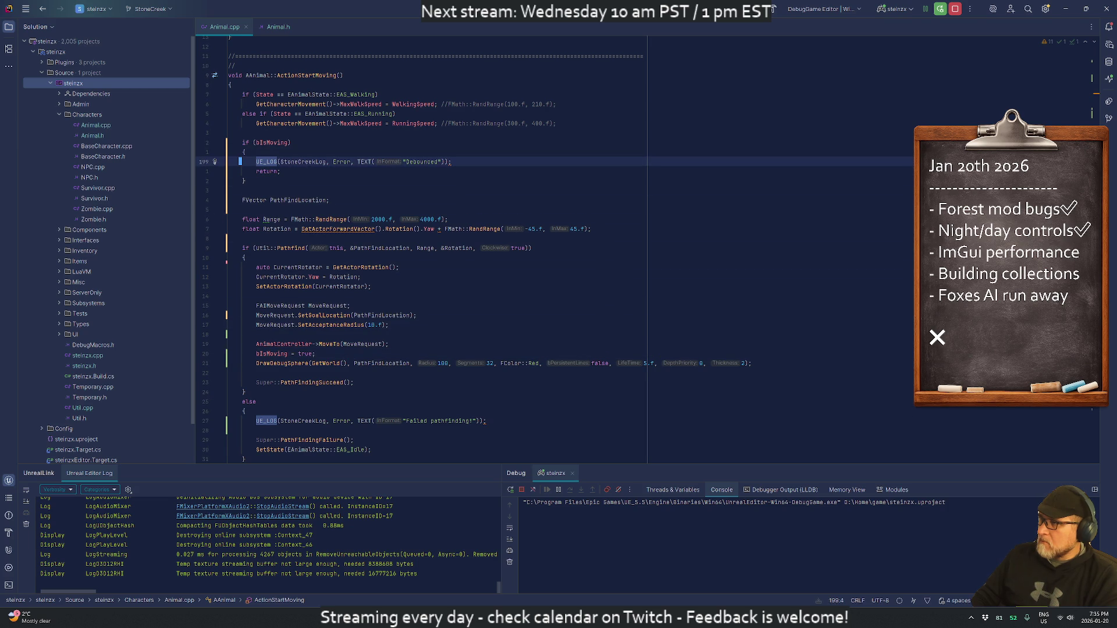
pyautogui.press('Down')
pyautogui.press('Down')
pyautogui.press('Down')
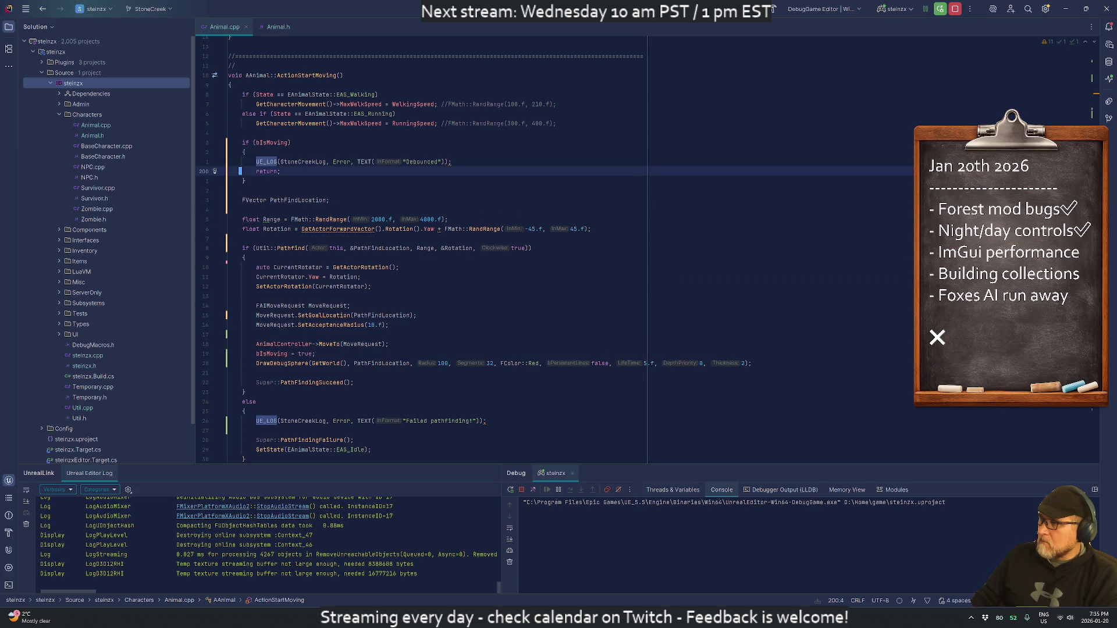
pyautogui.press('Up')
pyautogui.press('Up')
pyautogui.press('Up')
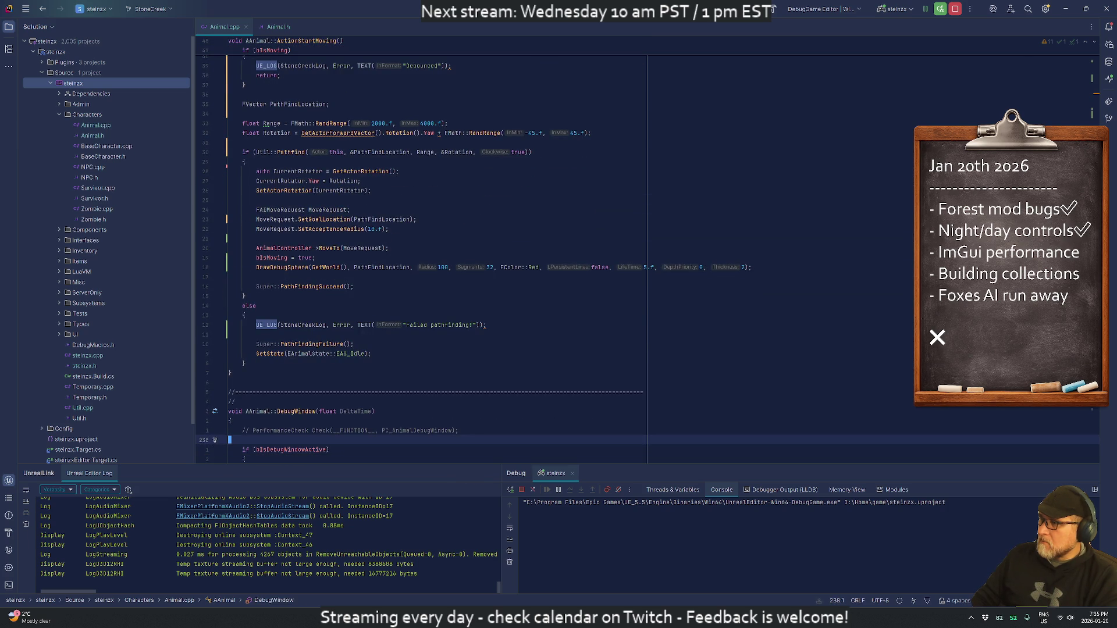
pyautogui.click(257, 325)
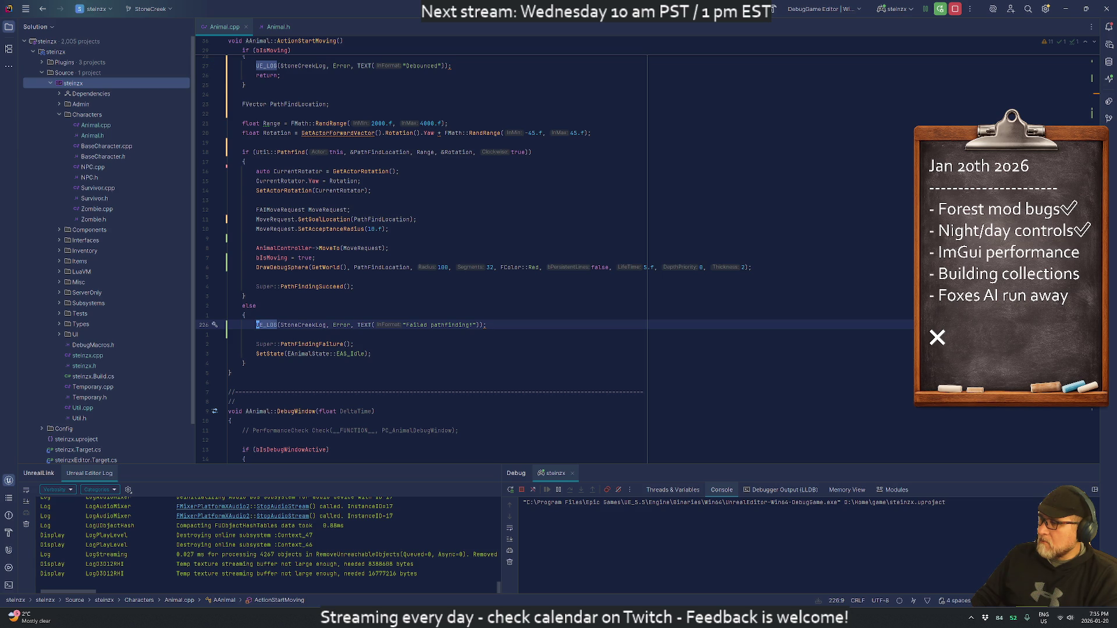
pyautogui.press('F3')
pyautogui.hotkey('shift', 'F3')
pyautogui.write('//')
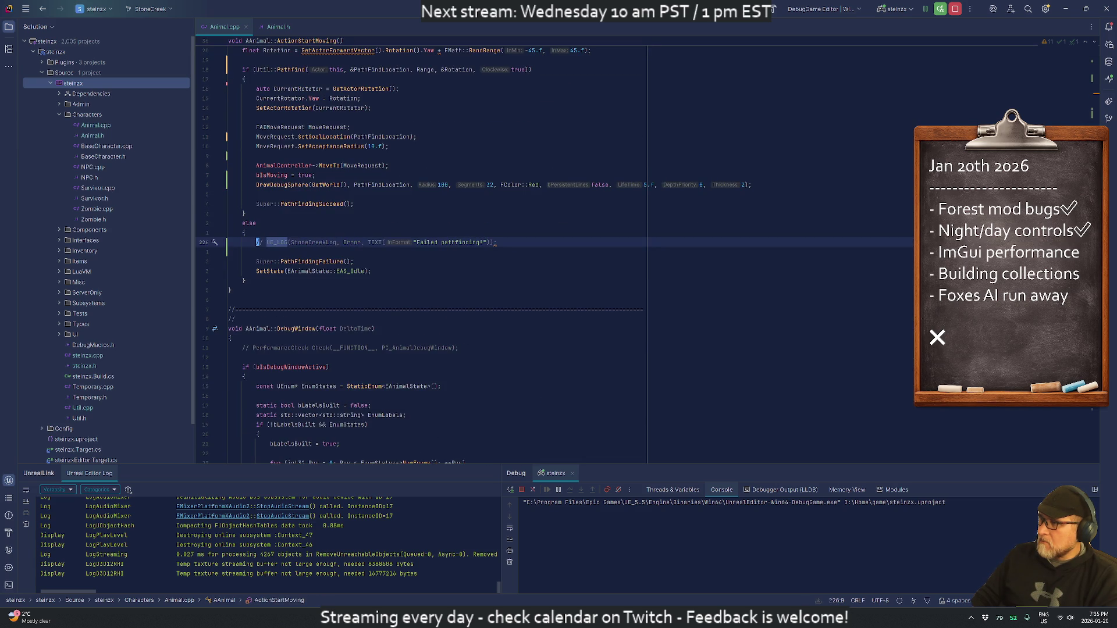
pyautogui.press('F3')
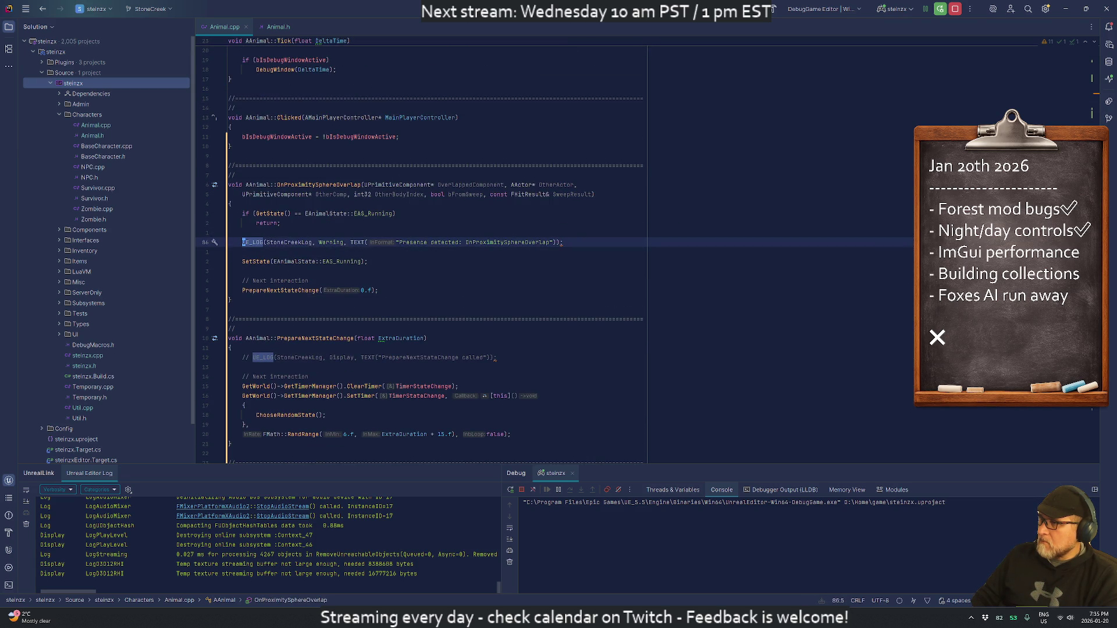
pyautogui.press('F3')
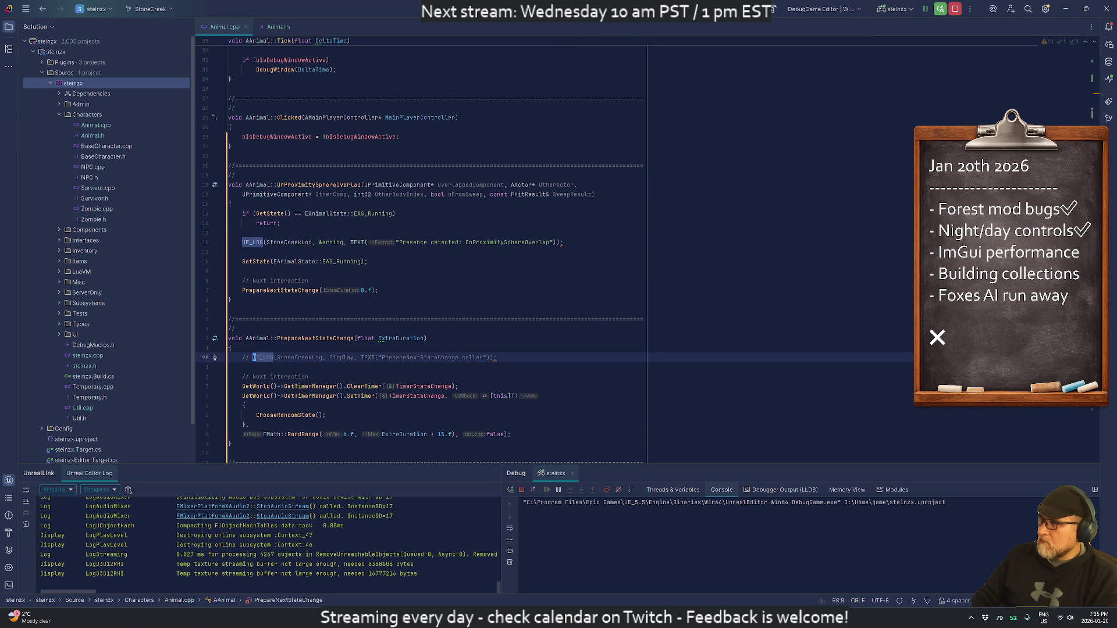
# Step: Find where OnProximitySphereOverlap is bound in BeginPlay, then start a Live Coding recompile in Unreal
pyautogui.hotkey('shift', 'F3')
pyautogui.press('Up')
pyautogui.press('Up')
pyautogui.press('Up')
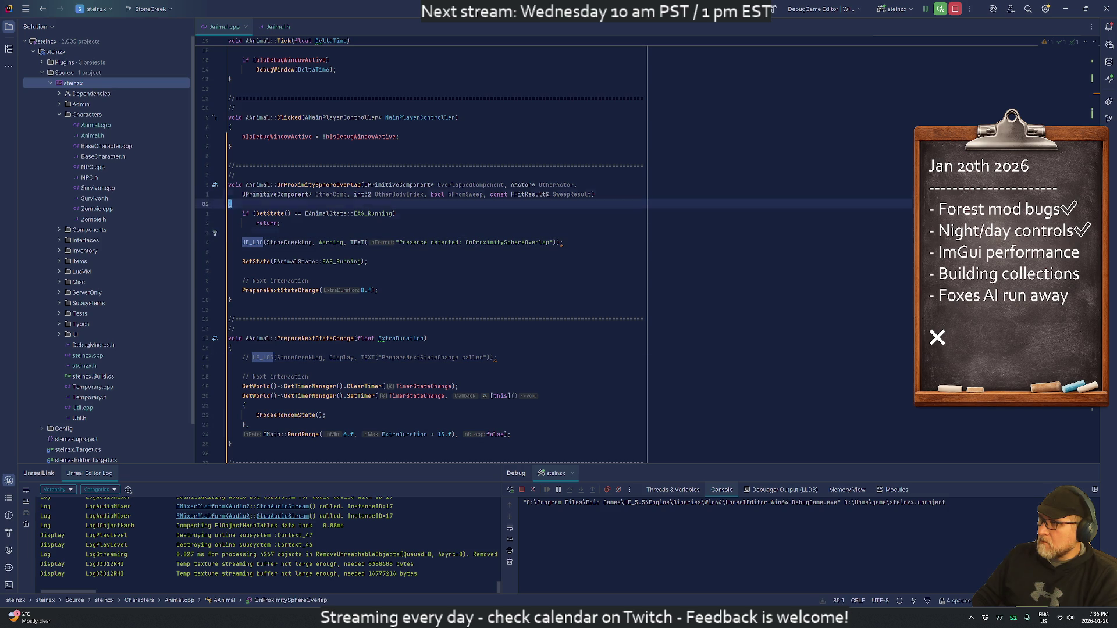
pyautogui.hotkey('ctrl', 'F3')
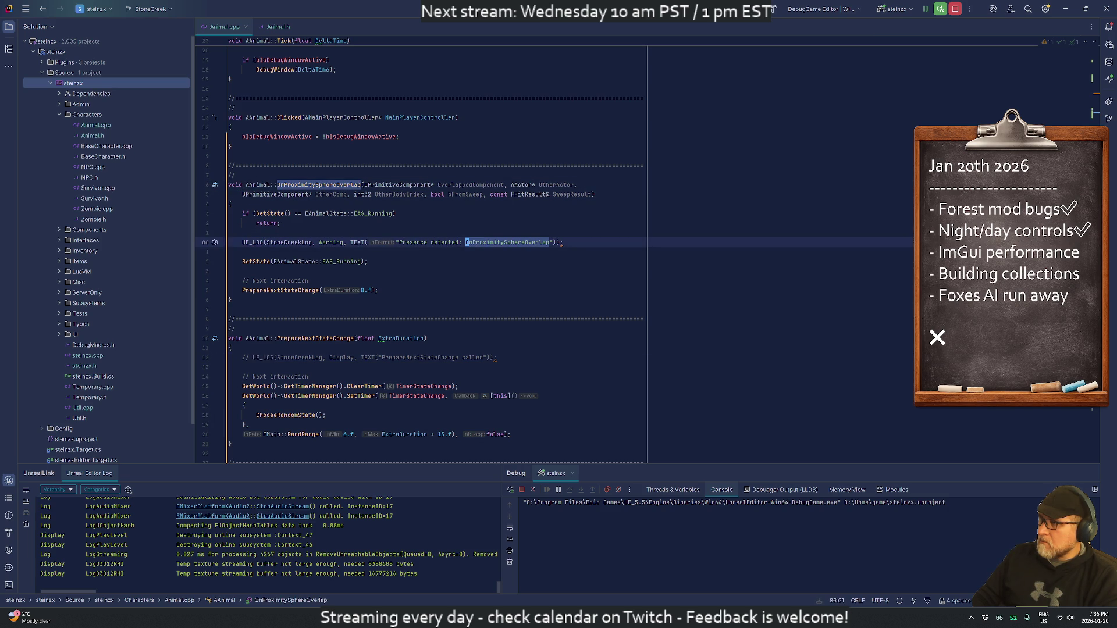
pyautogui.hotkey('shift', 'F3')
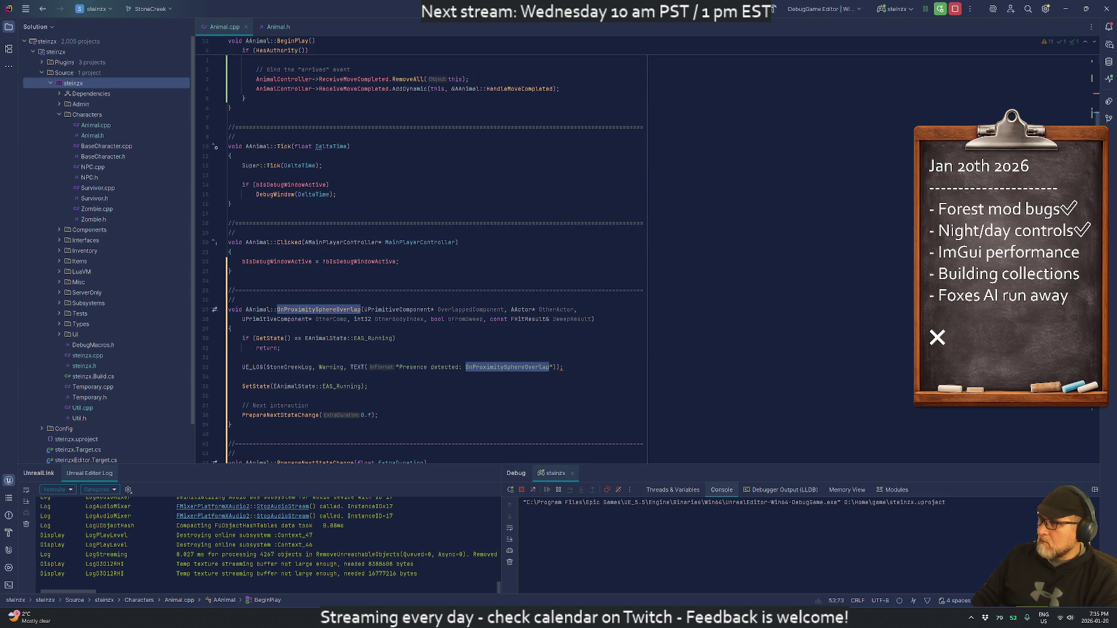
pyautogui.click(230, 50)
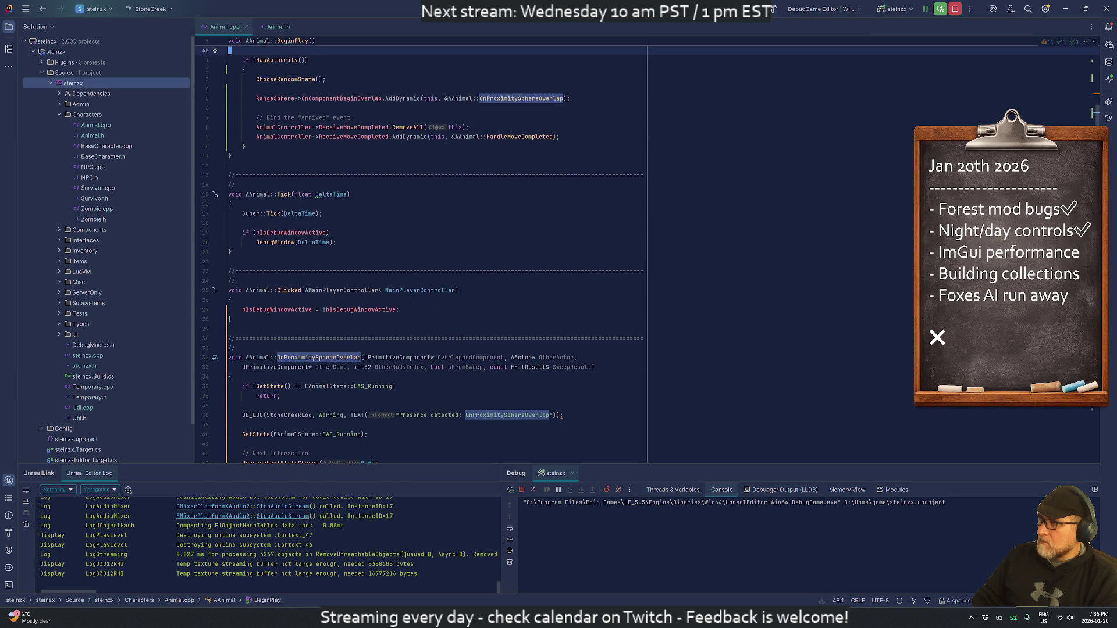
pyautogui.click(349, 117)
pyautogui.press('Up')
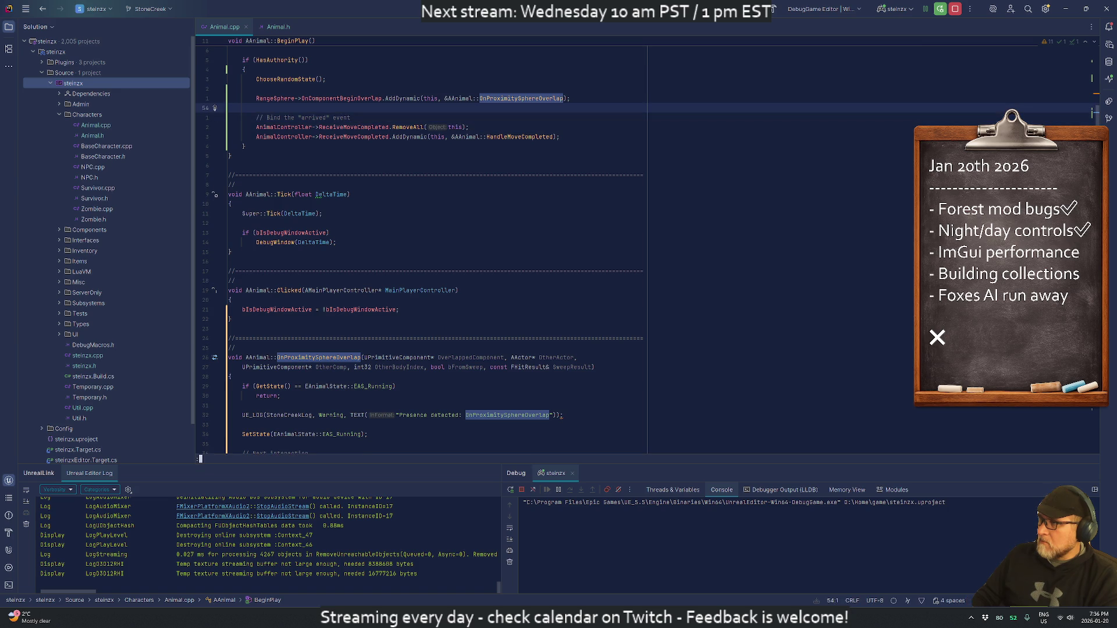
pyautogui.press('Down')
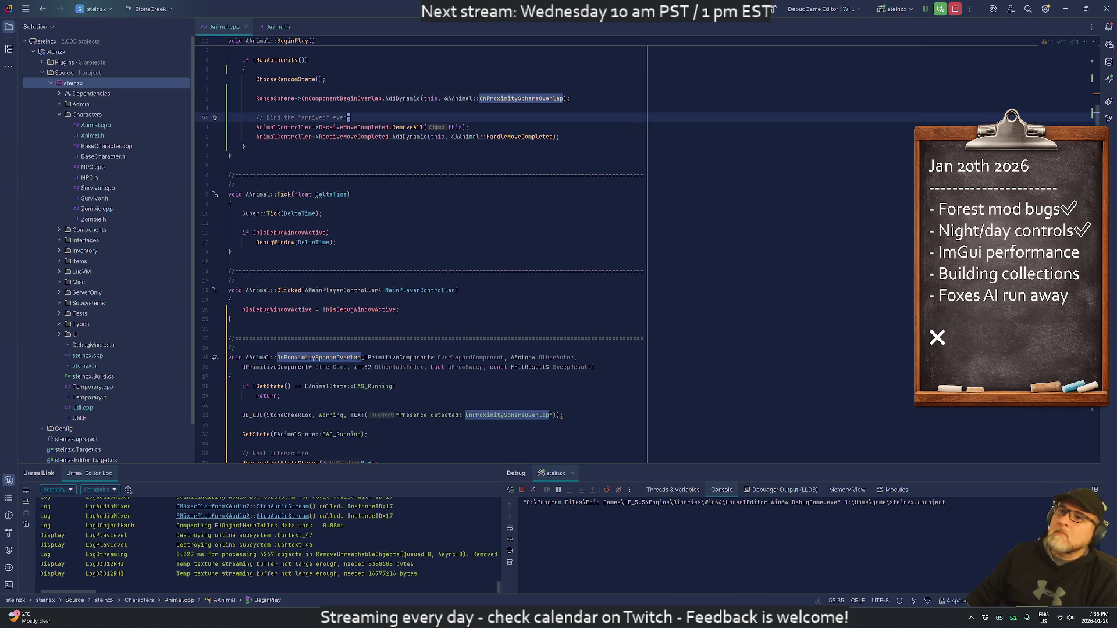
pyautogui.hotkey('alt', 'Tab')
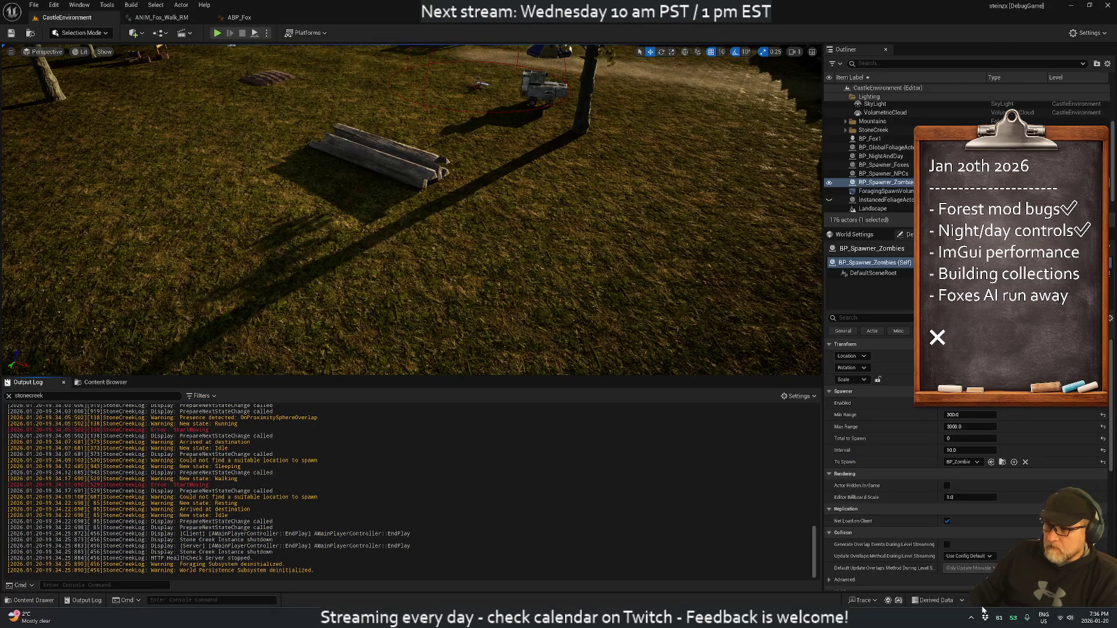
pyautogui.hotkey('ctrl', 'alt', 'F11')
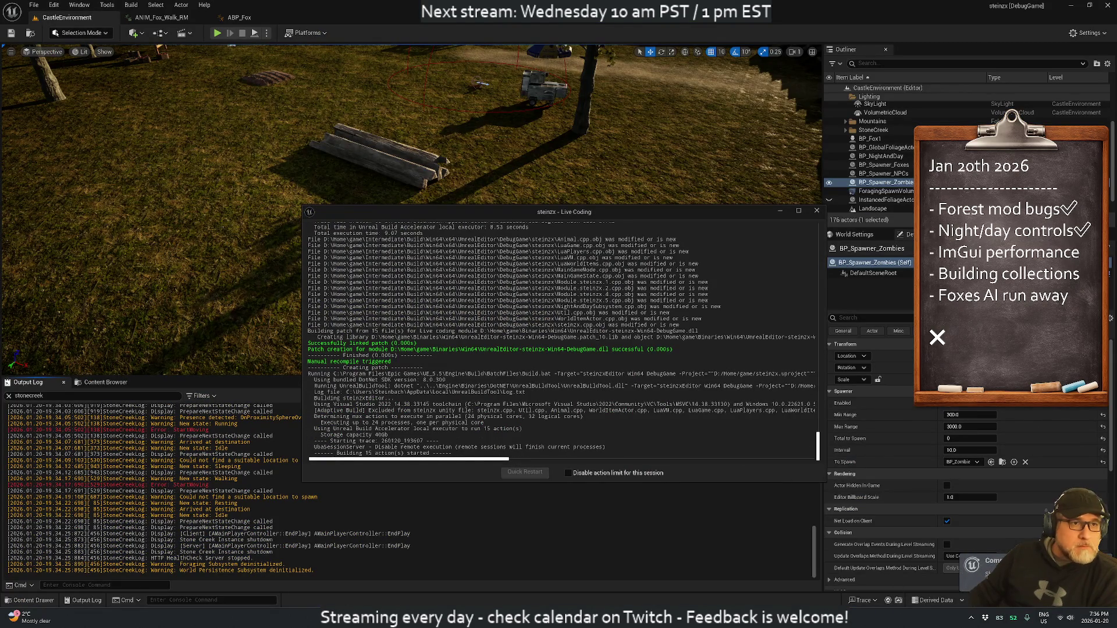
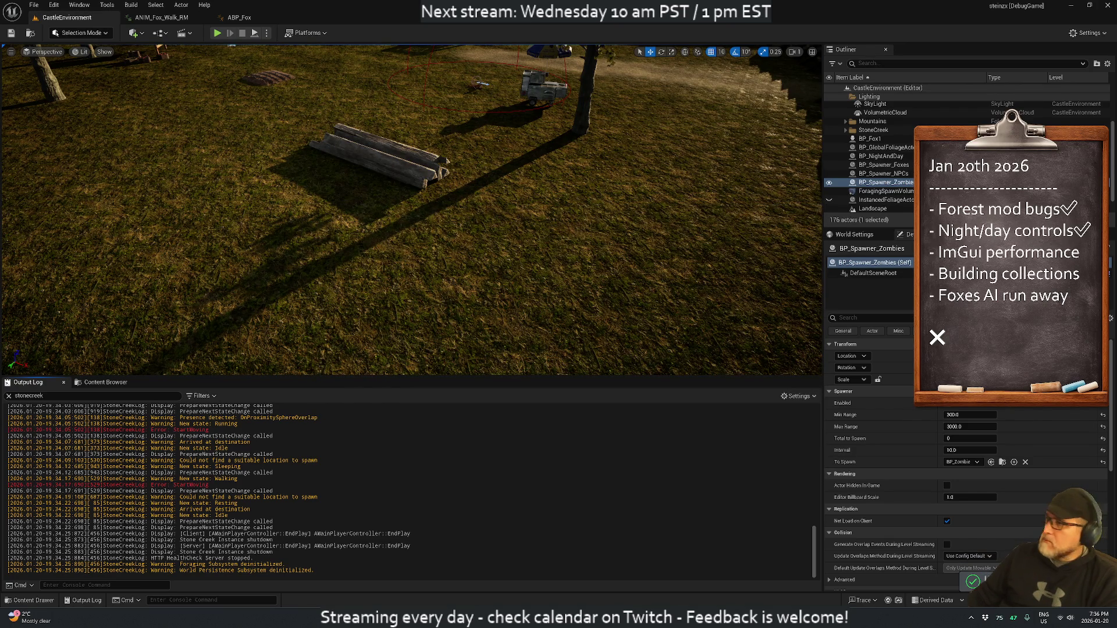
# Step: Start a Play-In-Editor session of the Stone Creek level from the toolbar
pyautogui.click(217, 34)
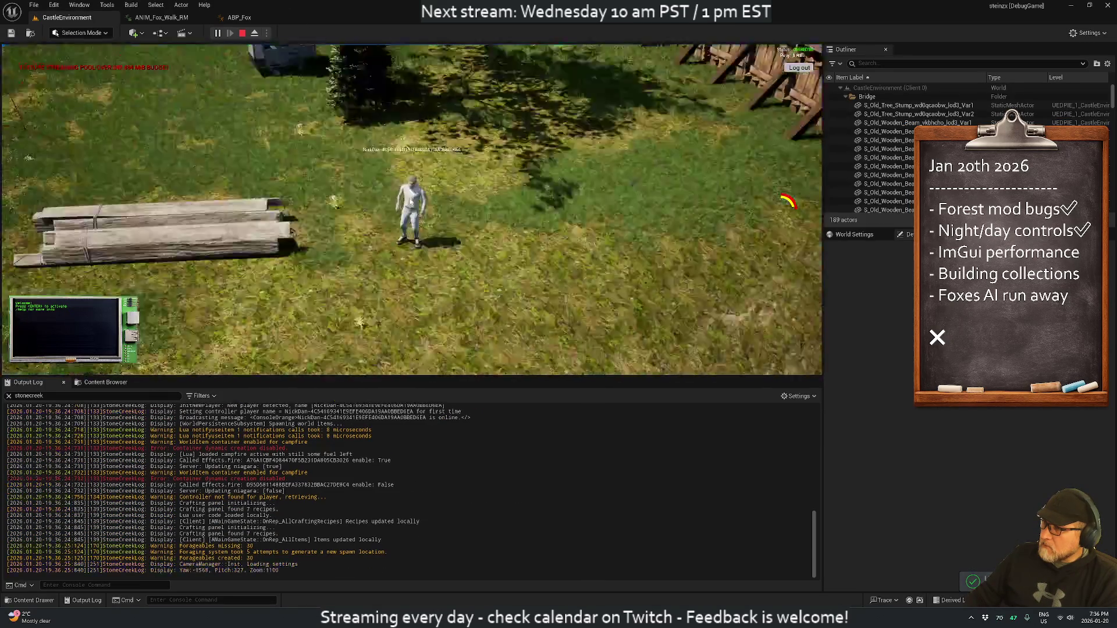
# Step: Run the character forward, then left past the tent and campfire toward the riverside fox
pyautogui.press('w')
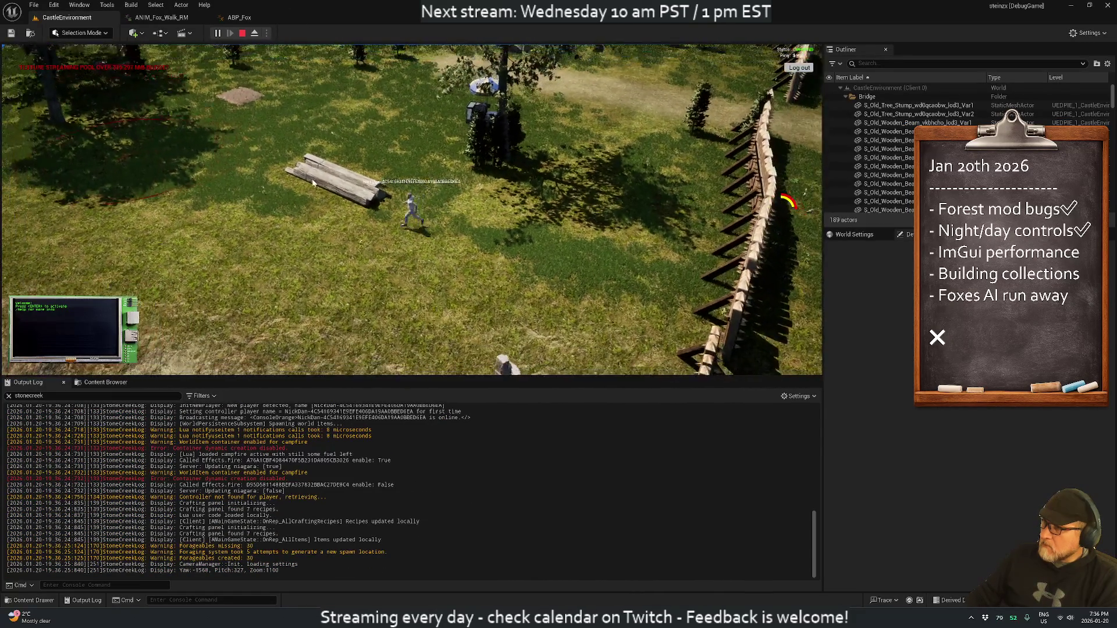
pyautogui.press('w')
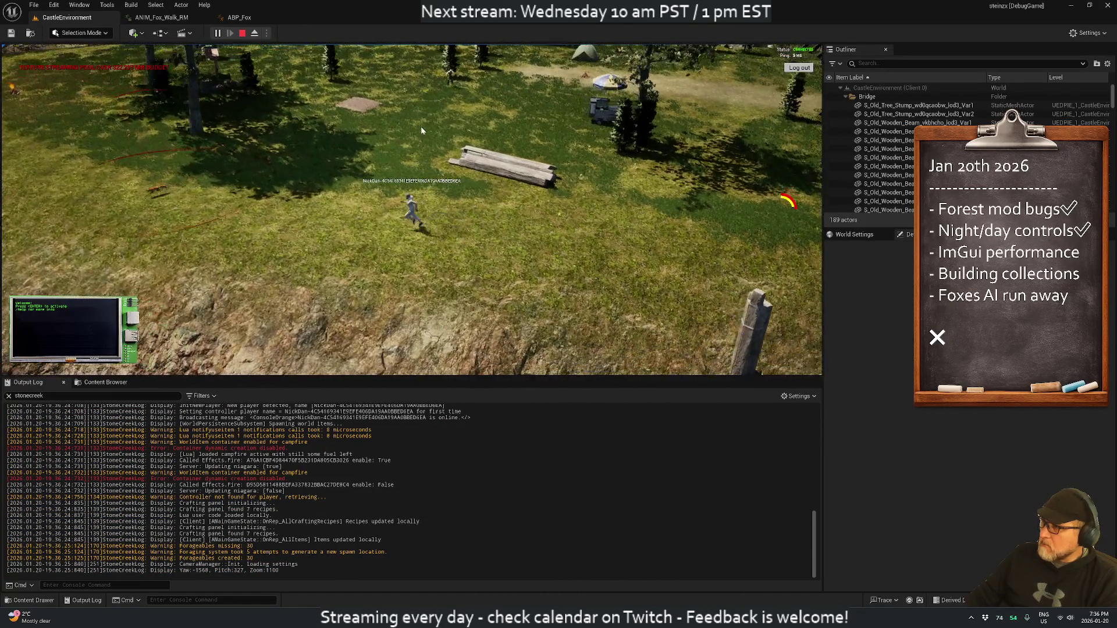
pyautogui.press('a')
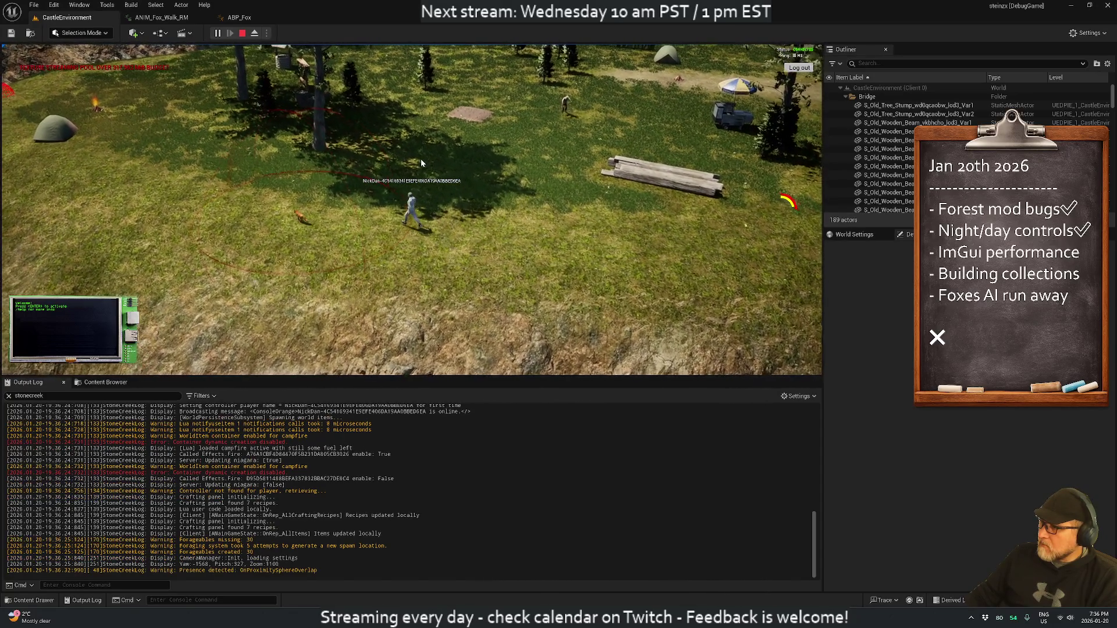
pyautogui.press('a')
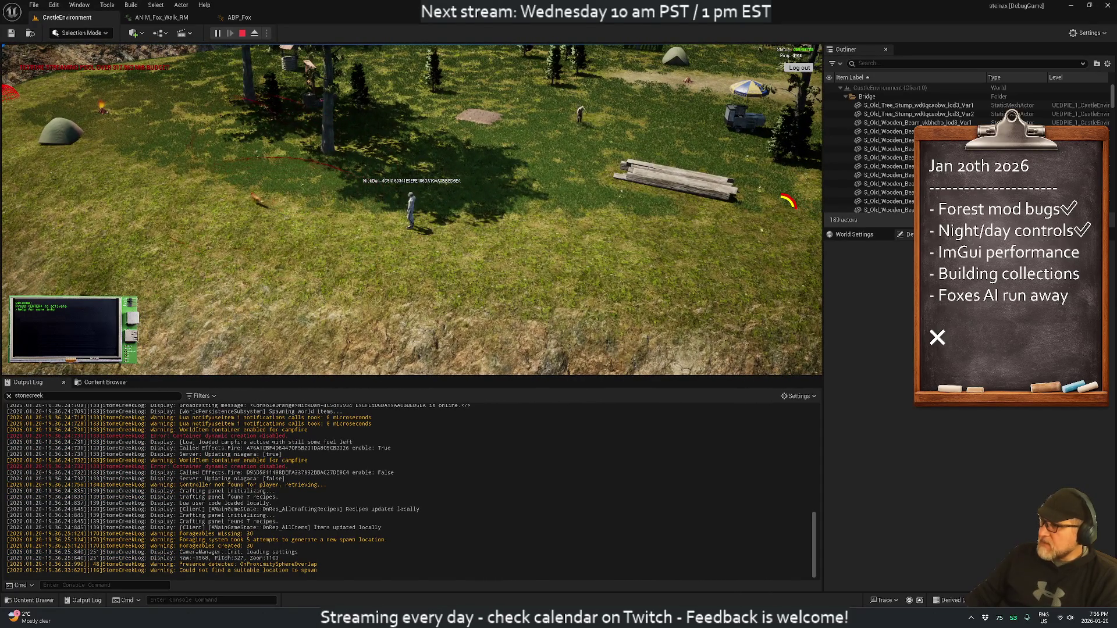
pyautogui.press('a')
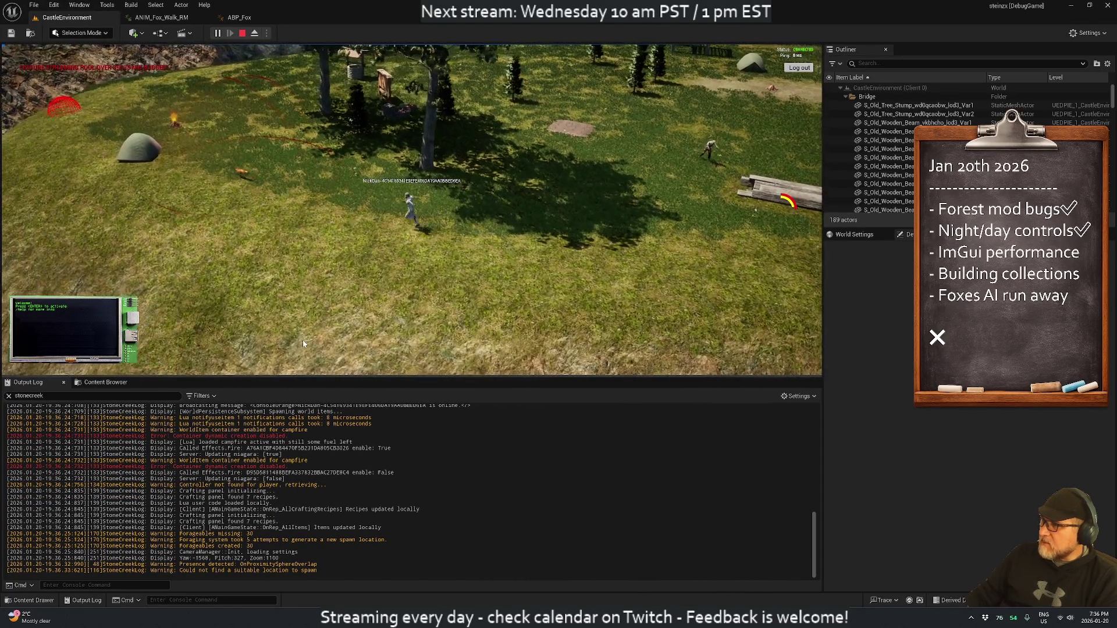
pyautogui.press('a')
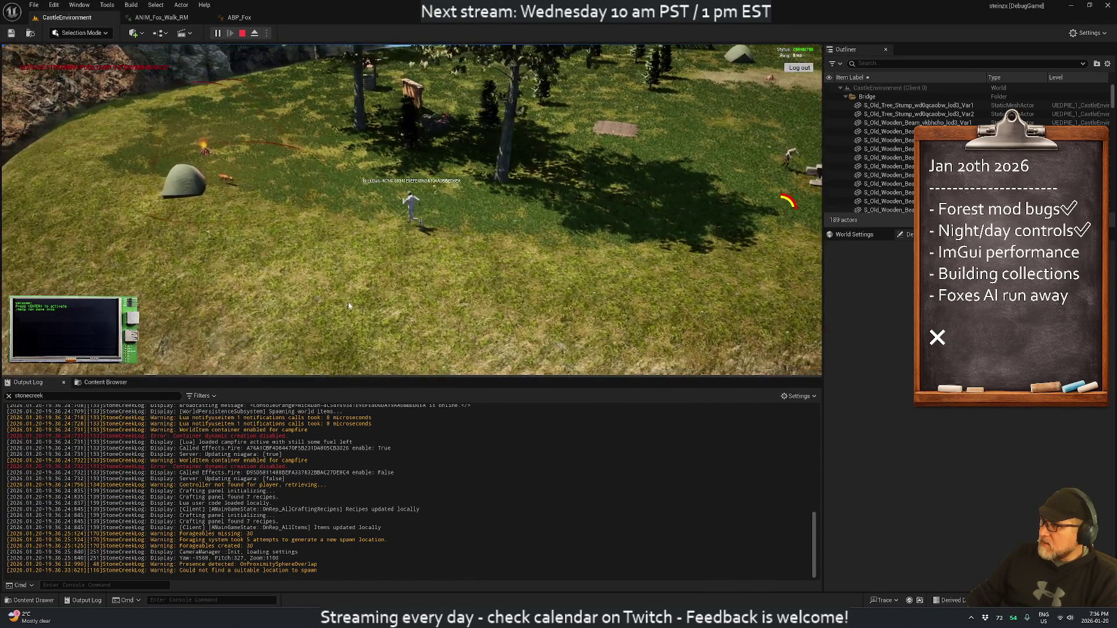
pyautogui.press('a')
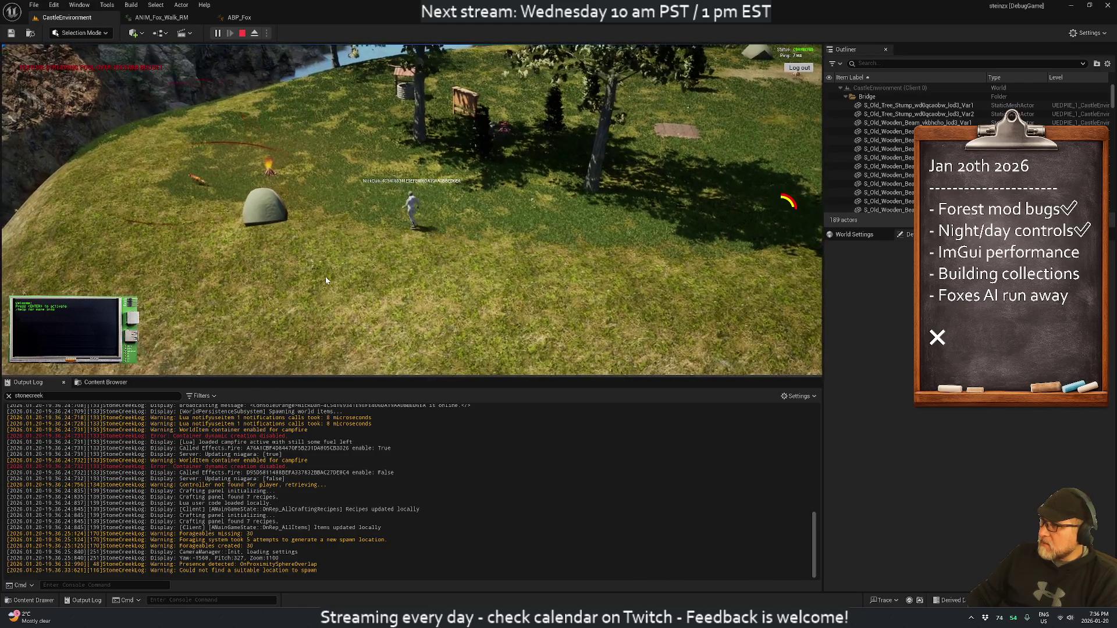
pyautogui.press('a')
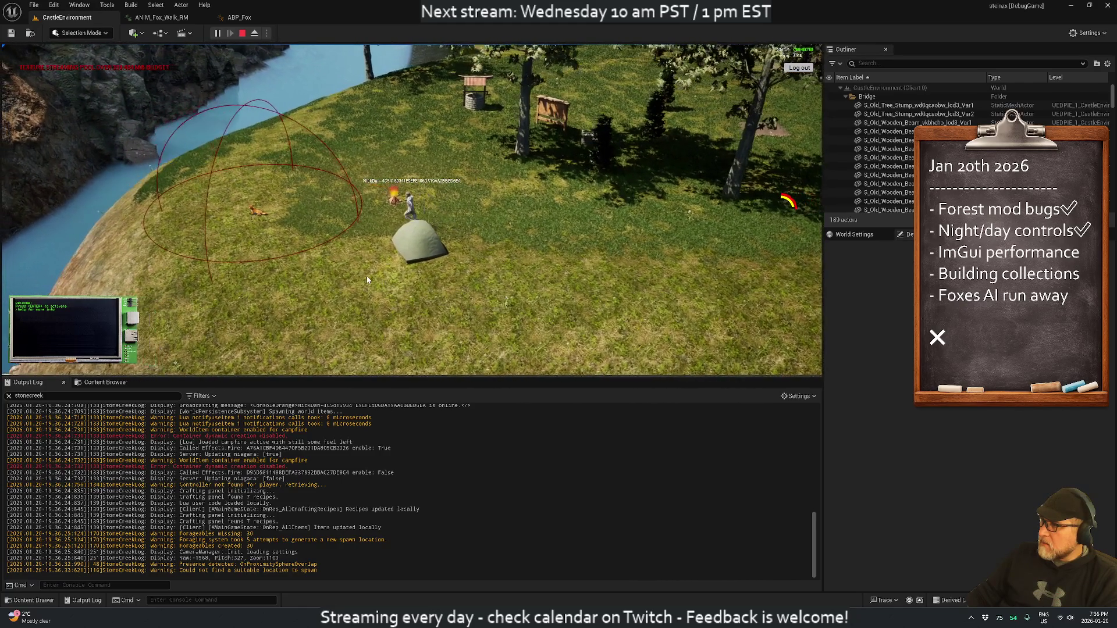
pyautogui.press('a')
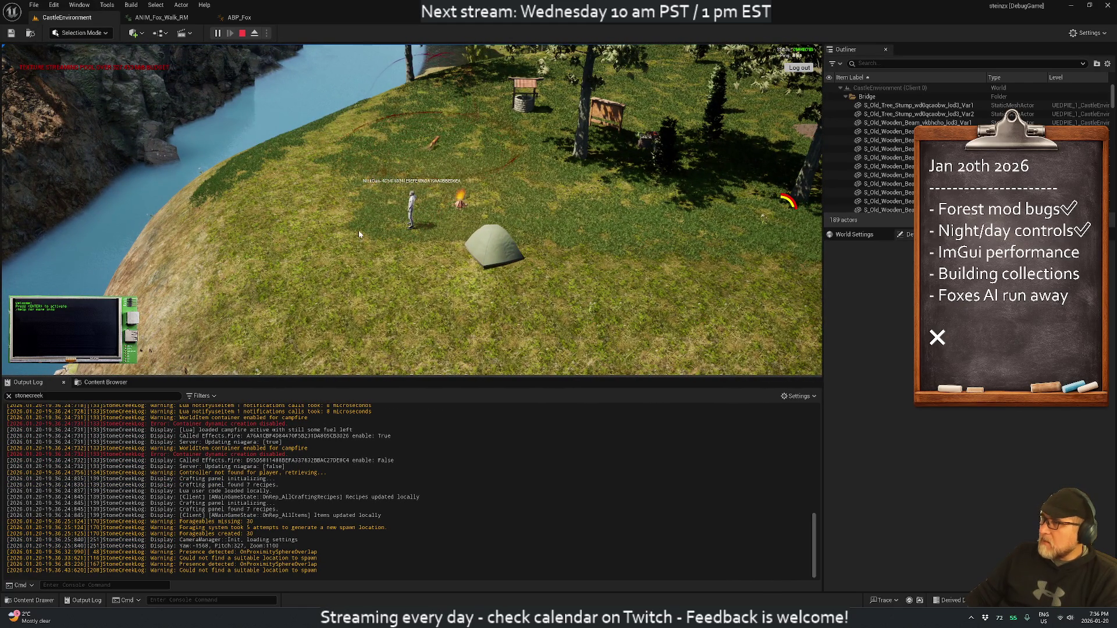
# Step: Run right from the campfire past the well, the river and the wooden pergola
pyautogui.press('a')
pyautogui.press('d')
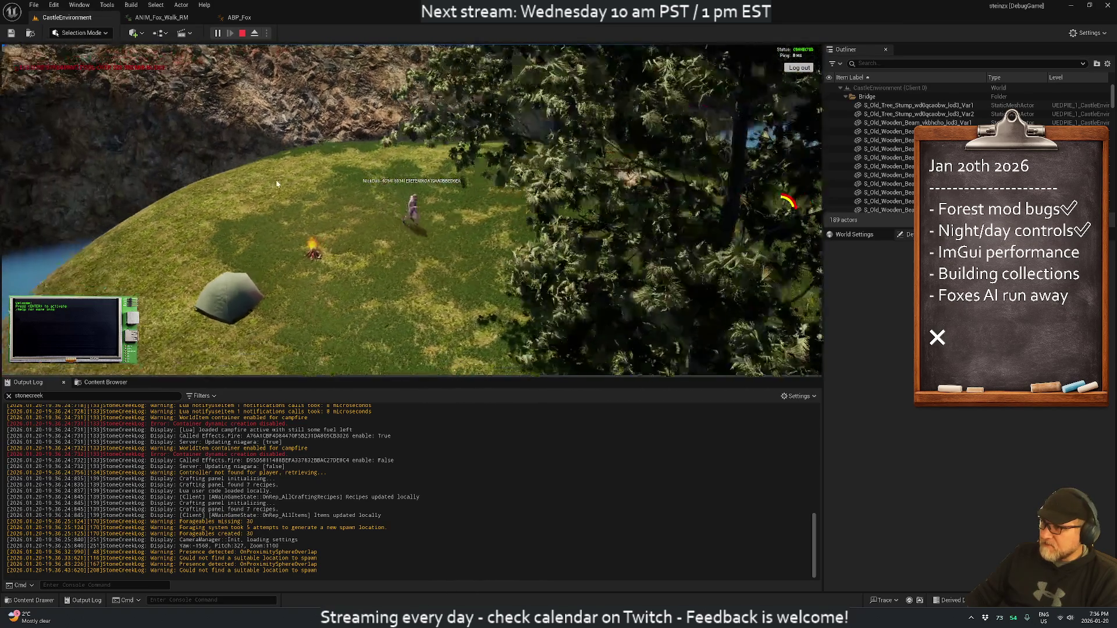
pyautogui.press('d')
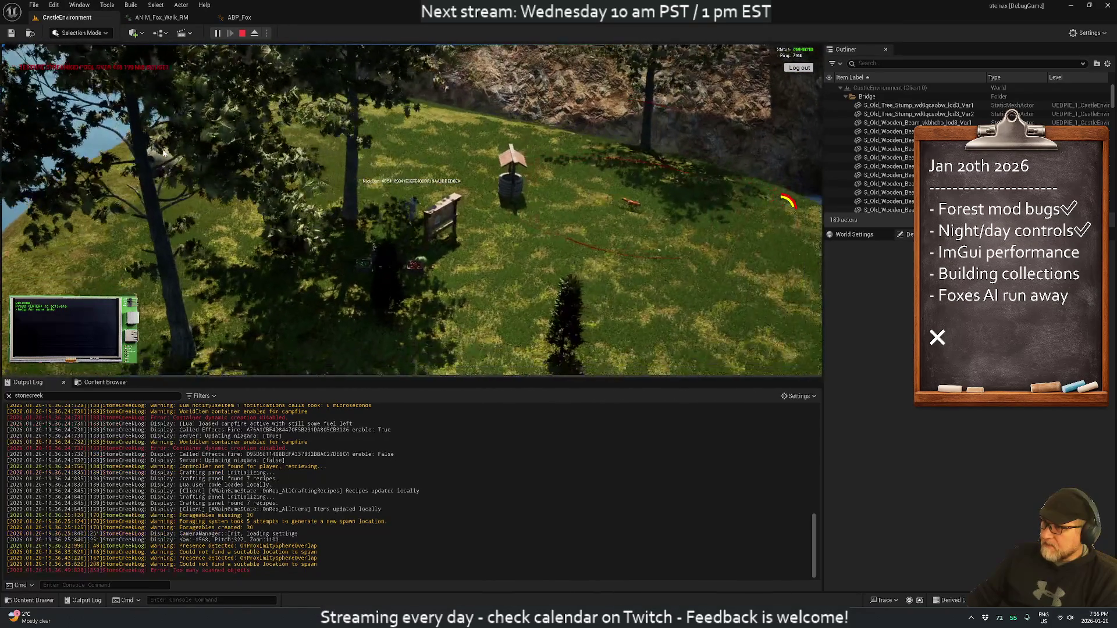
pyautogui.press('d')
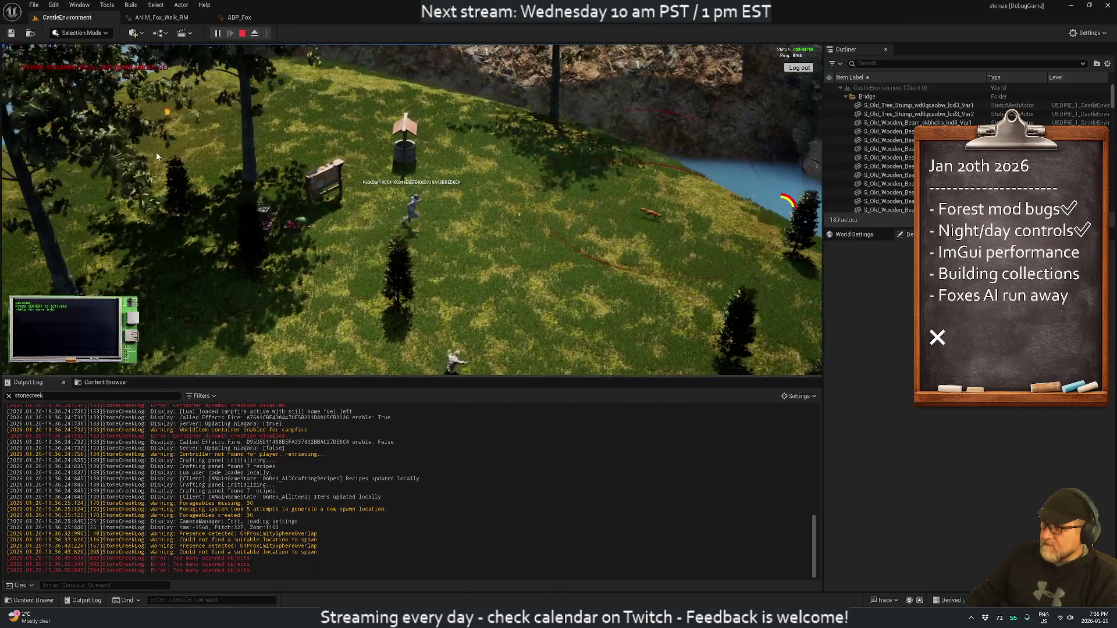
pyautogui.press('d')
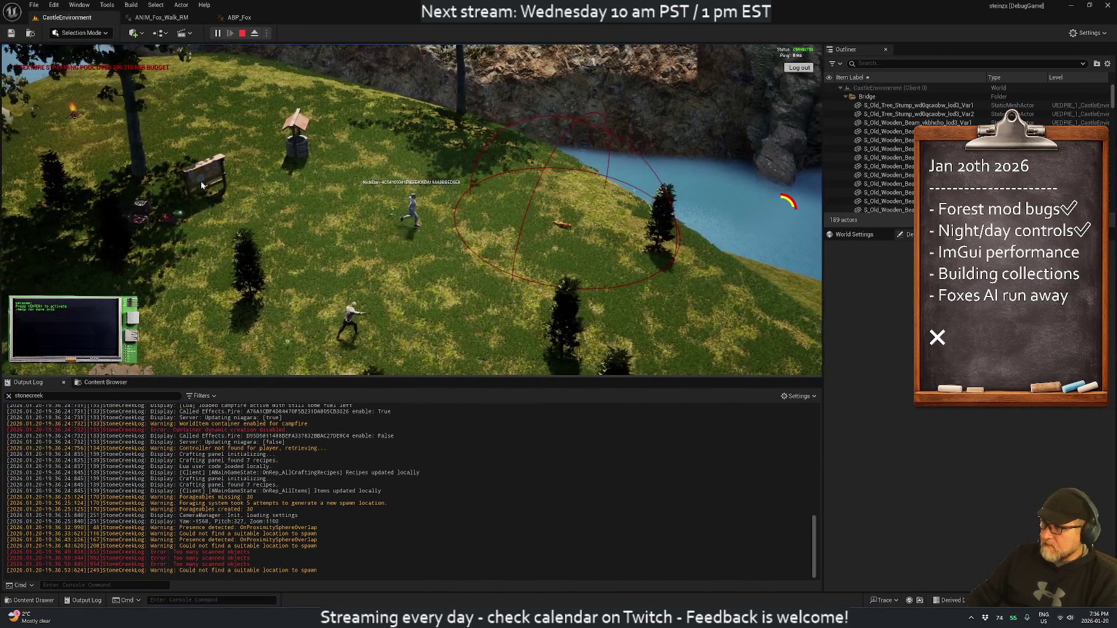
pyautogui.press('d')
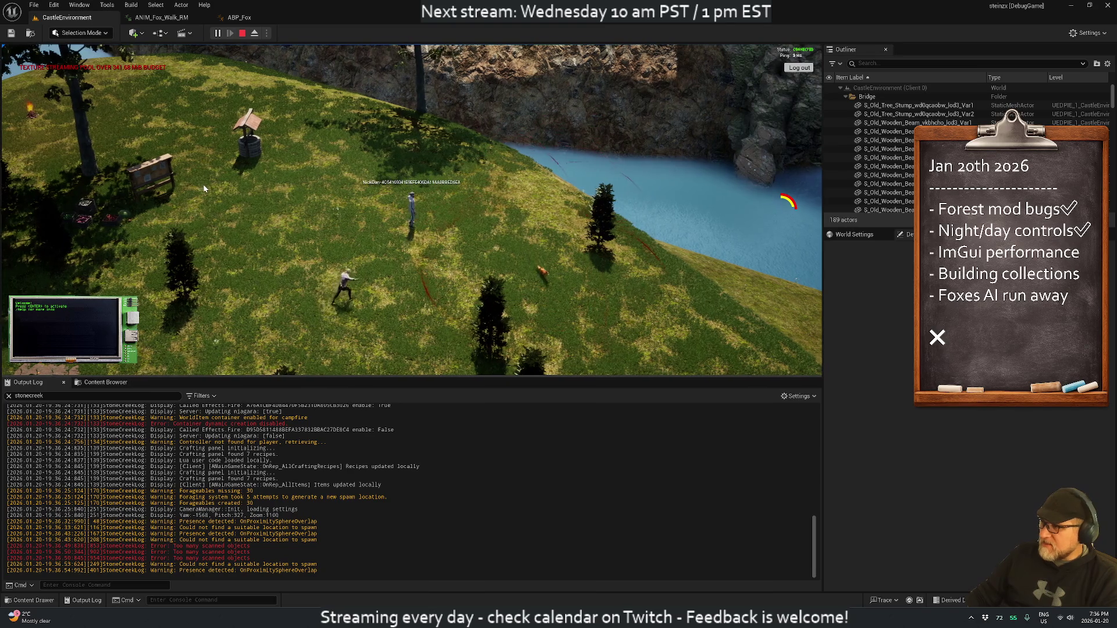
pyautogui.press('d')
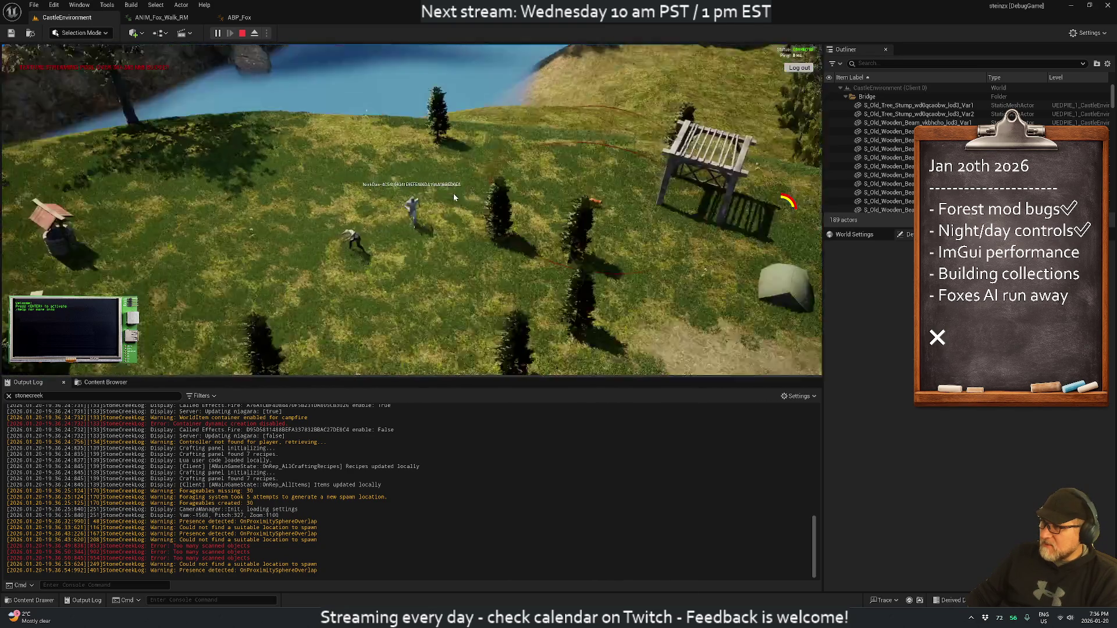
pyautogui.press('d')
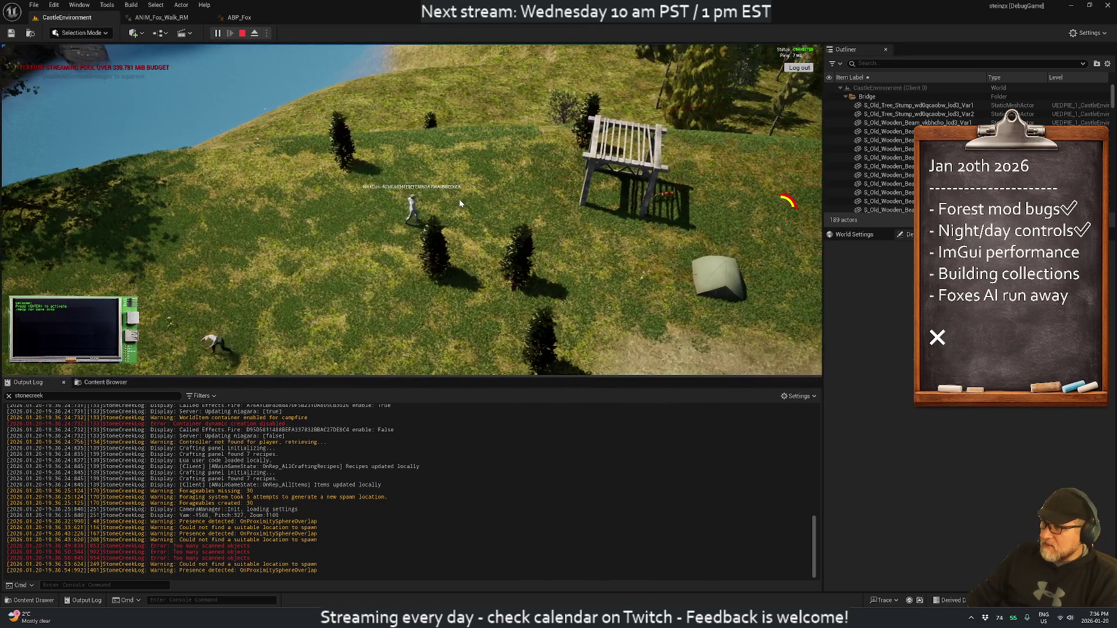
pyautogui.press('d')
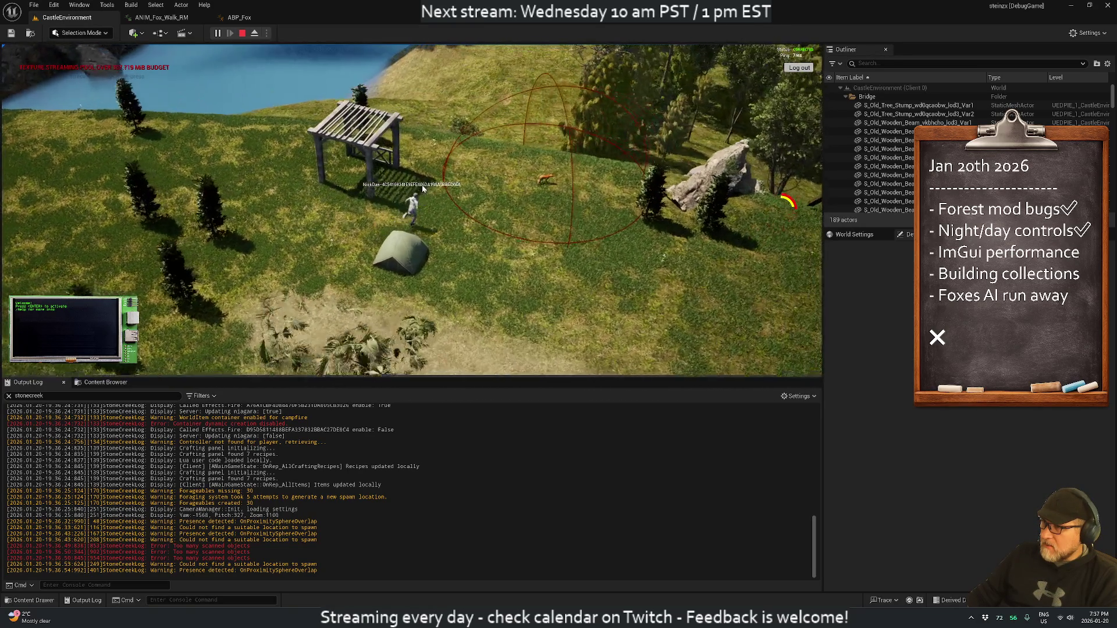
pyautogui.press('d')
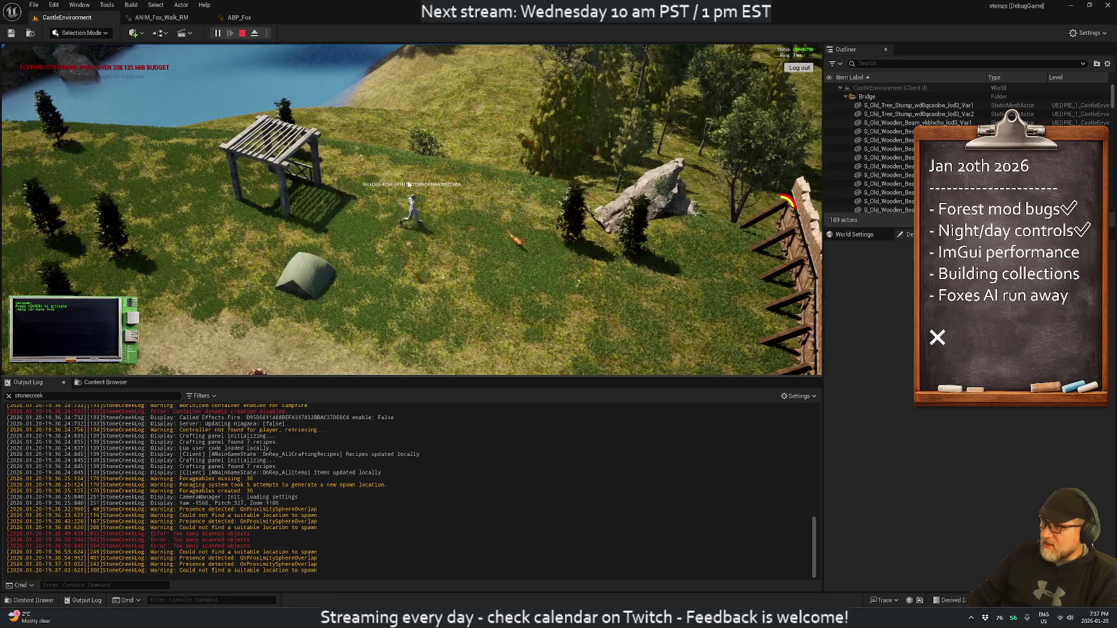
# Step: Run past the fence end into the trees near the fox, then back left along the fence
pyautogui.press('w')
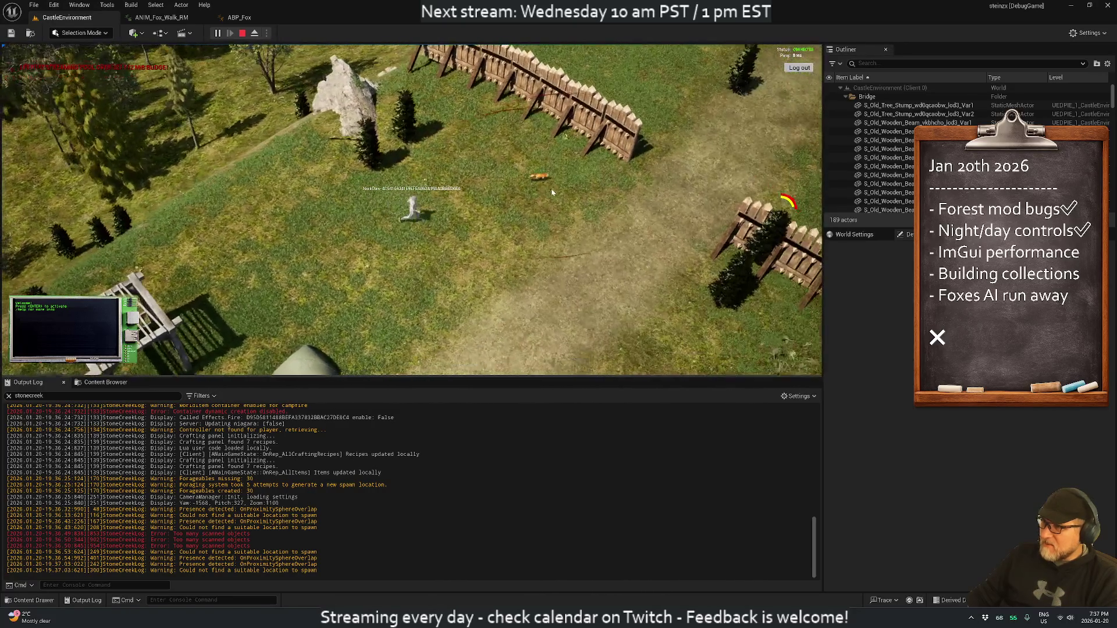
pyautogui.press('w')
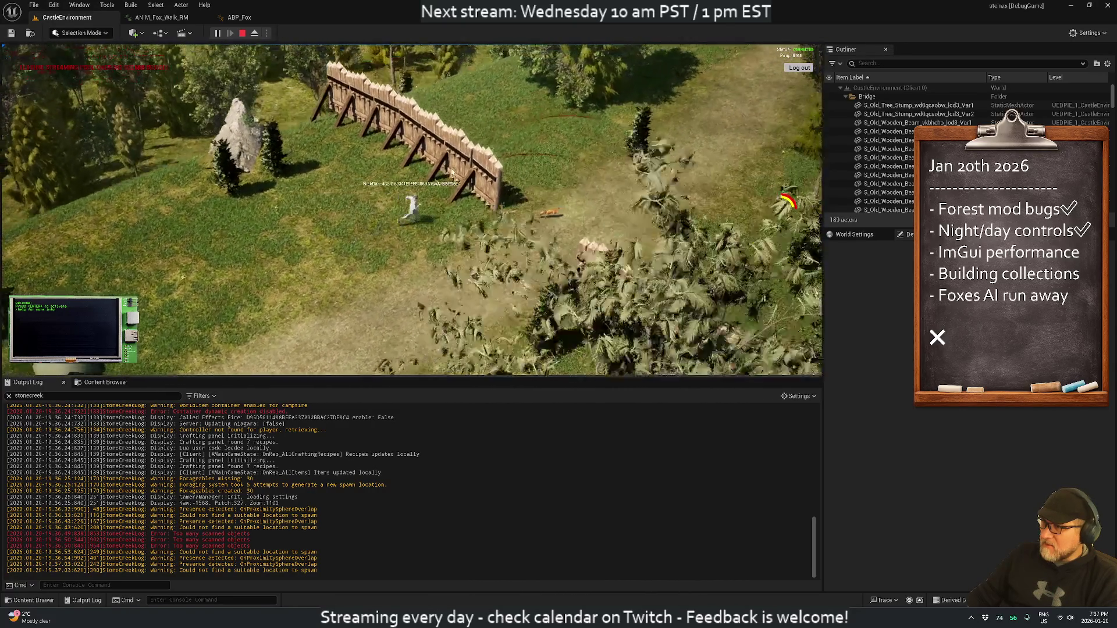
pyautogui.press('d')
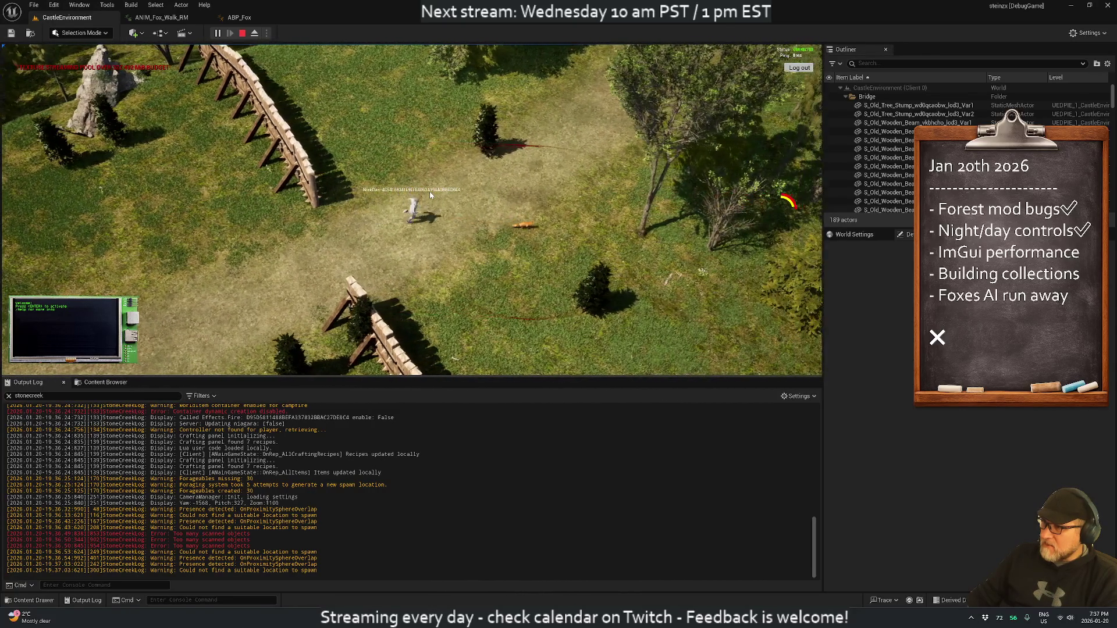
pyautogui.press('d')
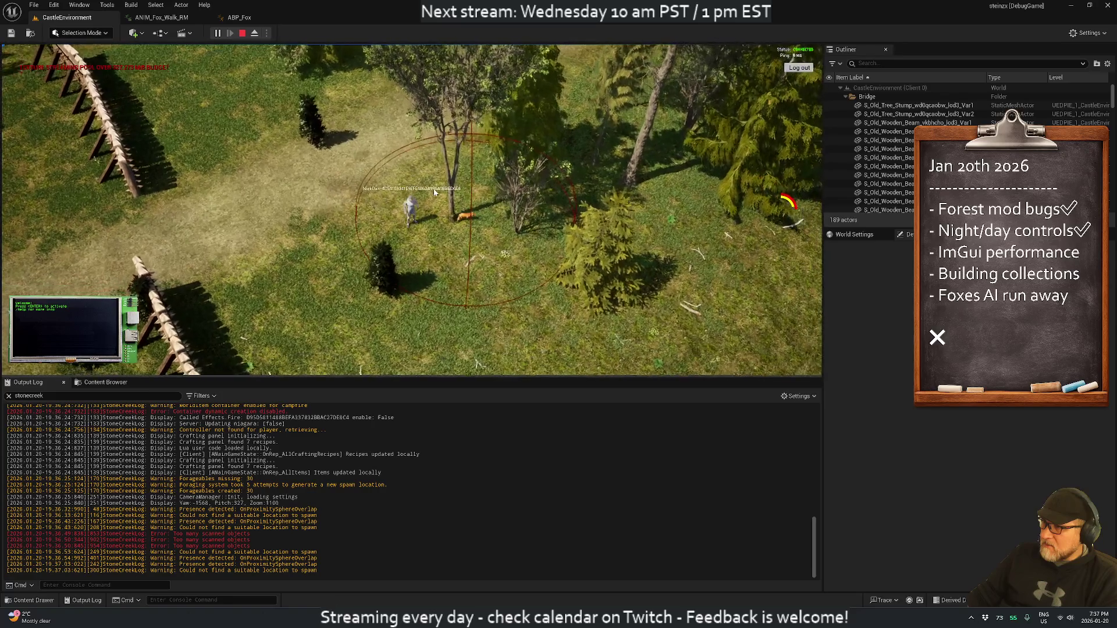
pyautogui.press('a')
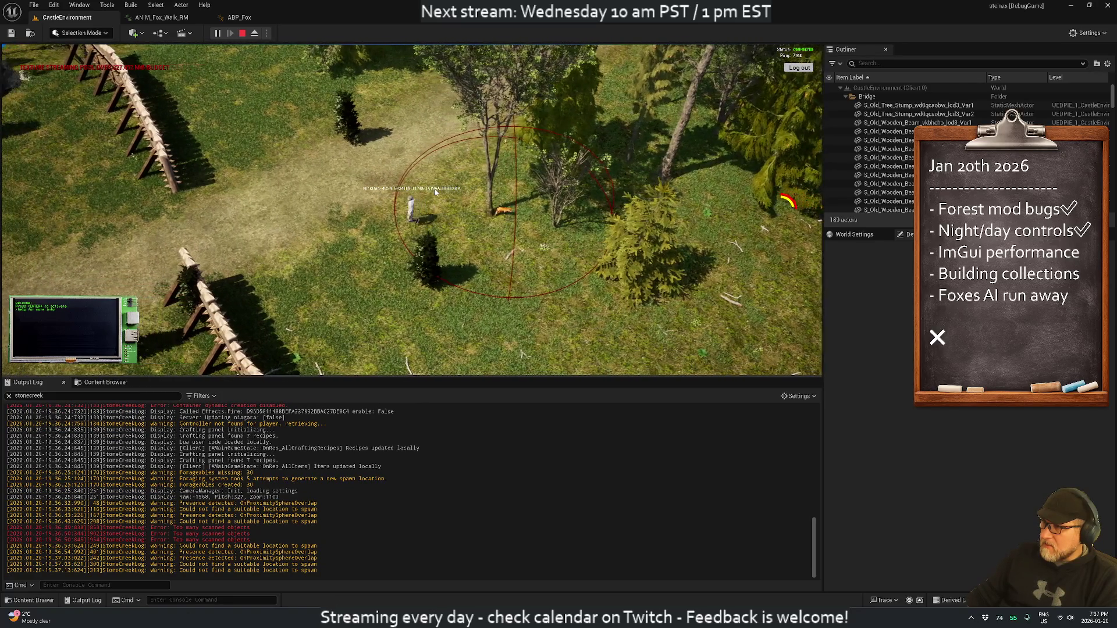
pyautogui.press('a')
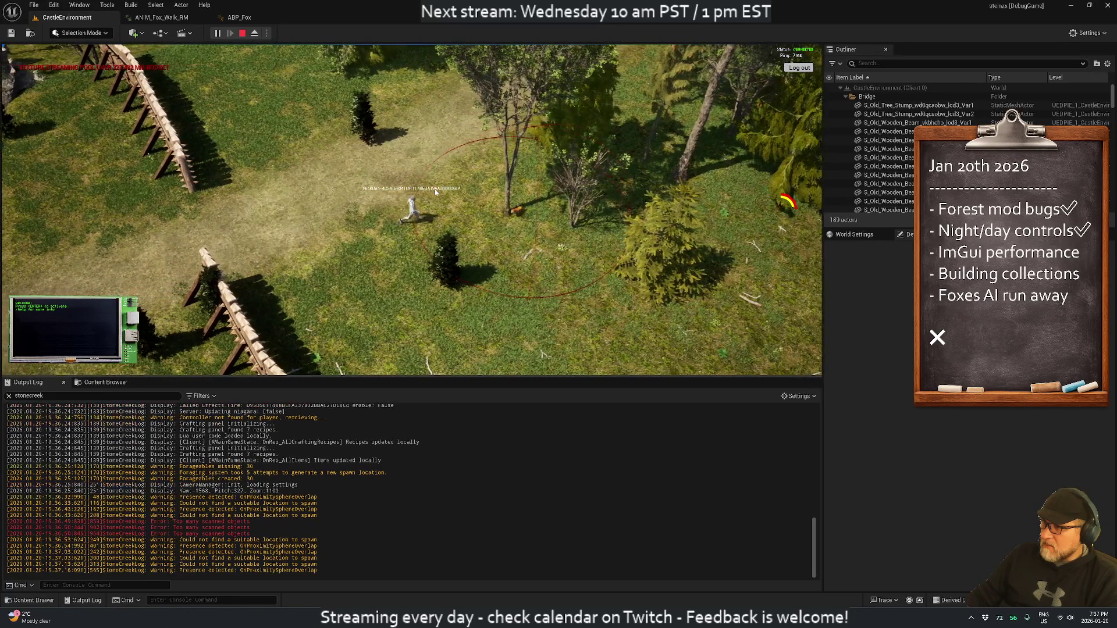
pyautogui.press('a')
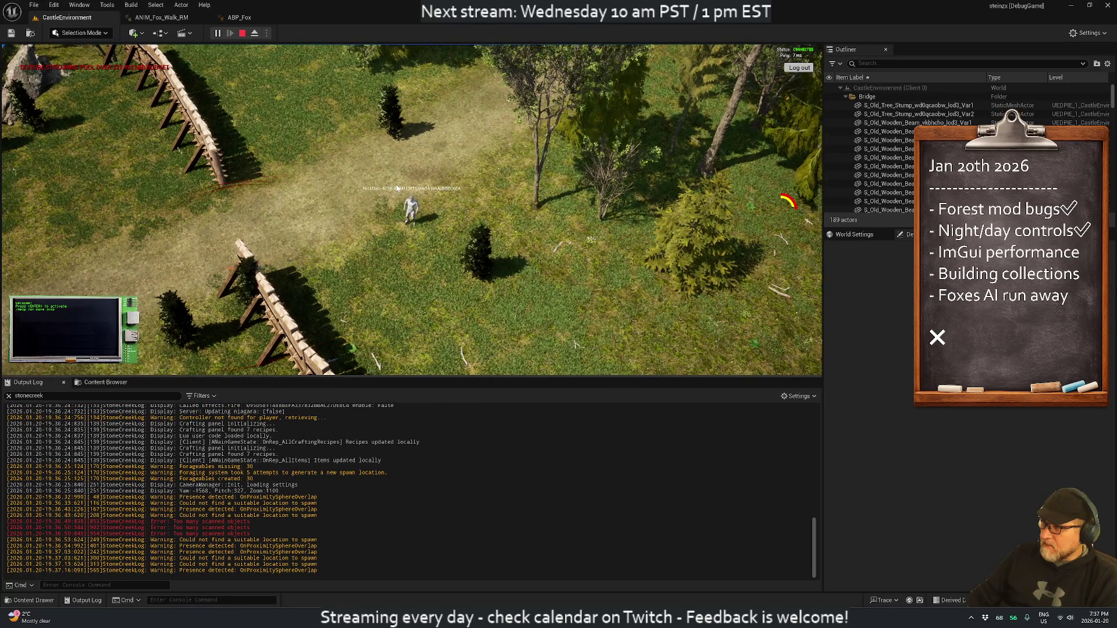
pyautogui.press('a')
pyautogui.press('a')
pyautogui.press('a')
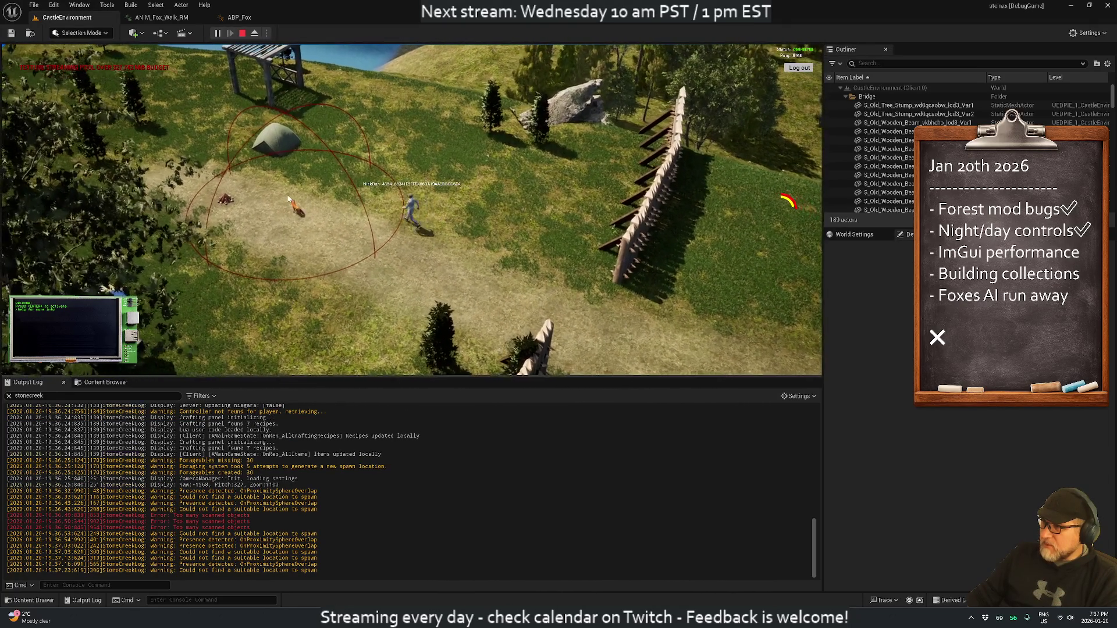
pyautogui.press('a')
# Step: Follow the fox along the forest dirt path, then switch to Animal.cpp
pyautogui.press('s')
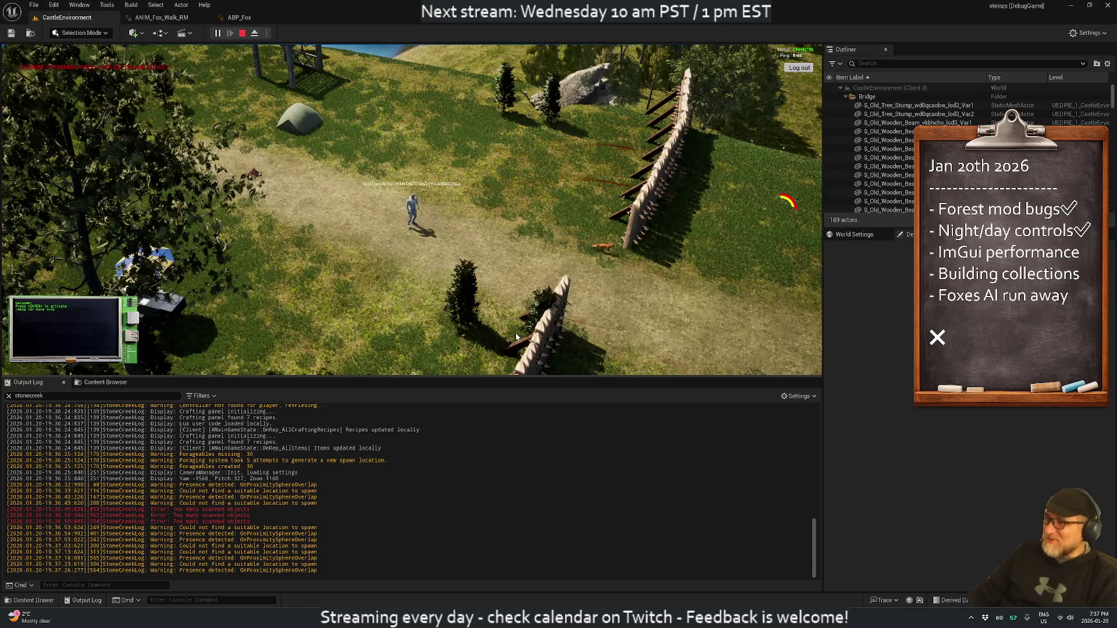
pyautogui.press('d')
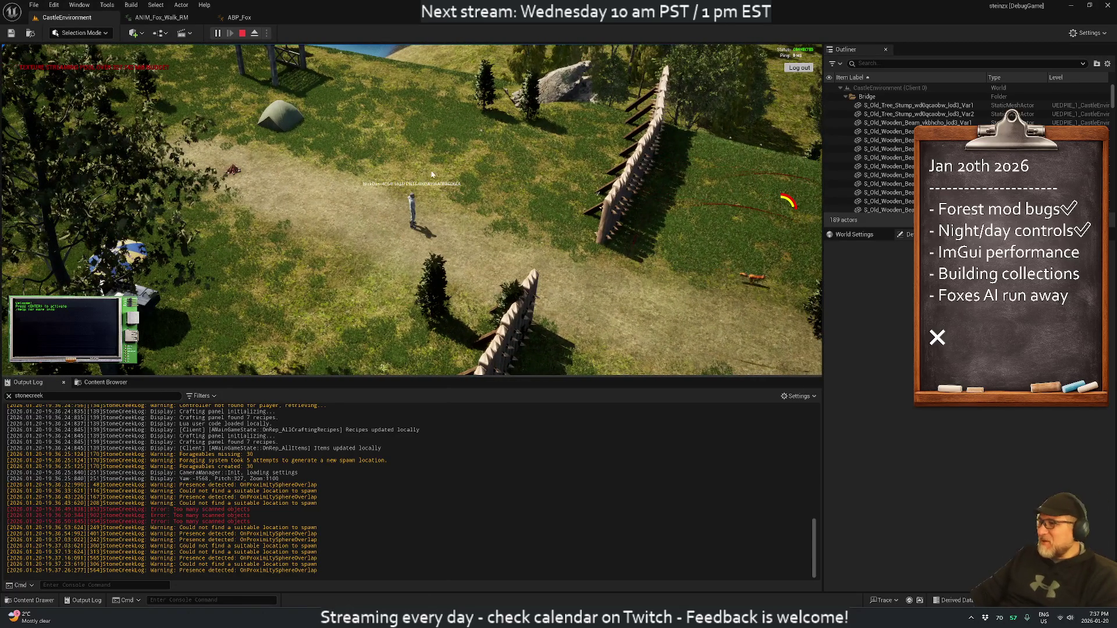
pyautogui.press('d')
pyautogui.press('d')
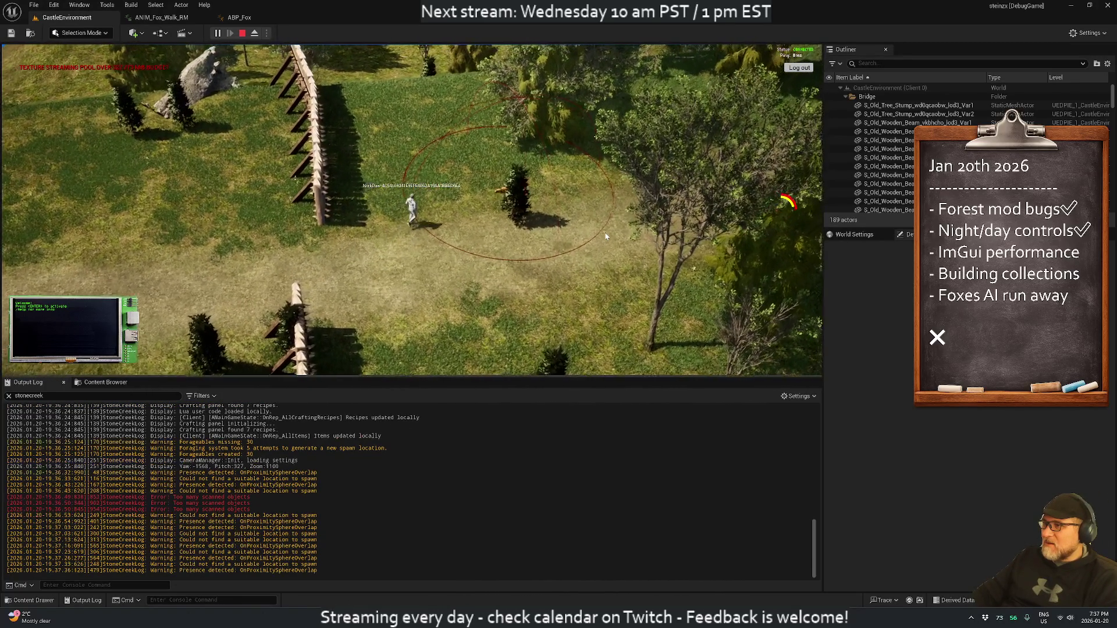
pyautogui.press('d')
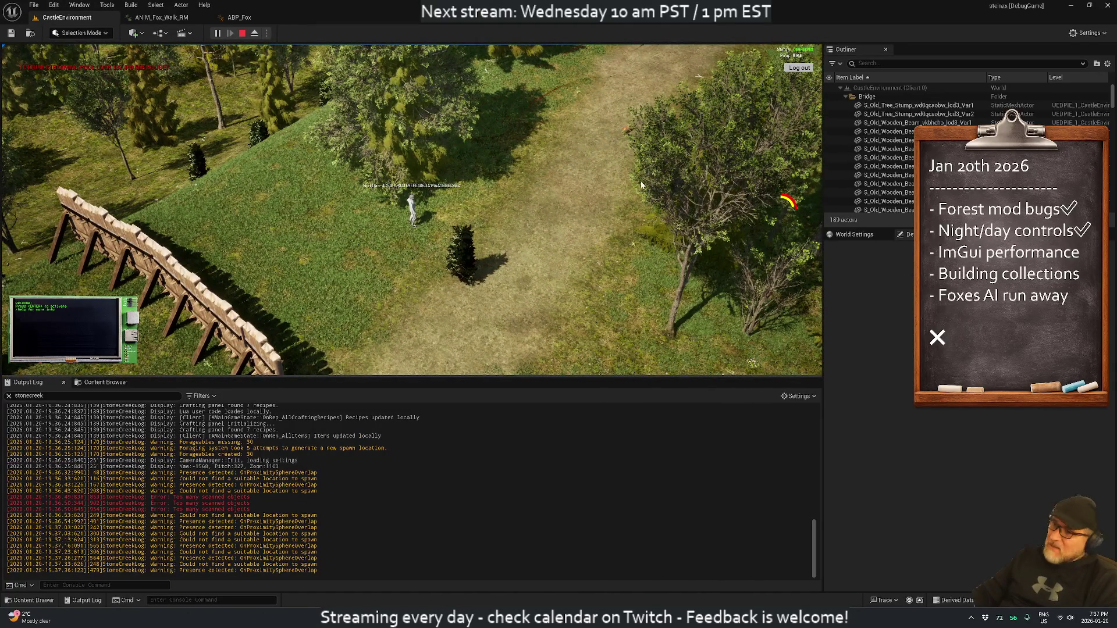
pyautogui.press('d')
pyautogui.press('w')
pyautogui.press('w')
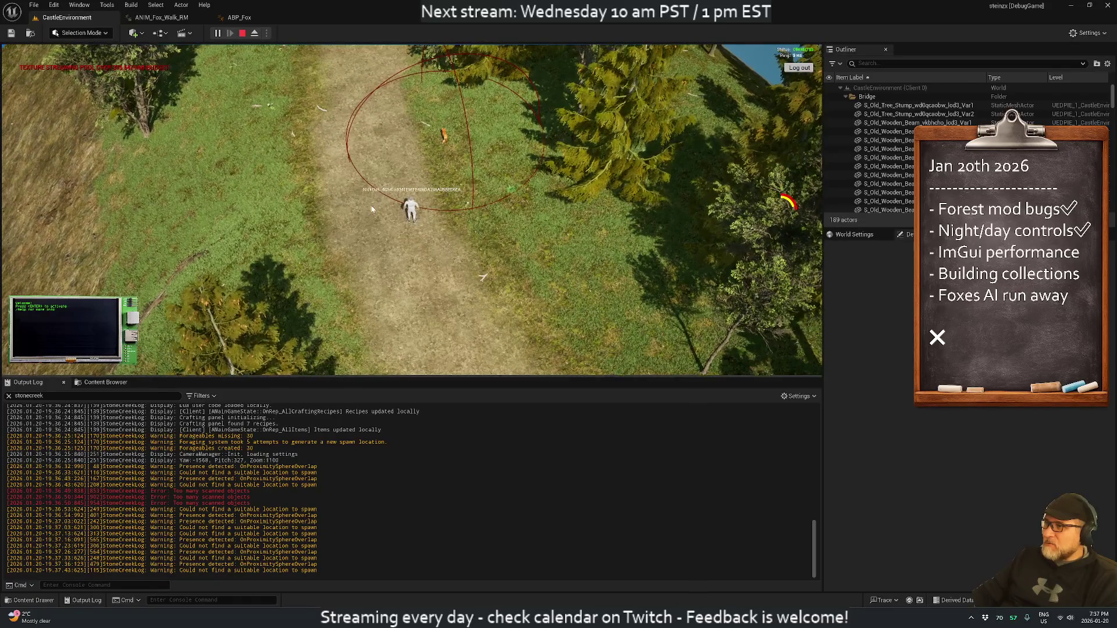
pyautogui.press('d')
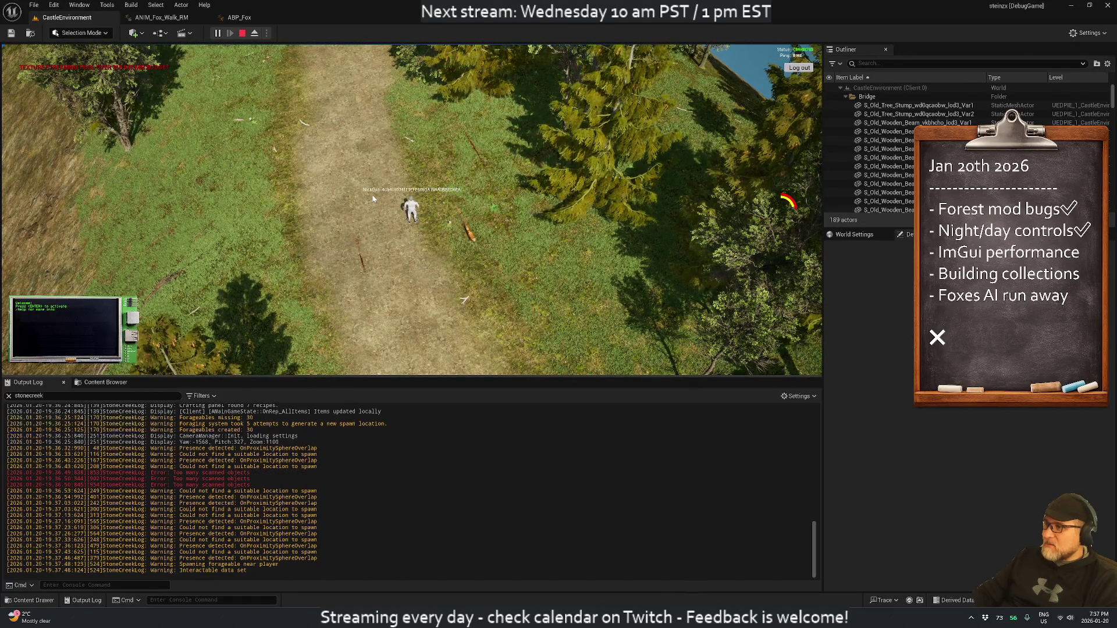
pyautogui.press('w')
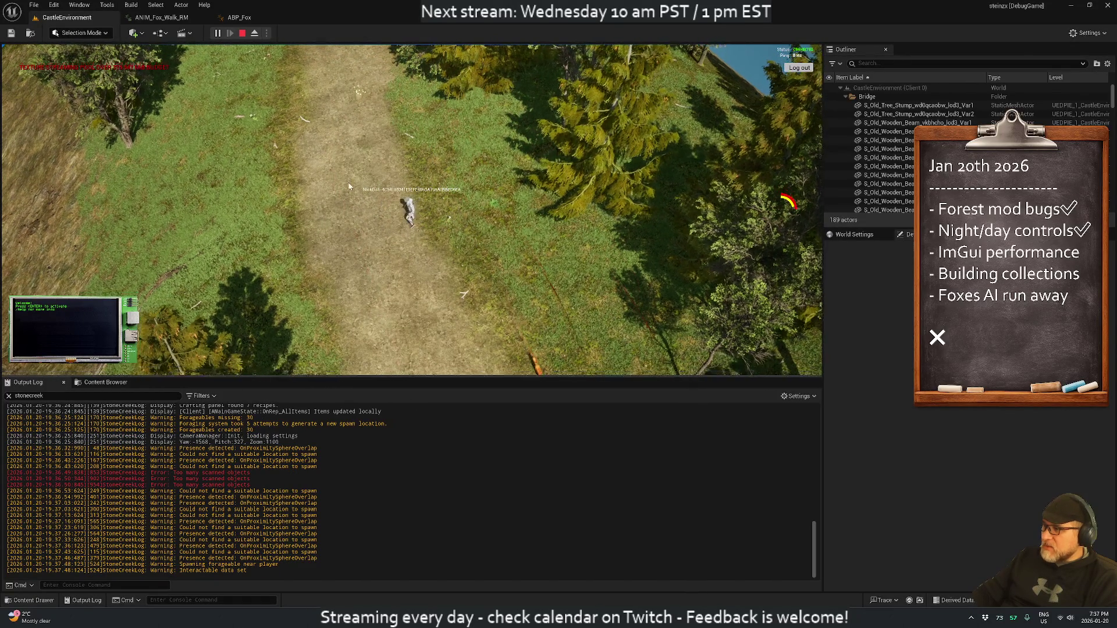
pyautogui.press('w')
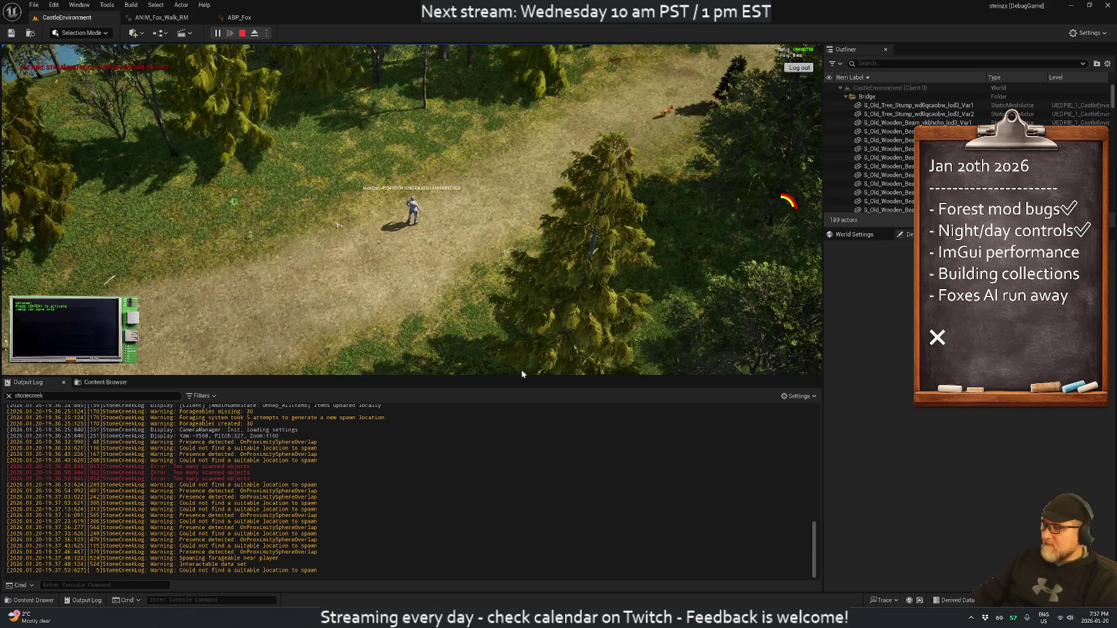
pyautogui.hotkey('alt', 'Tab')
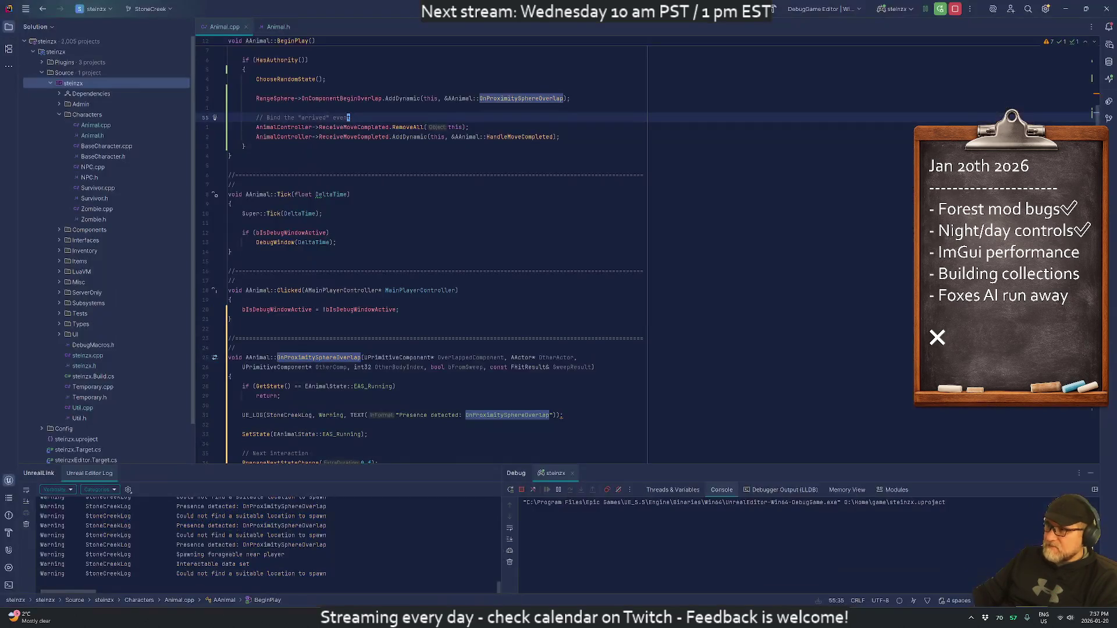
# Step: Comment out the RangeSphere bHiddenInGame = false line in the Animal constructor
pyautogui.press('Up')
pyautogui.press('Down')
pyautogui.press('Down')
pyautogui.press('Down')
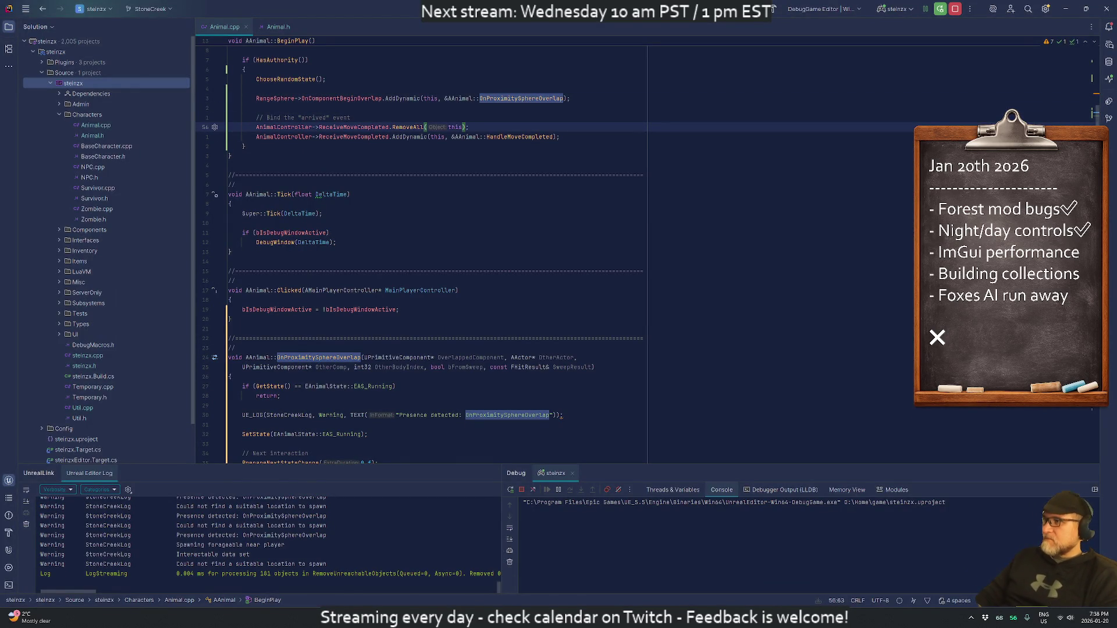
pyautogui.hotkey('ctrl', 'Home')
pyautogui.press('Down')
pyautogui.press('Down')
pyautogui.press('Down')
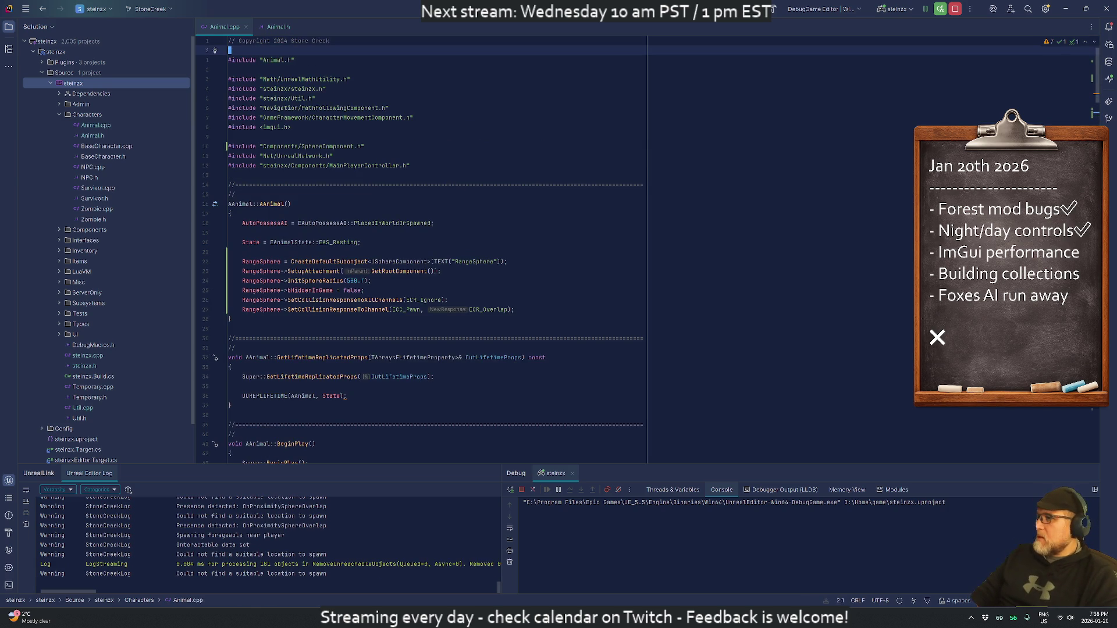
pyautogui.press('Down')
pyautogui.press('Down')
pyautogui.press('Down')
pyautogui.press('Up')
pyautogui.press('Up')
pyautogui.press('Up')
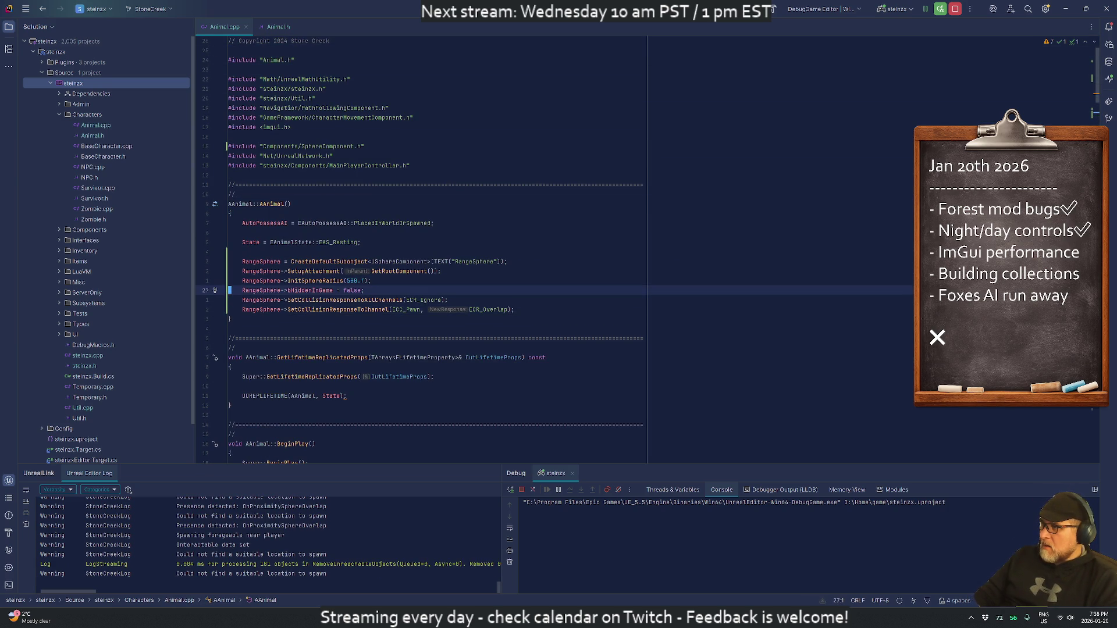
pyautogui.press('Down')
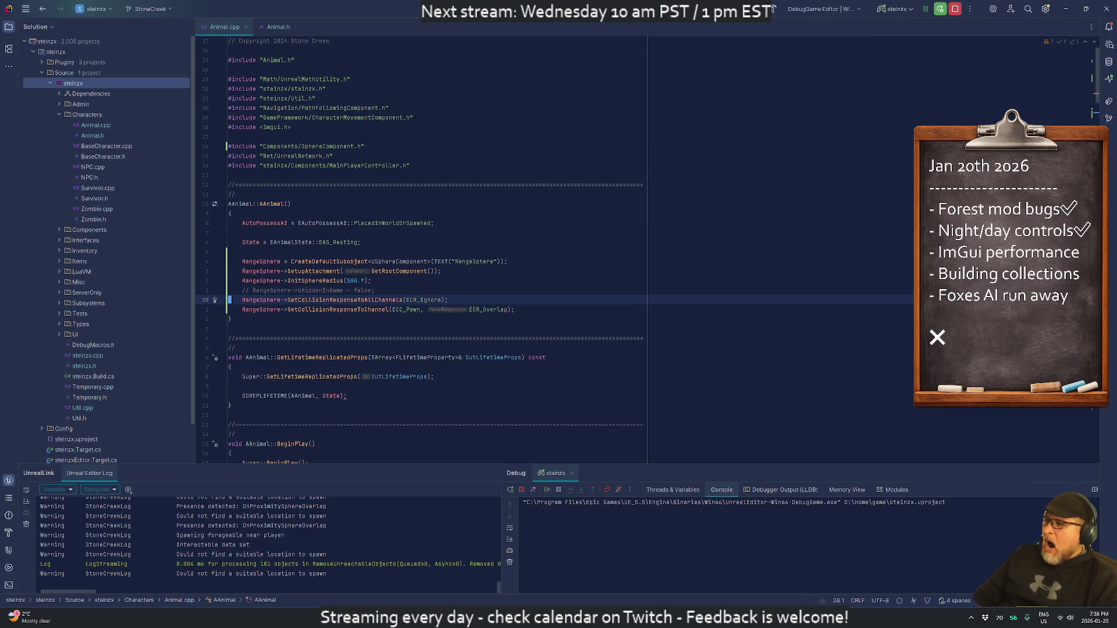
# Step: Search for /UE_LOG and comment out the presence-detected UE_LOG line
pyautogui.press('Down')
pyautogui.press('Down')
pyautogui.press('Down')
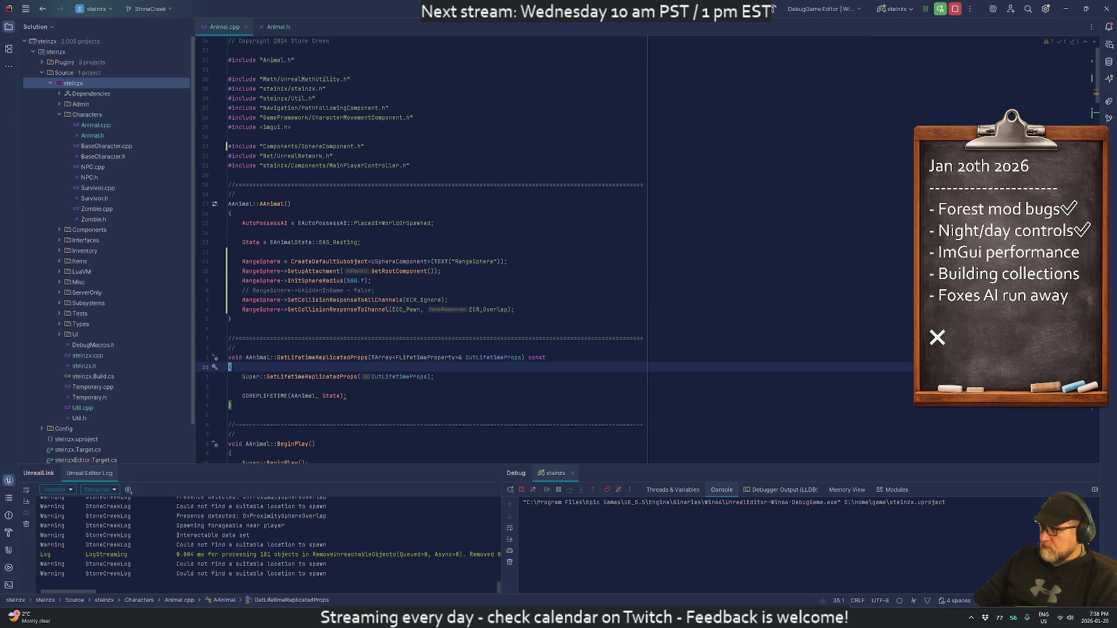
pyautogui.write('/UE_LOG')
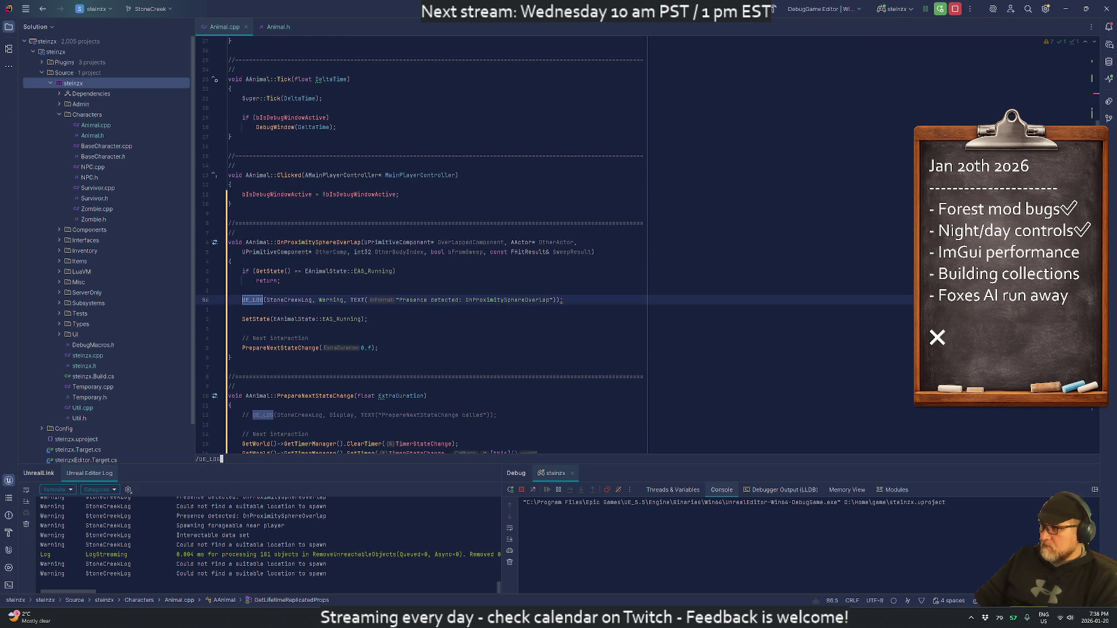
pyautogui.press('Return')
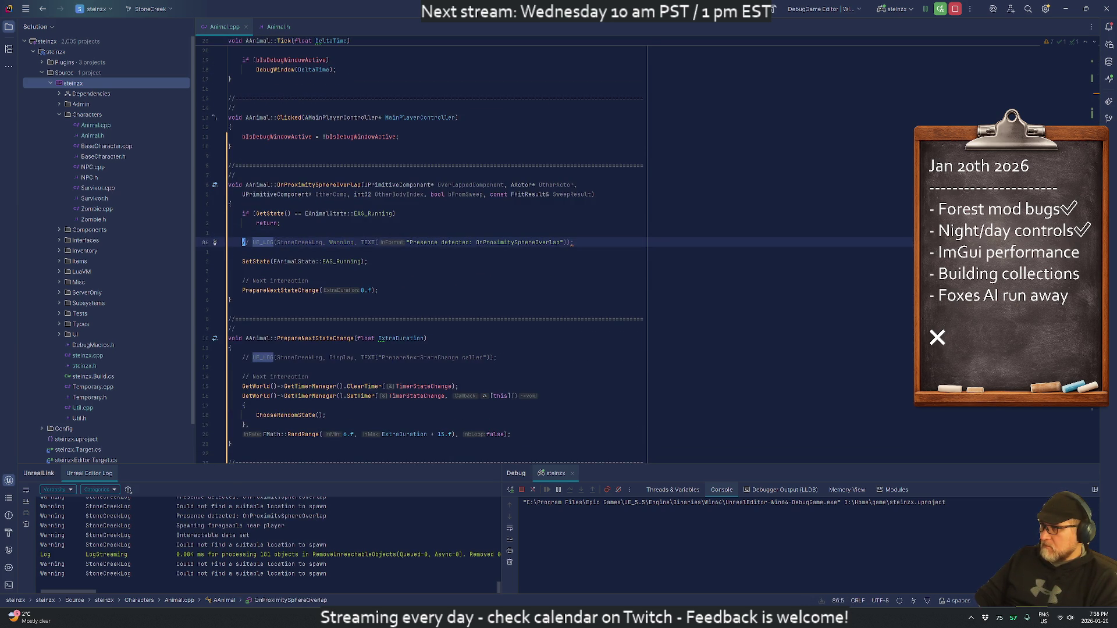
pyautogui.press('Down')
pyautogui.press('Down')
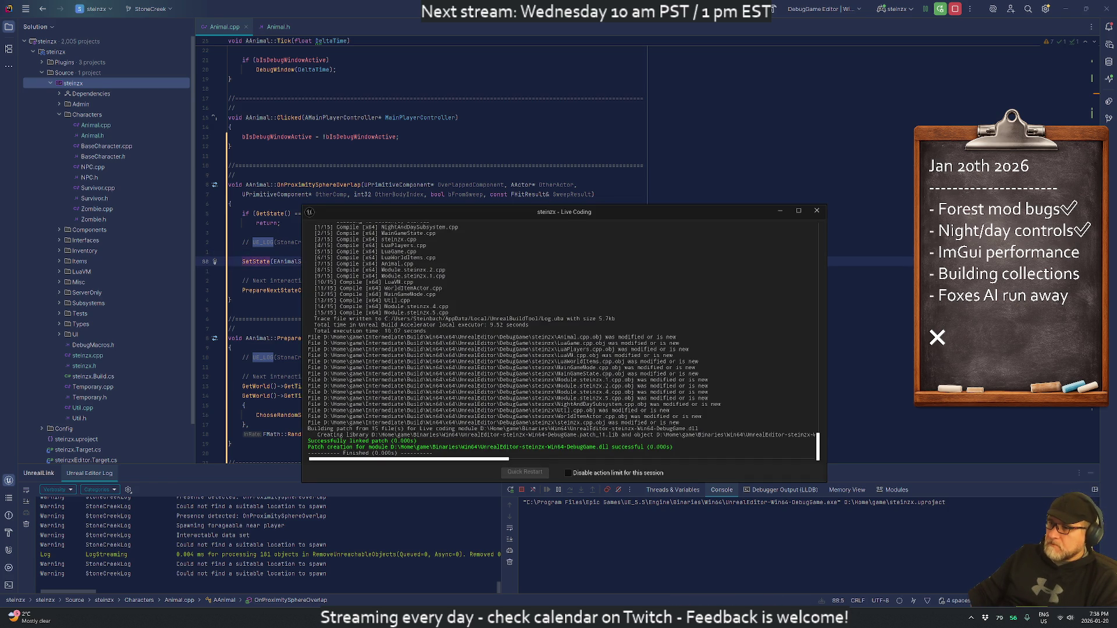
# Step: Walk the character a little further along the path in the game, then restart the play session
pyautogui.hotkey('alt', 'Tab')
pyautogui.press('w')
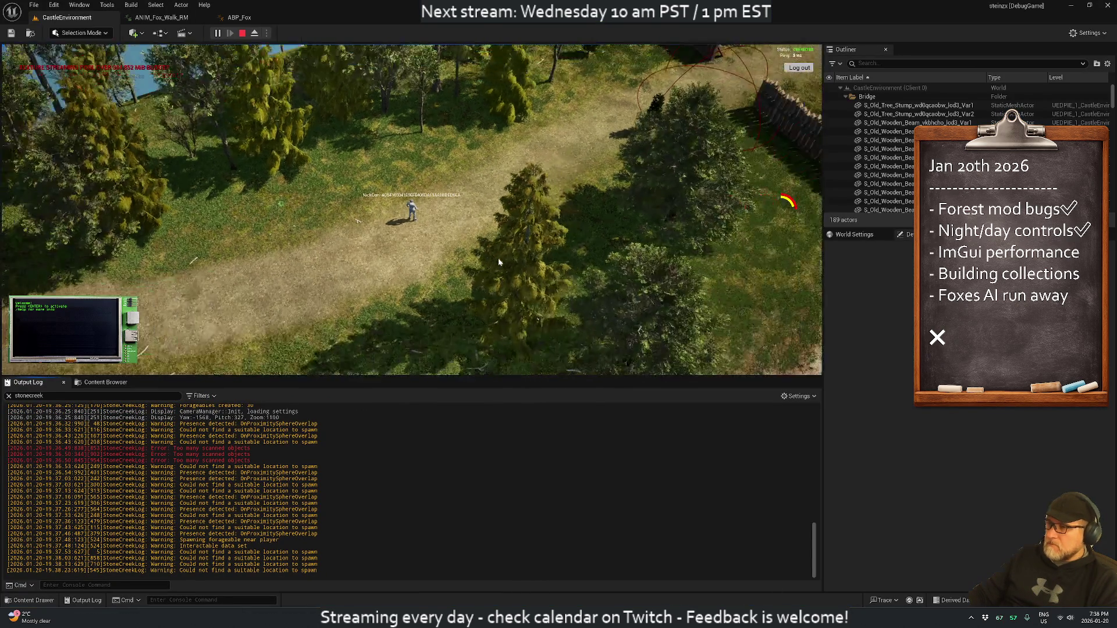
pyautogui.click(243, 34)
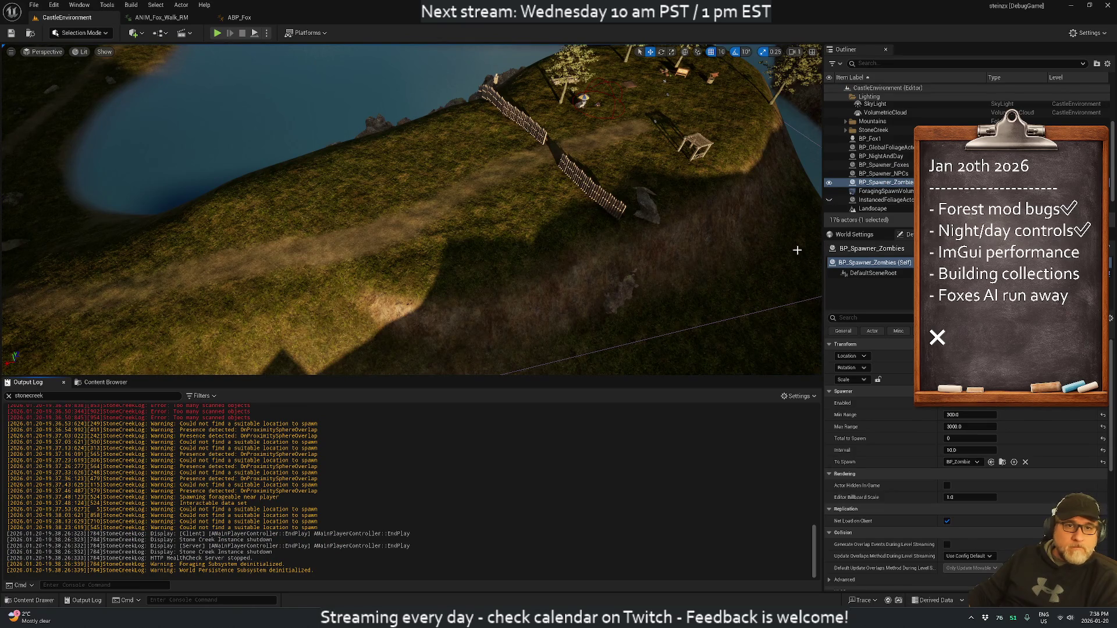
pyautogui.click(217, 33)
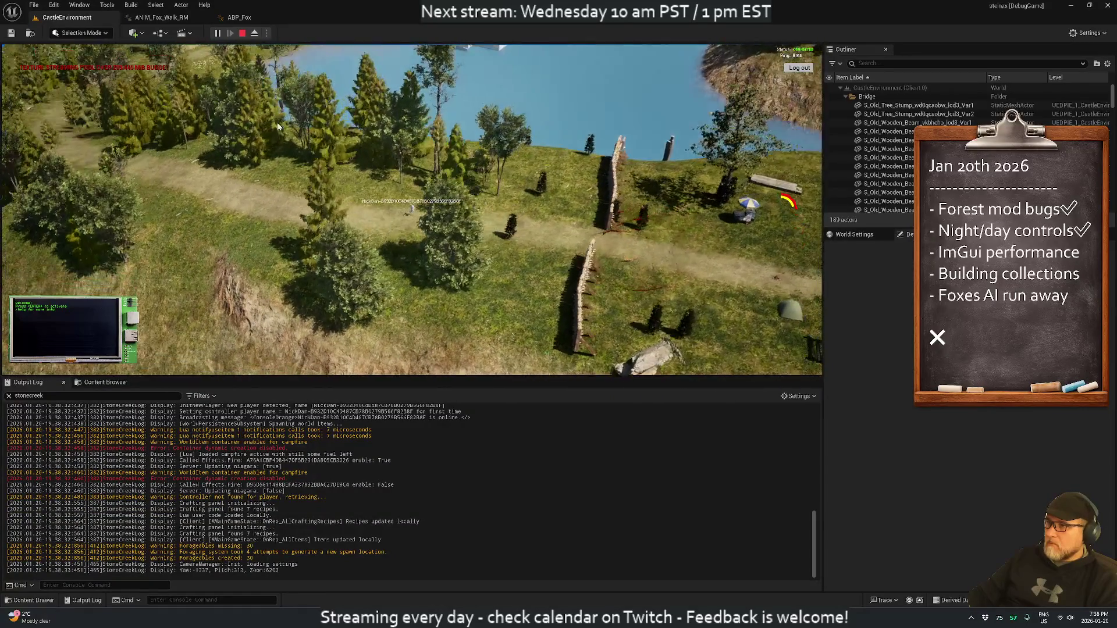
# Step: Stop play, recompile with Live Coding (Ctrl+Alt+F11), and start a fresh play session
pyautogui.click(243, 33)
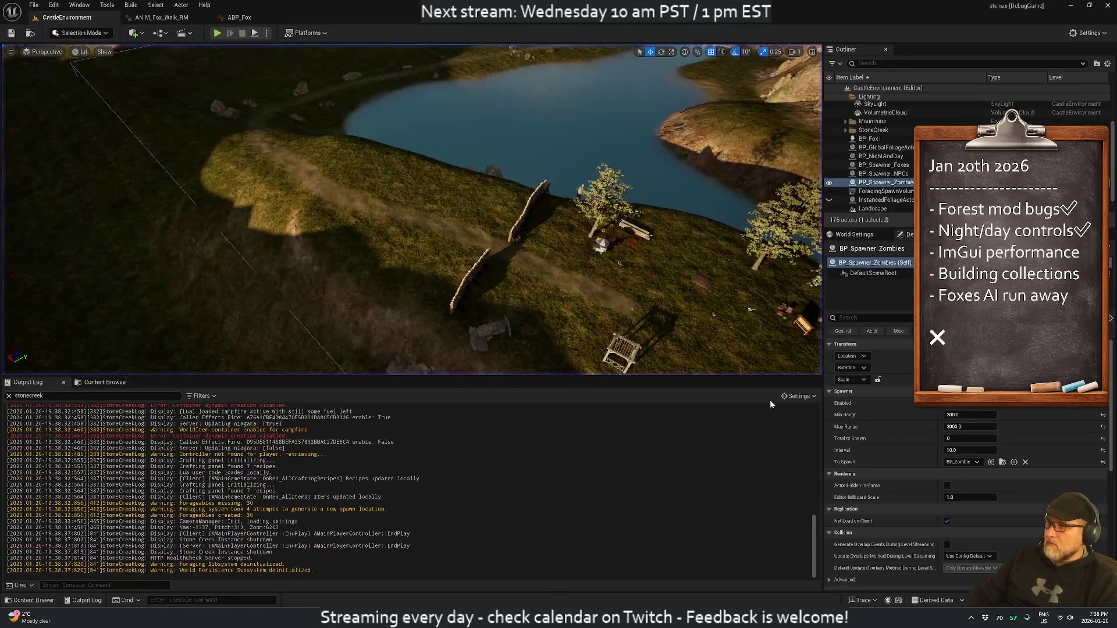
pyautogui.hotkey('ctrl', 'alt', 'F11')
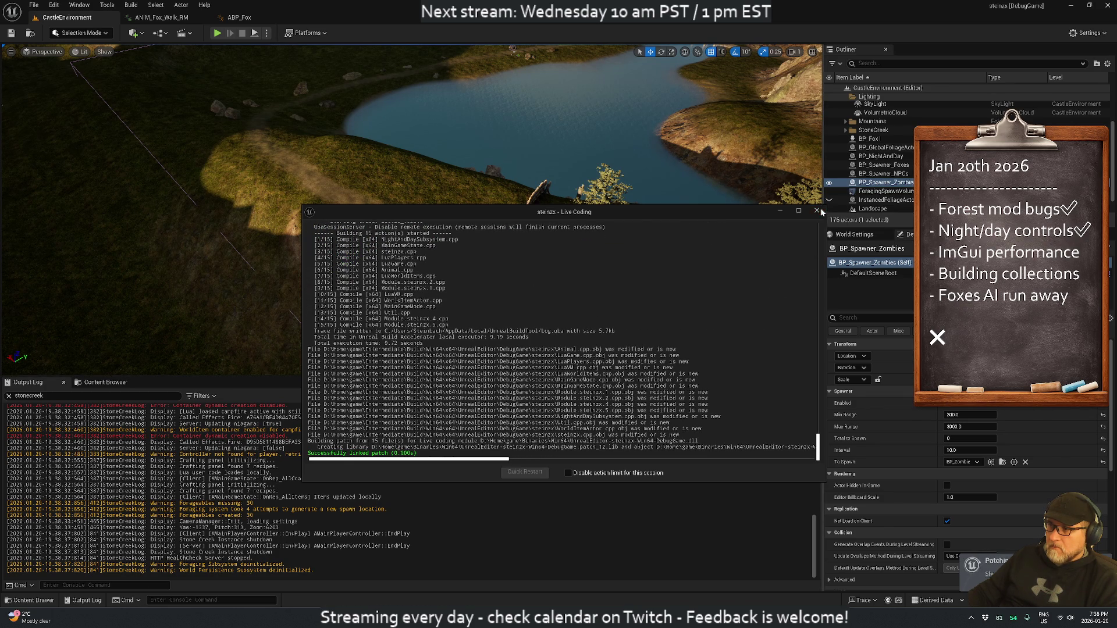
pyautogui.click(818, 211)
pyautogui.click(217, 33)
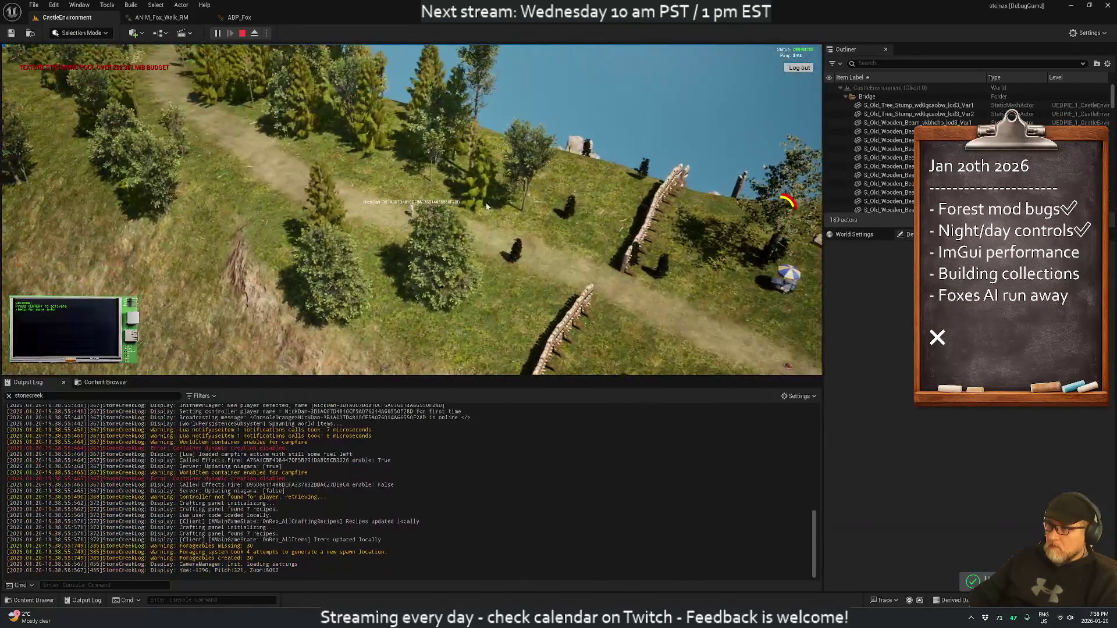
# Step: Orbit and zoom the camera around the foxes near the well, then stop play and return to Animal.cpp
pyautogui.moveTo(486, 206); pyautogui.dragTo(615, 214)
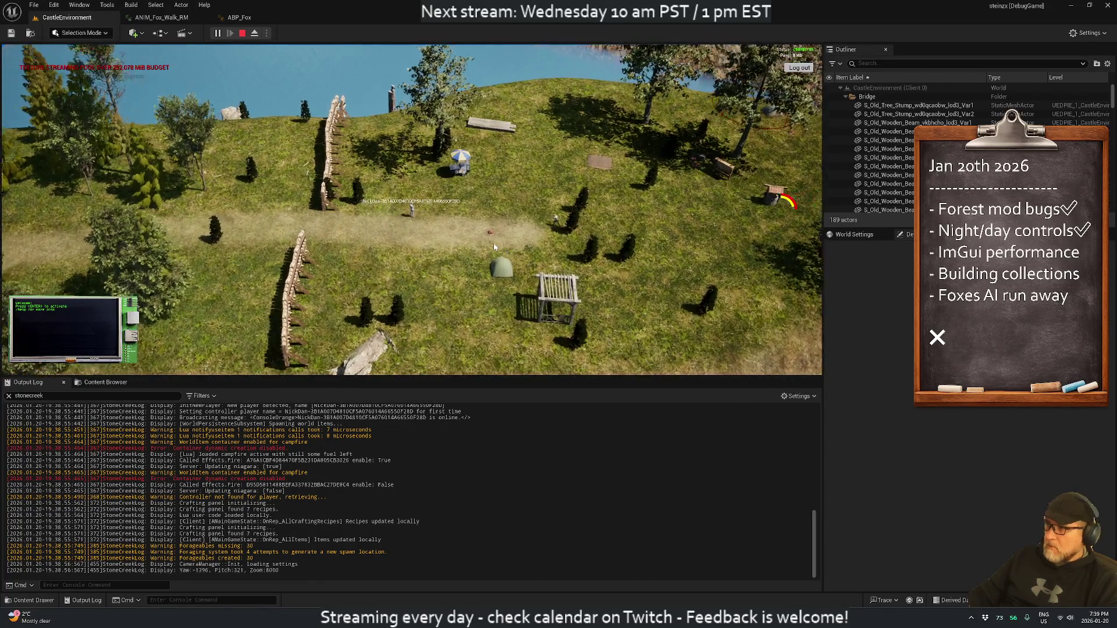
pyautogui.scroll(3, 536, 236)
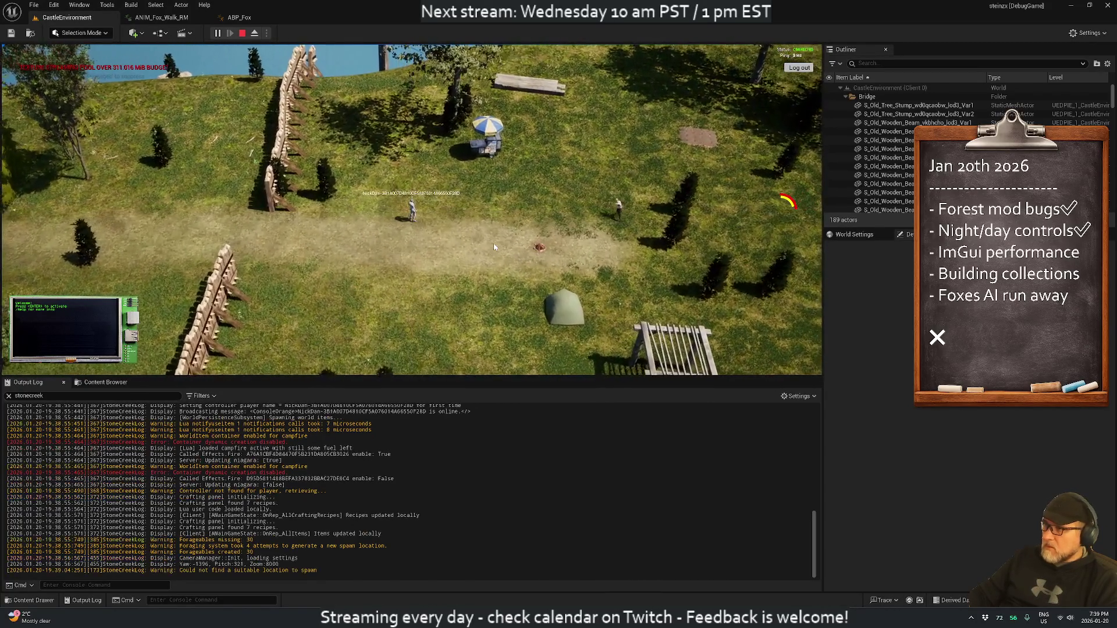
pyautogui.scroll(-2, 494, 247)
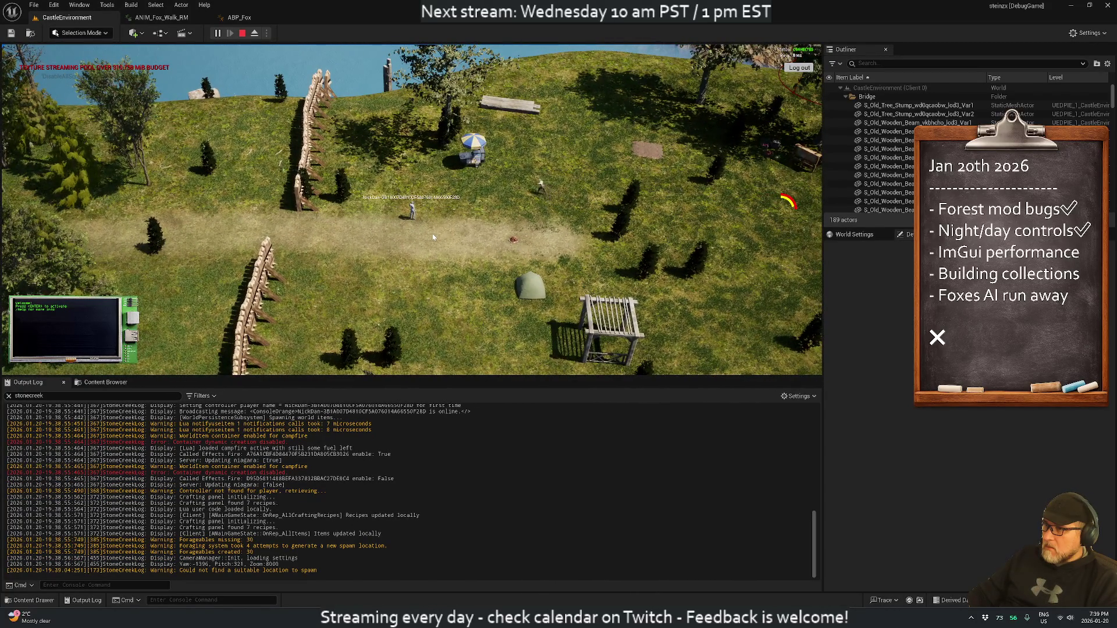
pyautogui.moveTo(433, 237)
pyautogui.mouseDown()
pyautogui.moveTo(644, 240)
pyautogui.moveTo(392, 205)
pyautogui.moveTo(350, 211)
pyautogui.moveTo(359, 231)
pyautogui.moveTo(407, 260)
pyautogui.moveTo(297, 274)
pyautogui.moveTo(276, 264)
pyautogui.mouseUp()
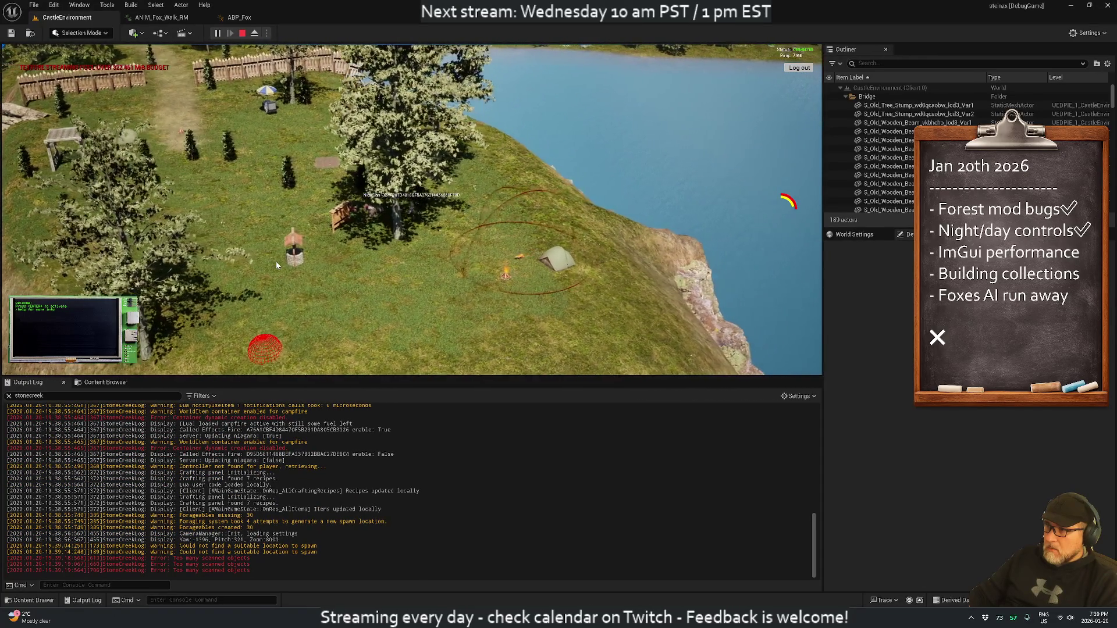
pyautogui.moveTo(276, 266); pyautogui.dragTo(266, 278)
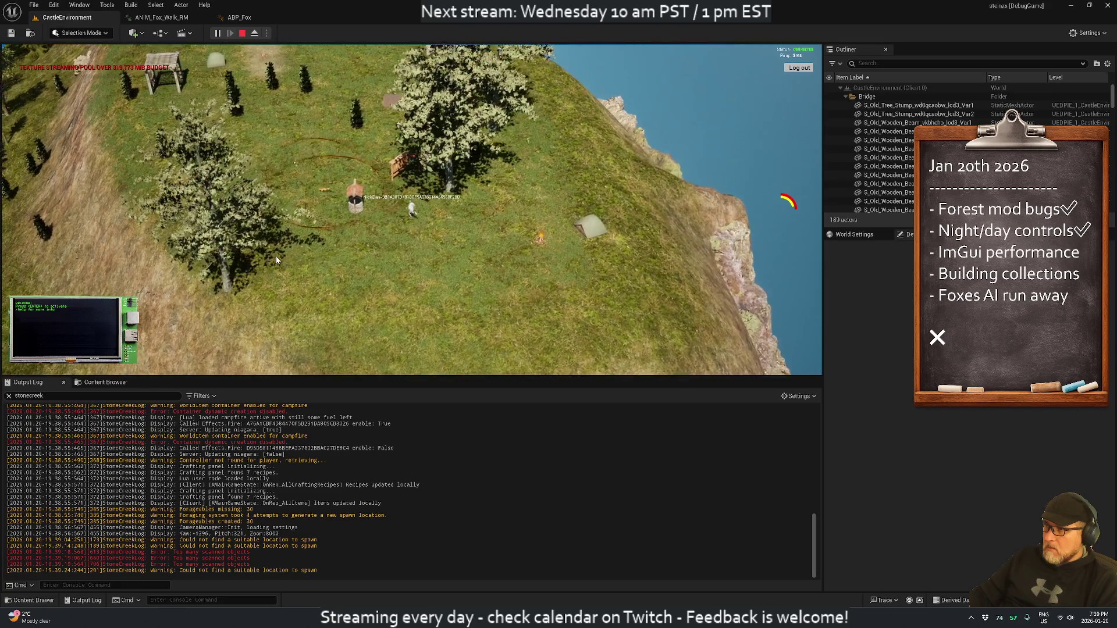
pyautogui.moveTo(276, 261); pyautogui.dragTo(223, 293)
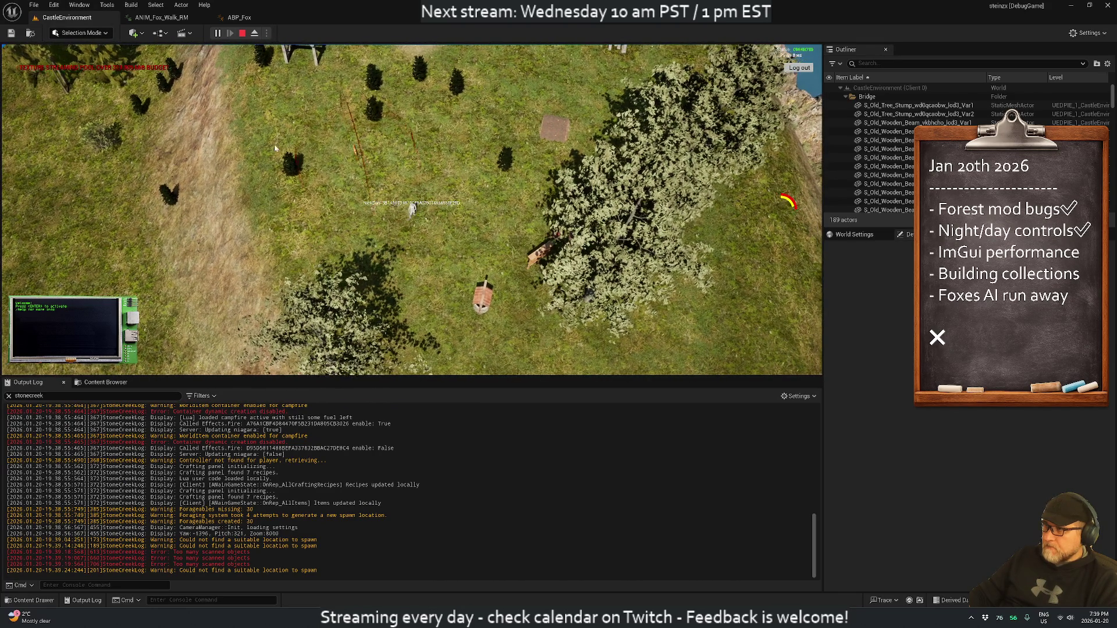
pyautogui.click(243, 33)
pyautogui.hotkey('alt', 'Tab')
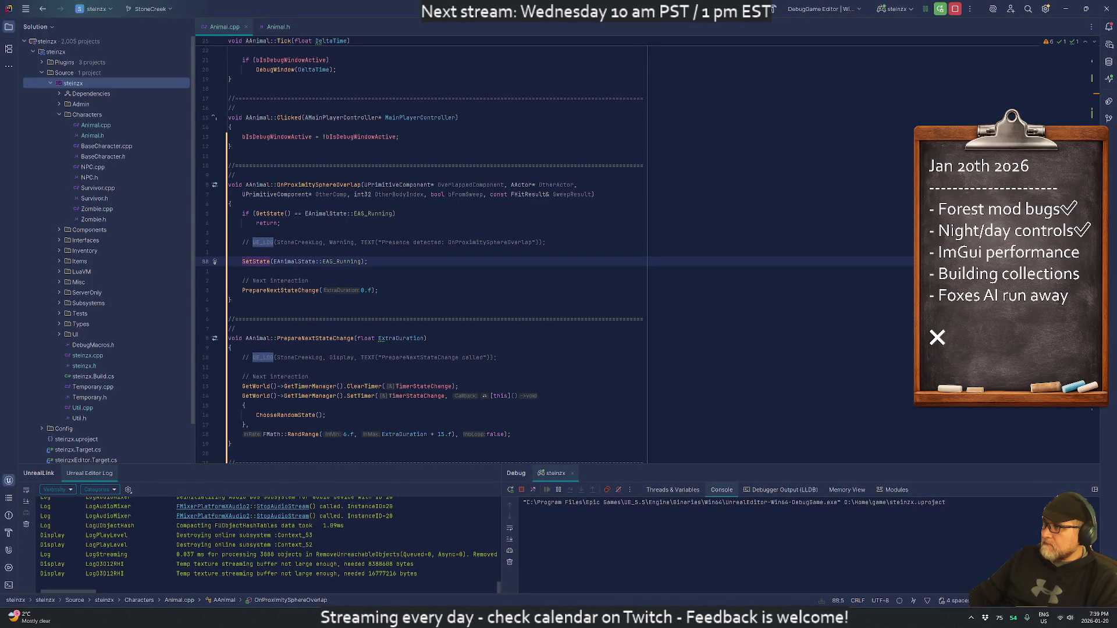
# Step: Change the PrepareNextStateChange argument in the overlap handler from 0.f to 10.f
pyautogui.press('Down')
pyautogui.press('Down')
pyautogui.press('Down')
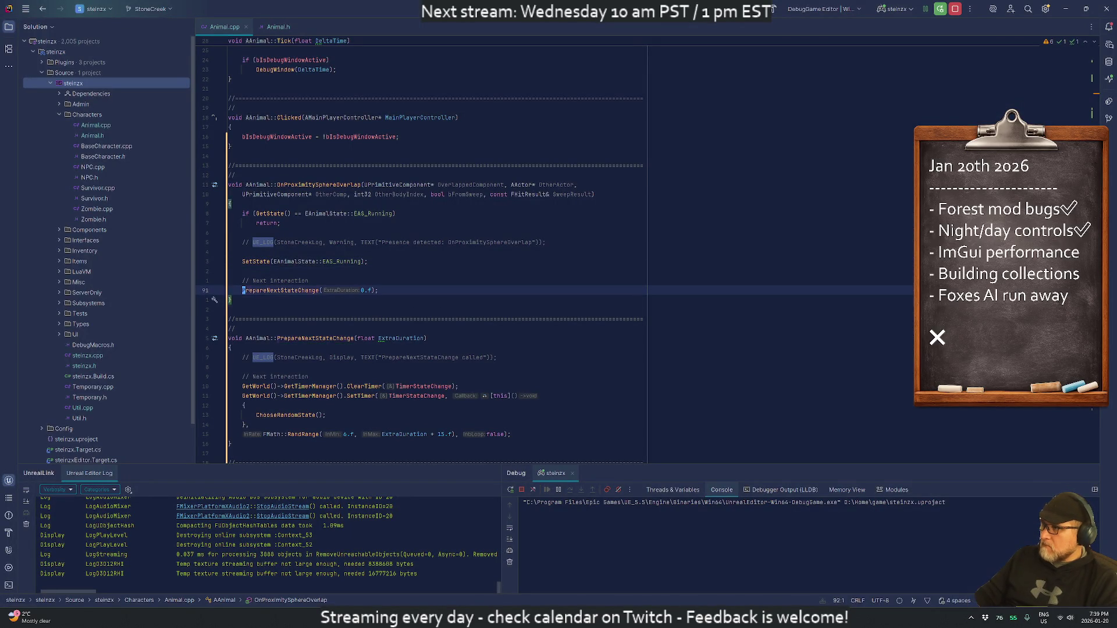
pyautogui.press('Up')
pyautogui.press('Up')
pyautogui.press('Up')
pyautogui.press('Up')
pyautogui.press('Up')
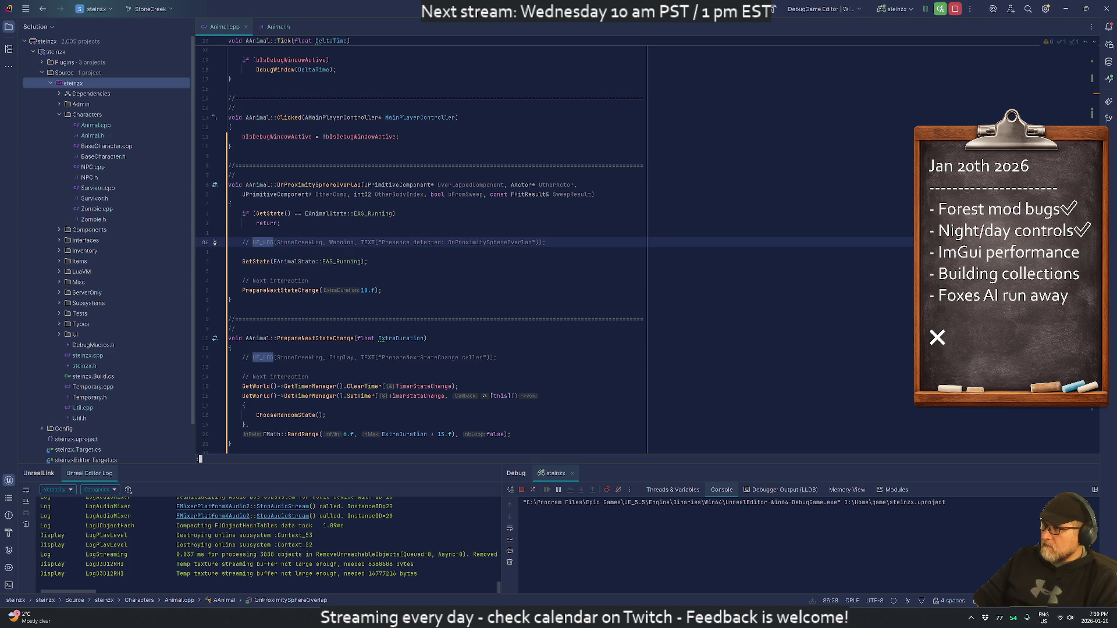
pyautogui.click(230, 252)
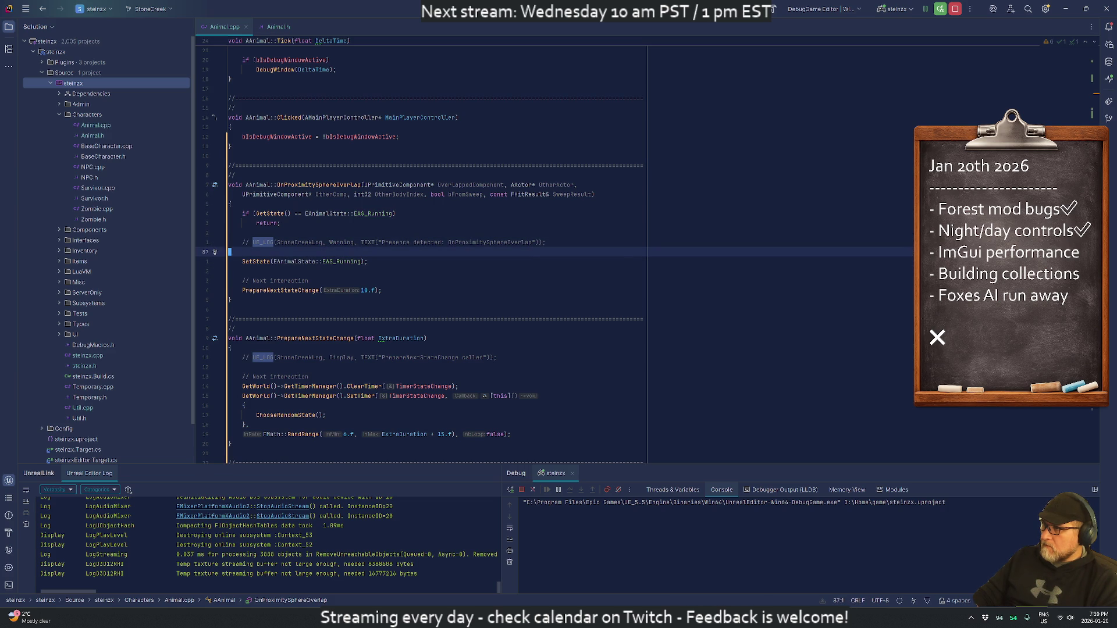
# Step: Comment out the early-return check for EAS_Running in OnProximitySphereOverlap
pyautogui.press('Down')
pyautogui.press('Down')
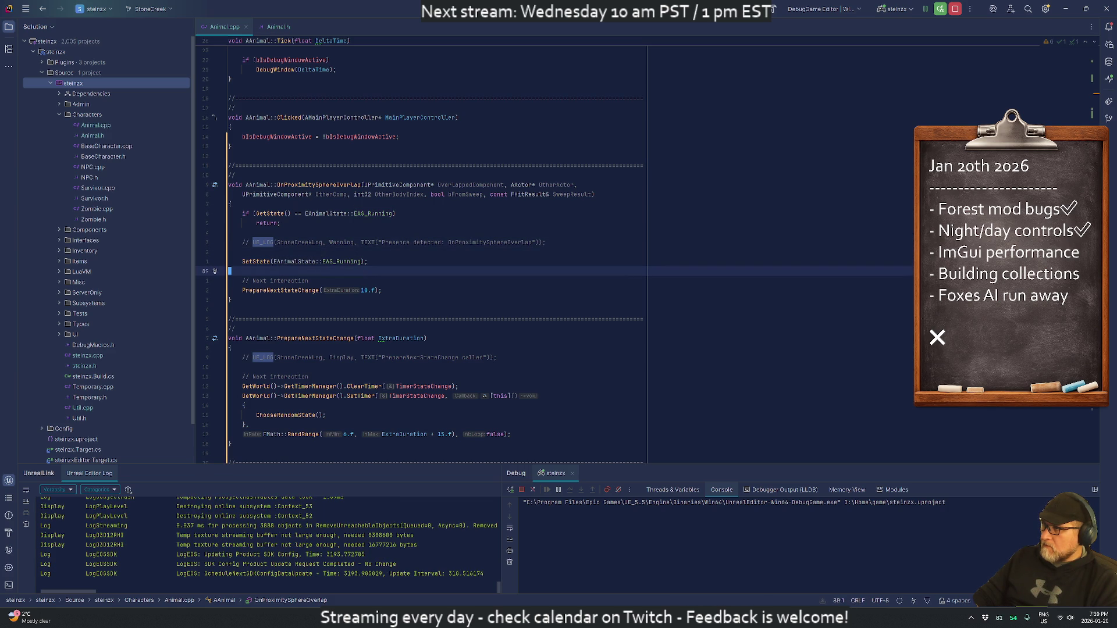
pyautogui.press('Up')
pyautogui.press('Up')
pyautogui.press('Up')
pyautogui.press('End')
pyautogui.press('Up')
pyautogui.press('Home')
pyautogui.press('Home')
pyautogui.hotkey('shift', 'Down')
pyautogui.hotkey('shift', 'Down')
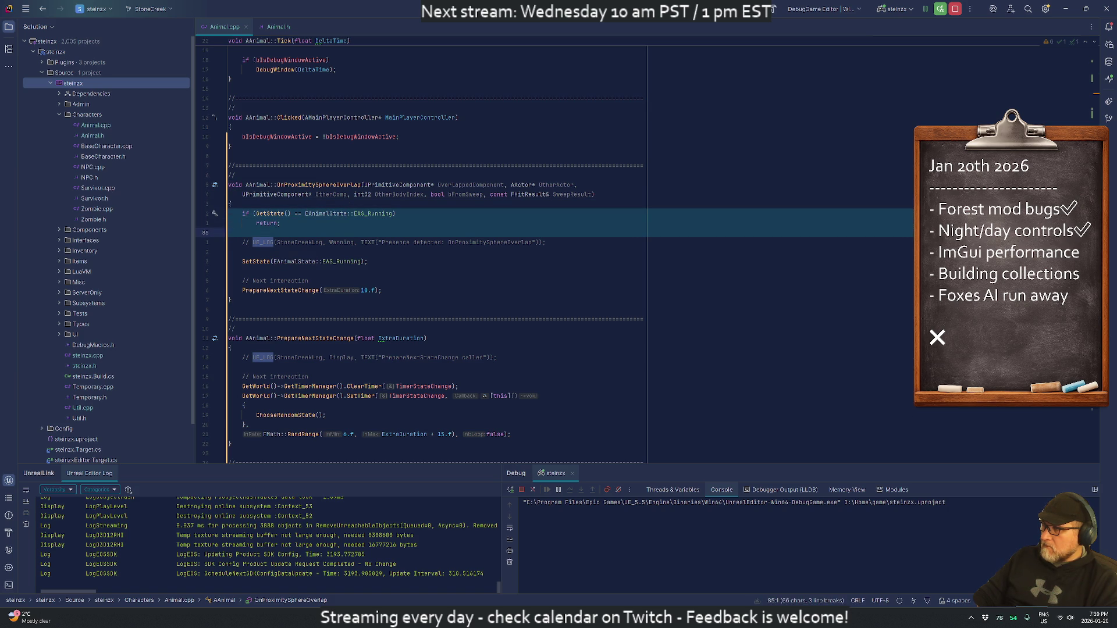
pyautogui.hotkey('ctrl', '/')
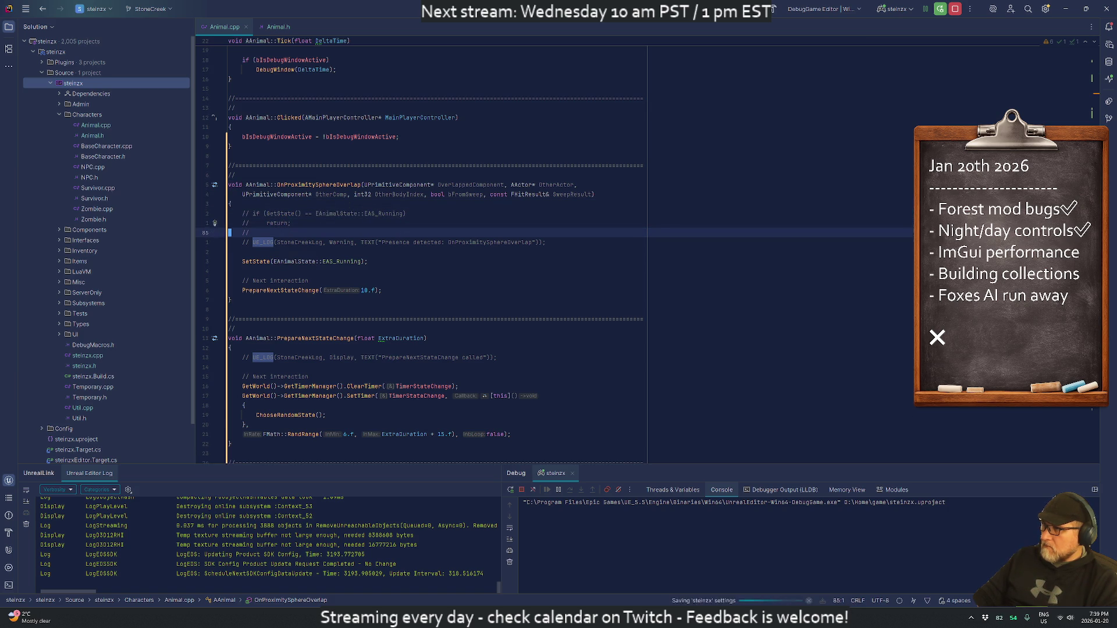
pyautogui.scroll(-3, 437, 250)
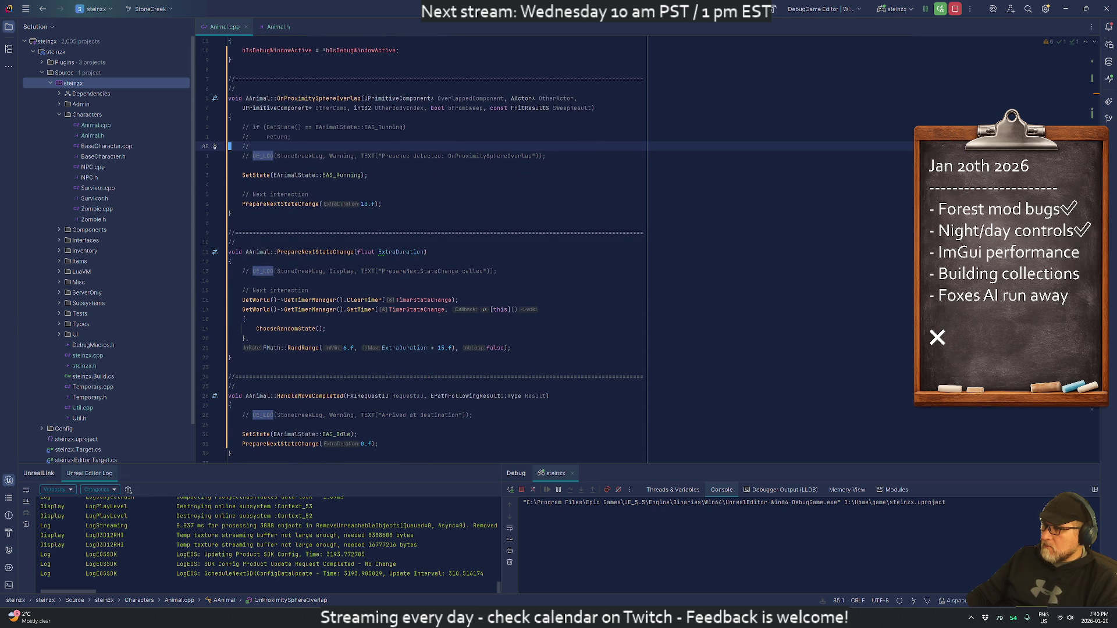
pyautogui.hotkey('alt', 'Tab')
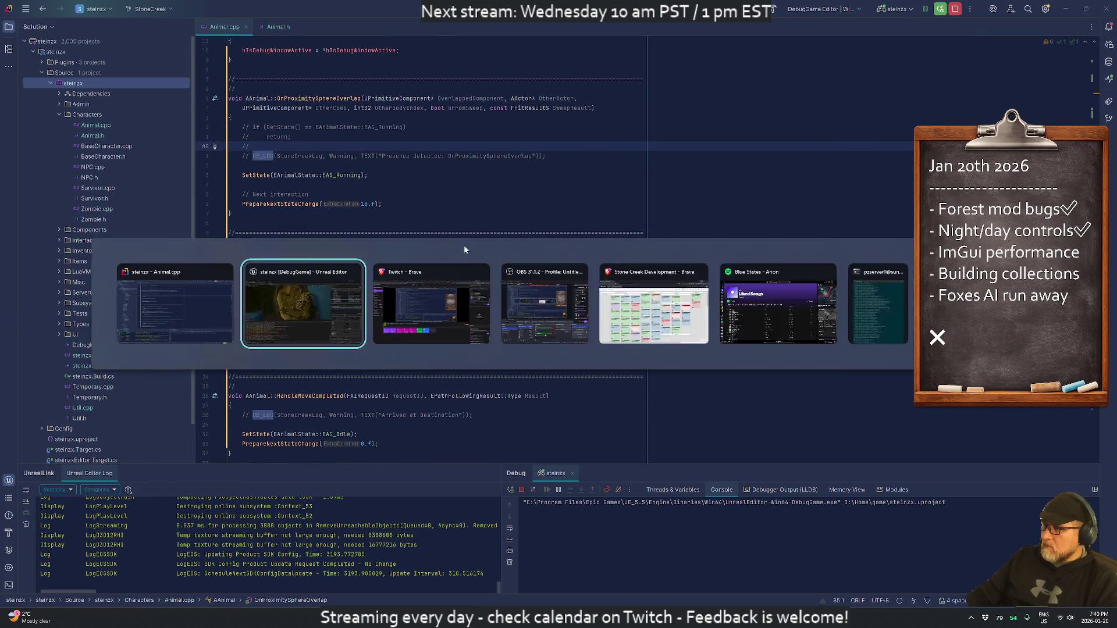
# Step: Live-recompile with Ctrl+Alt+F11, select BP_Fox1 and open the BP_Fox blueprint defaults
pyautogui.hotkey('ctrl', 'alt', 'F11')
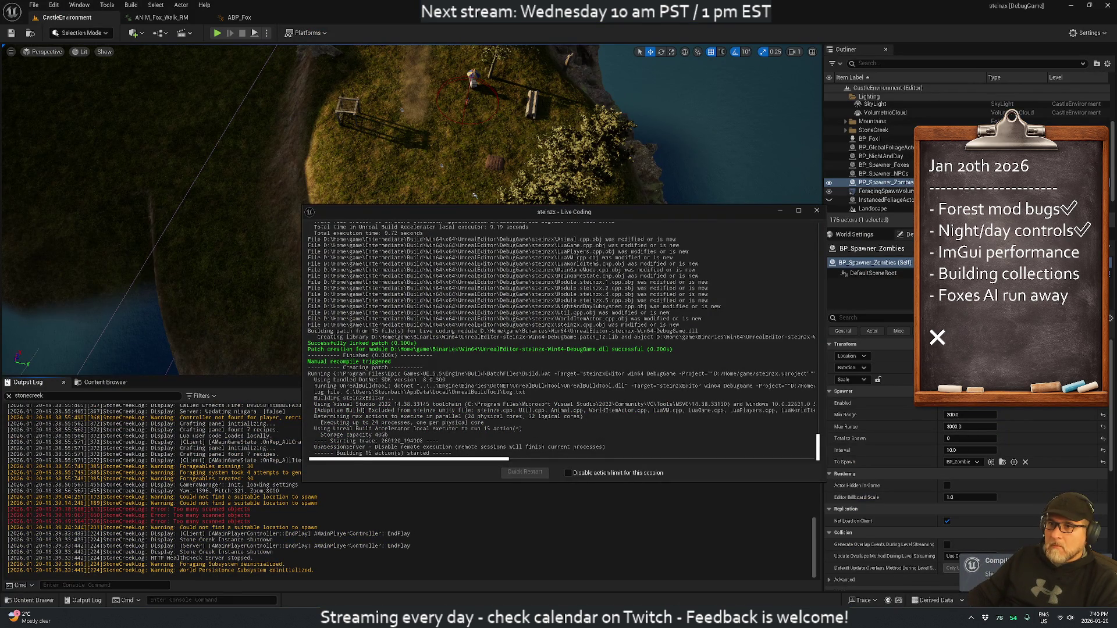
pyautogui.scroll(-1, 882, 122)
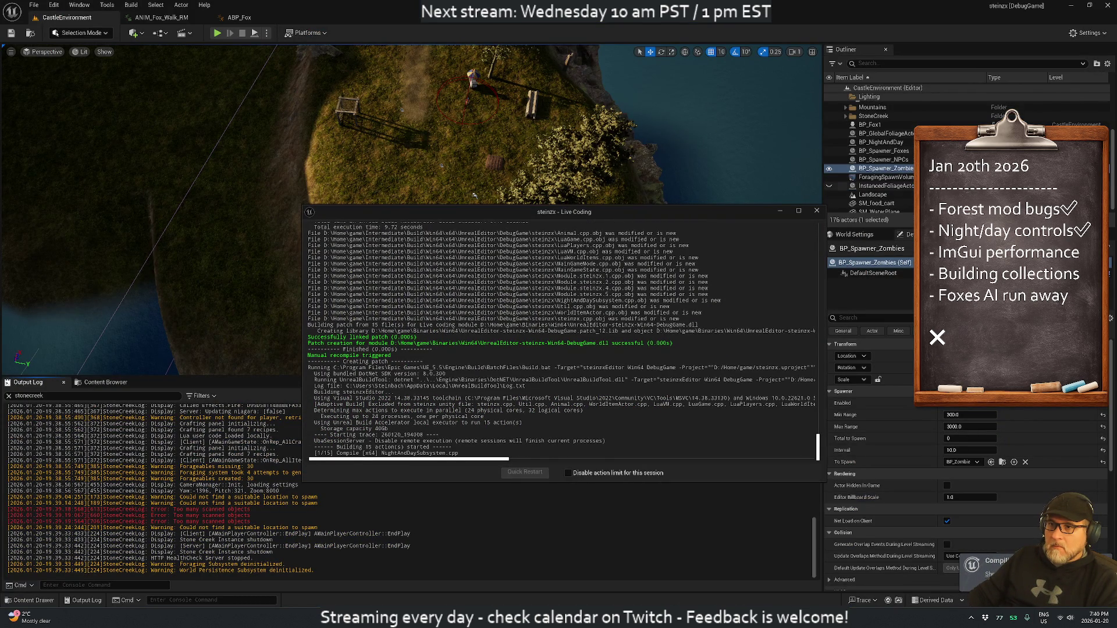
pyautogui.click(882, 122)
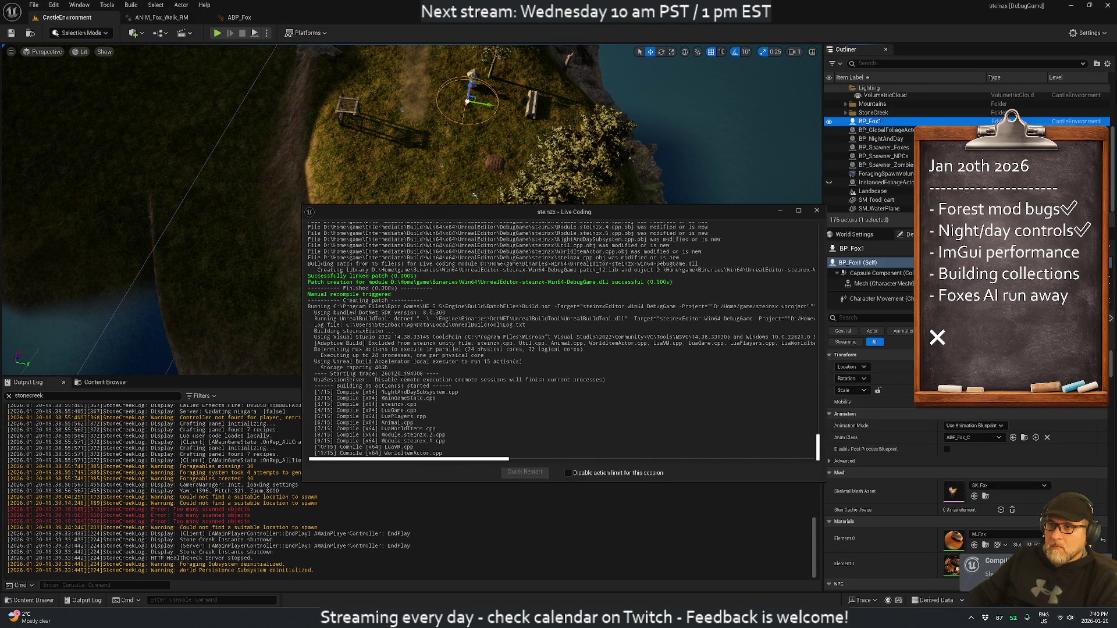
pyautogui.click(880, 273)
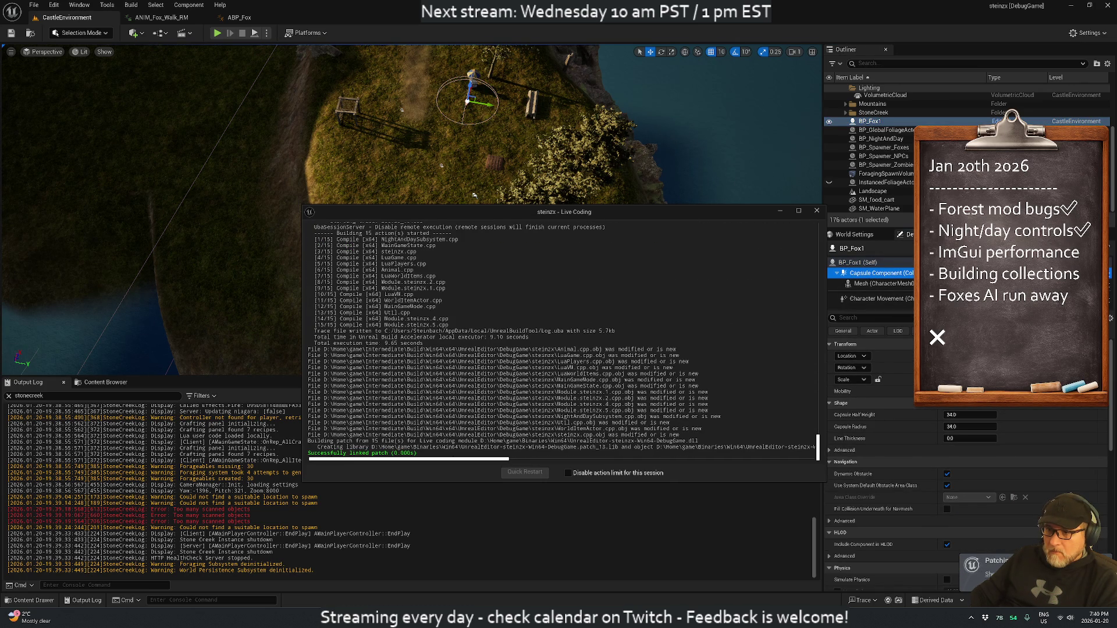
pyautogui.scroll(-2, 1033, 515)
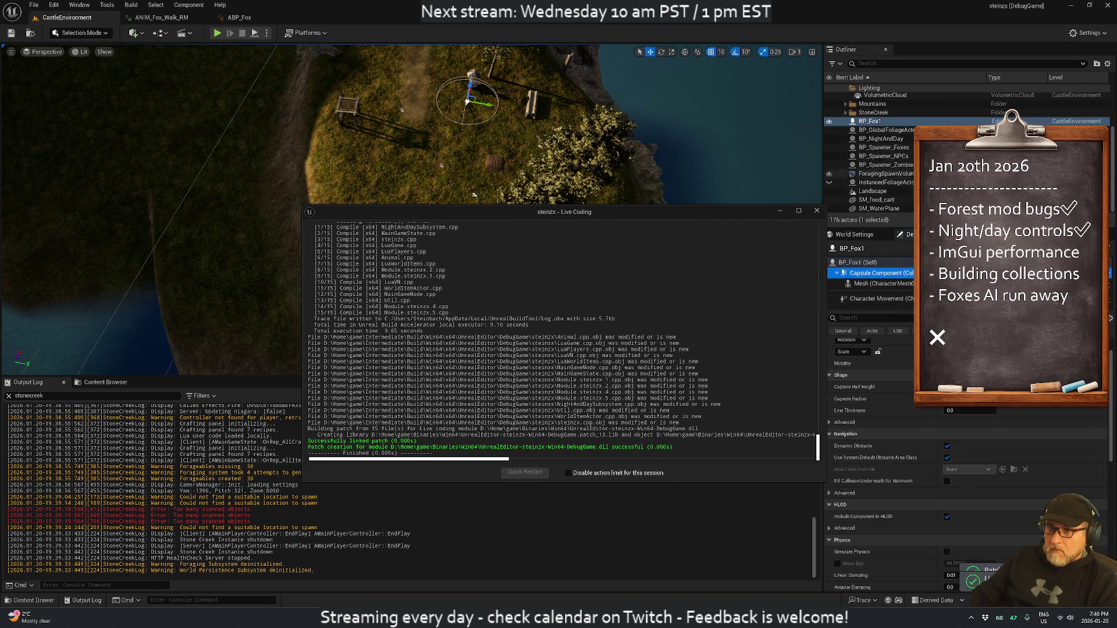
pyautogui.doubleClick(873, 273)
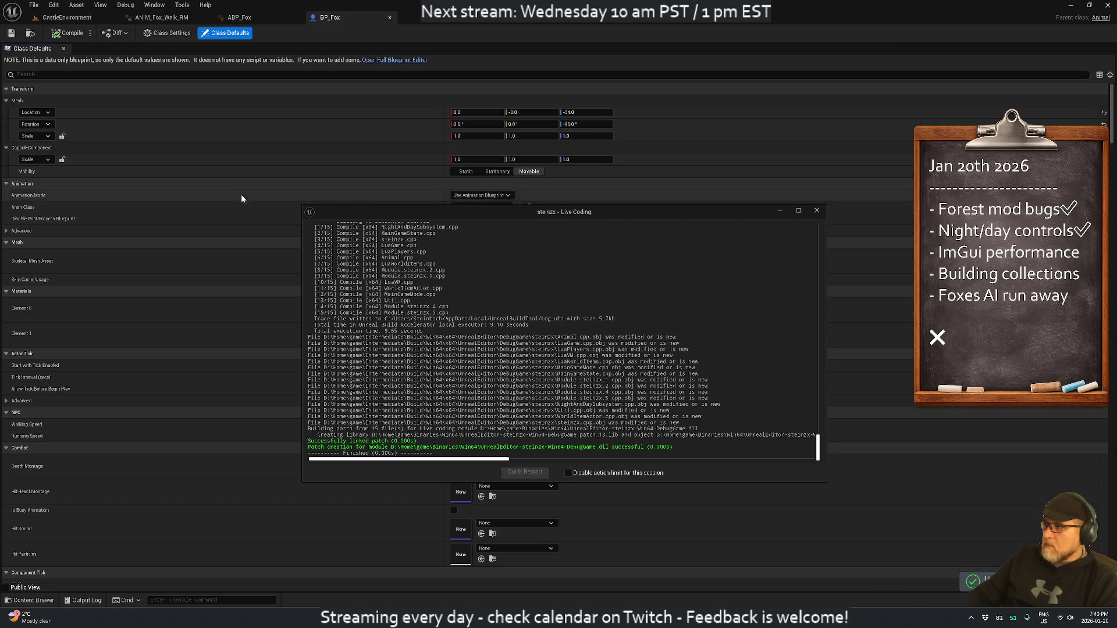
# Step: Open the full BP_Fox Blueprint Editor and inspect its Capsule, Range Sphere and Arrow components
pyautogui.click(817, 211)
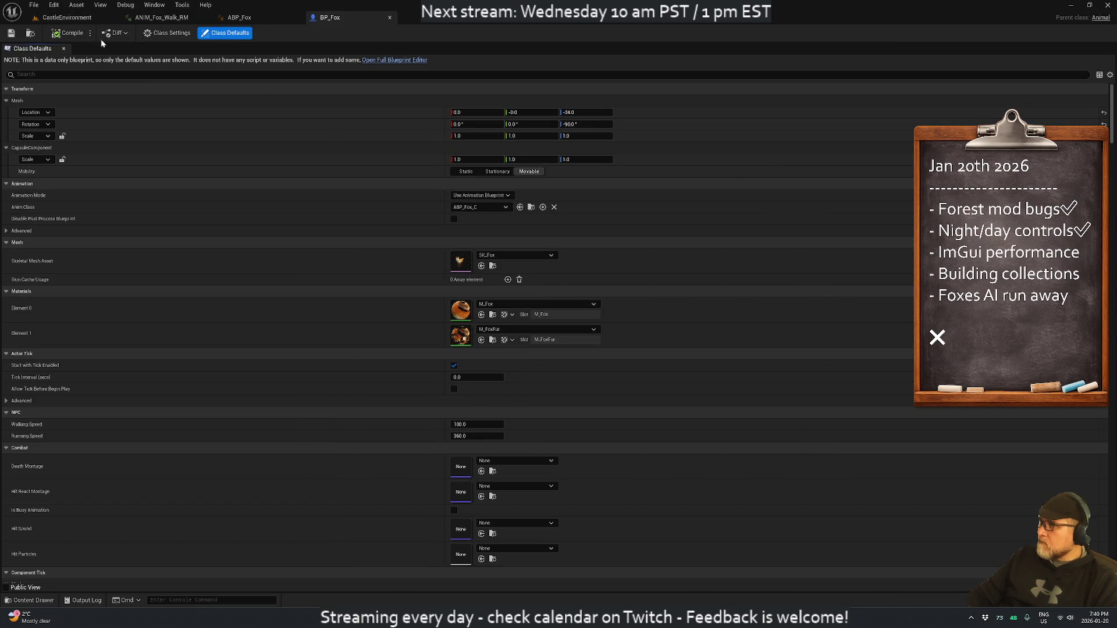
pyautogui.click(380, 61)
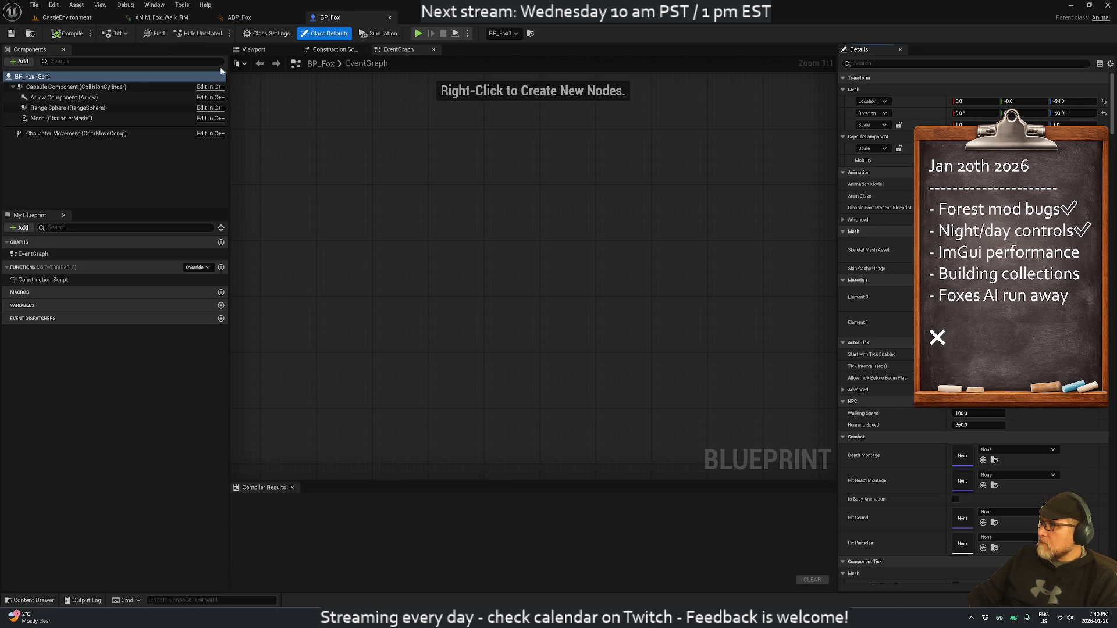
pyautogui.click(260, 52)
pyautogui.click(64, 88)
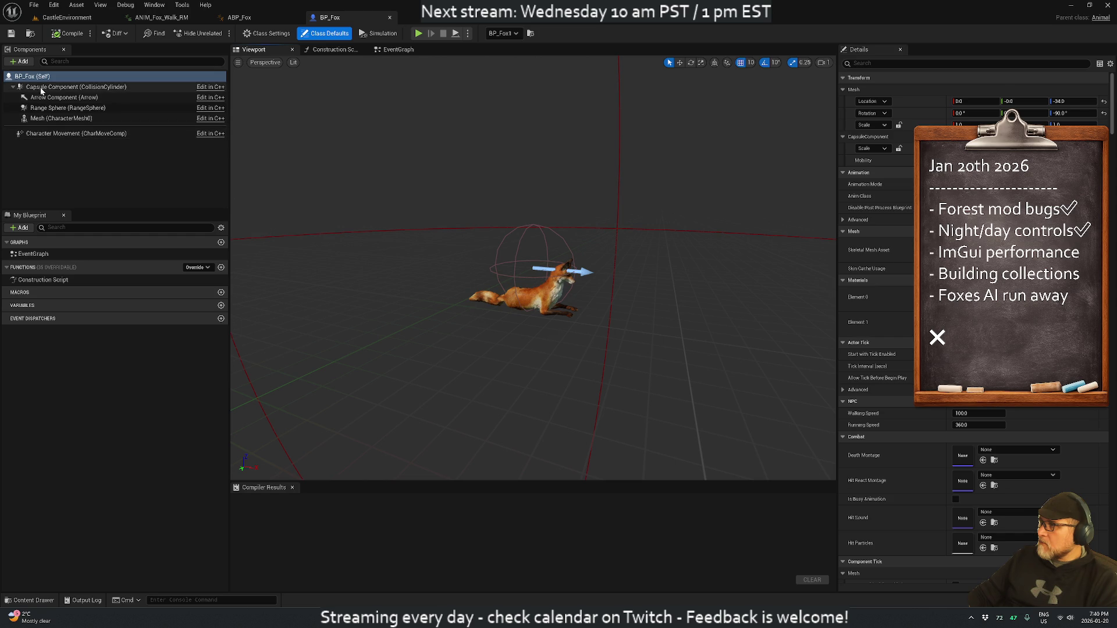
pyautogui.click(78, 109)
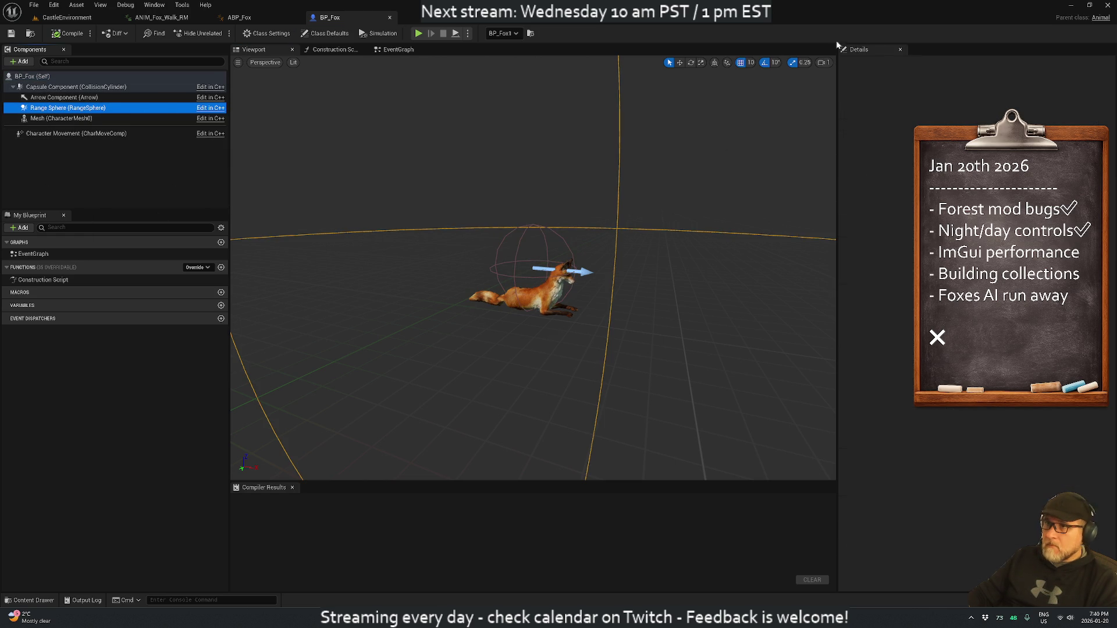
pyautogui.click(51, 98)
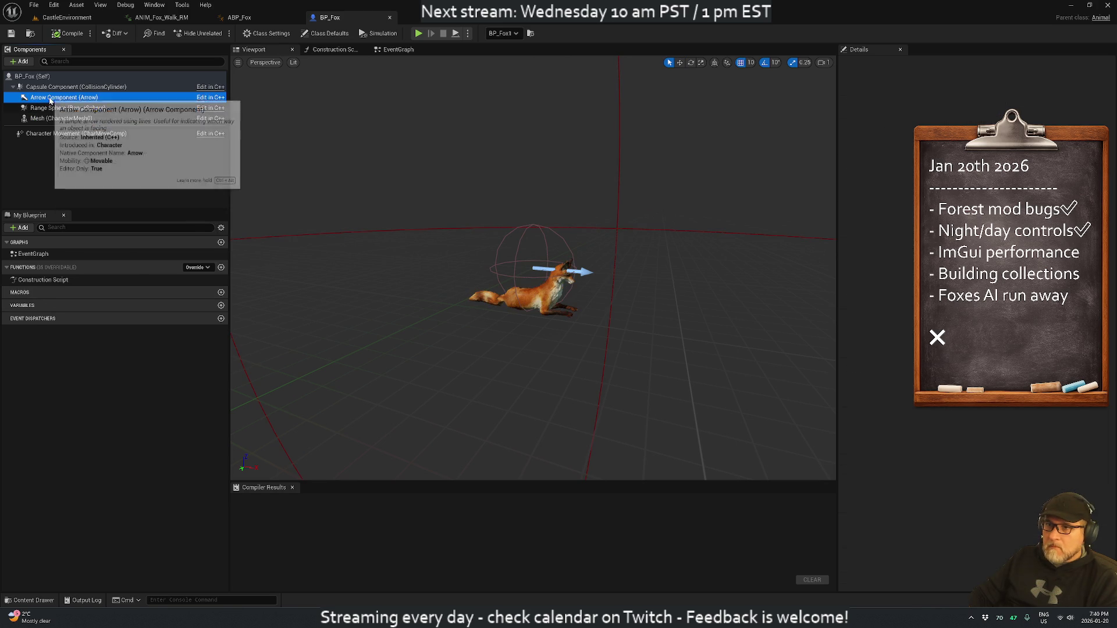
# Step: Close the BP_Fox, ABP_Fox and ANIM_Fox_Walk_RM tabs and select BP_Fox1 in the level
pyautogui.click(389, 18)
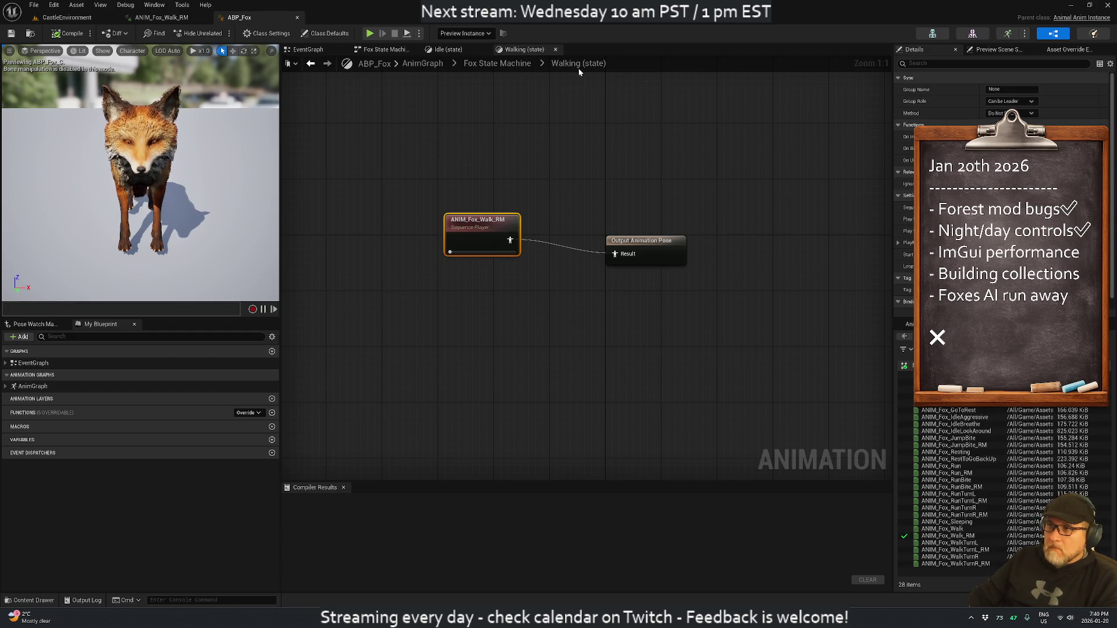
pyautogui.click(296, 18)
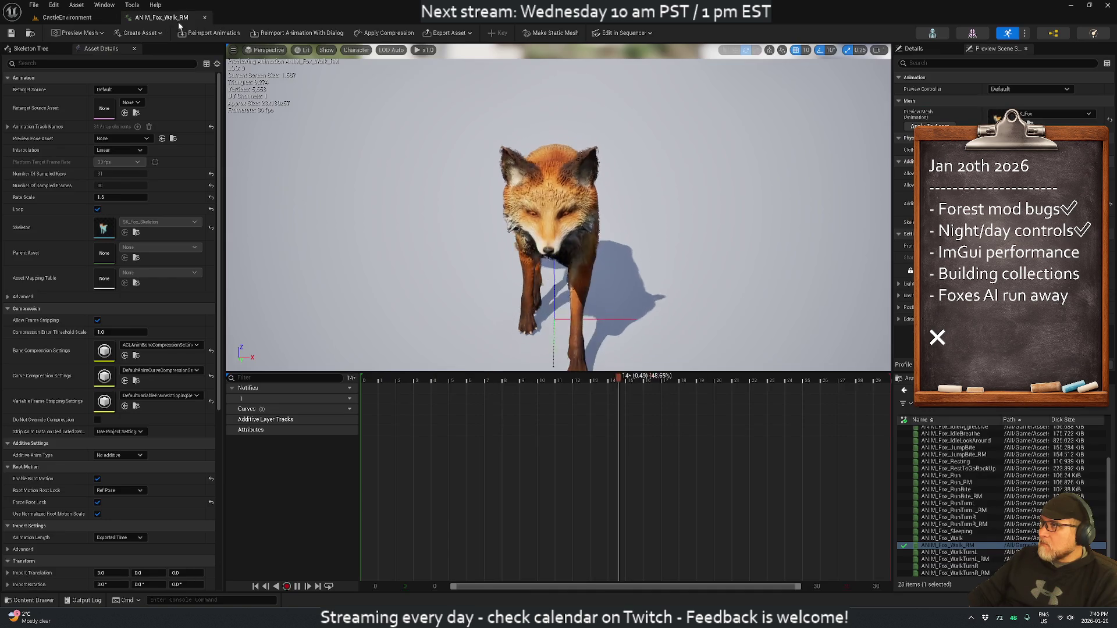
pyautogui.click(204, 17)
pyautogui.click(887, 122)
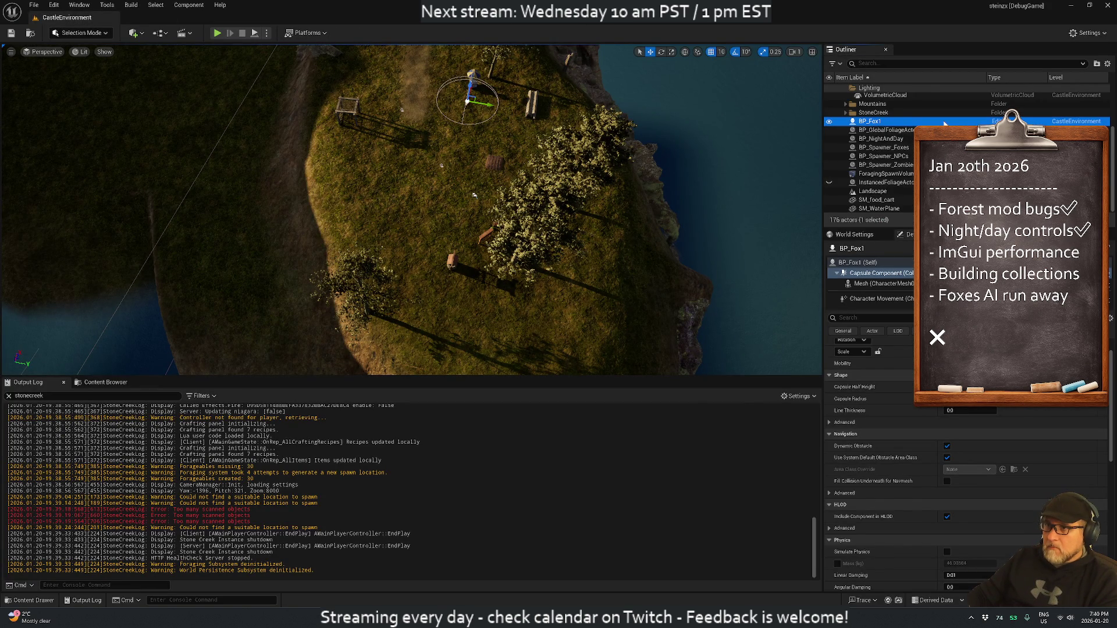
# Step: Delete the old BP_Fox1 actor from the level
pyautogui.press('F2')
pyautogui.click(471, 101)
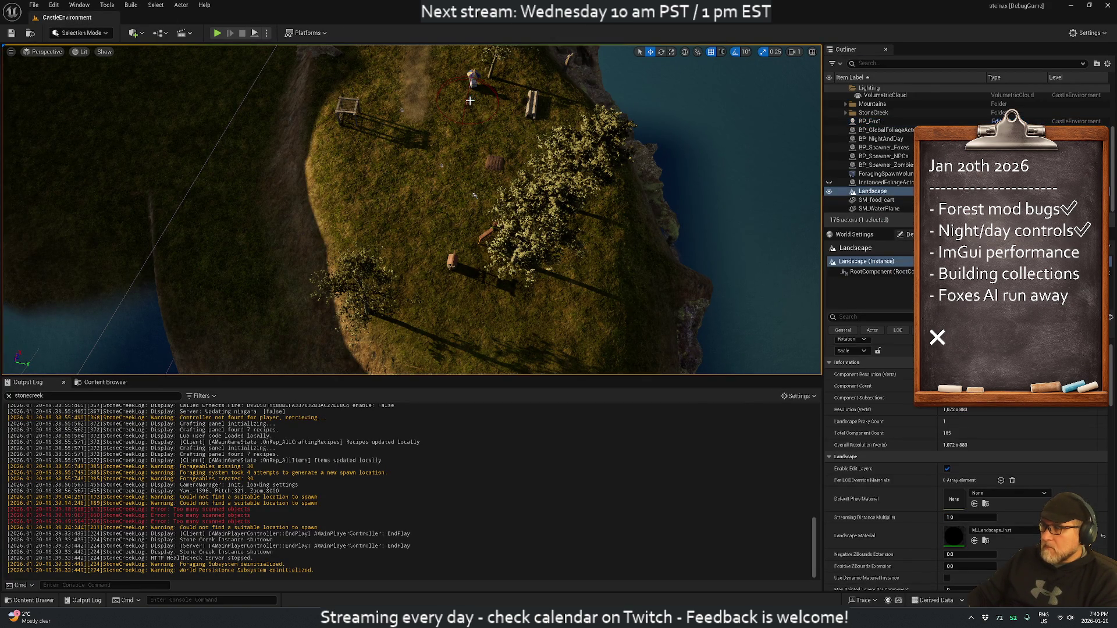
pyautogui.click(446, 102)
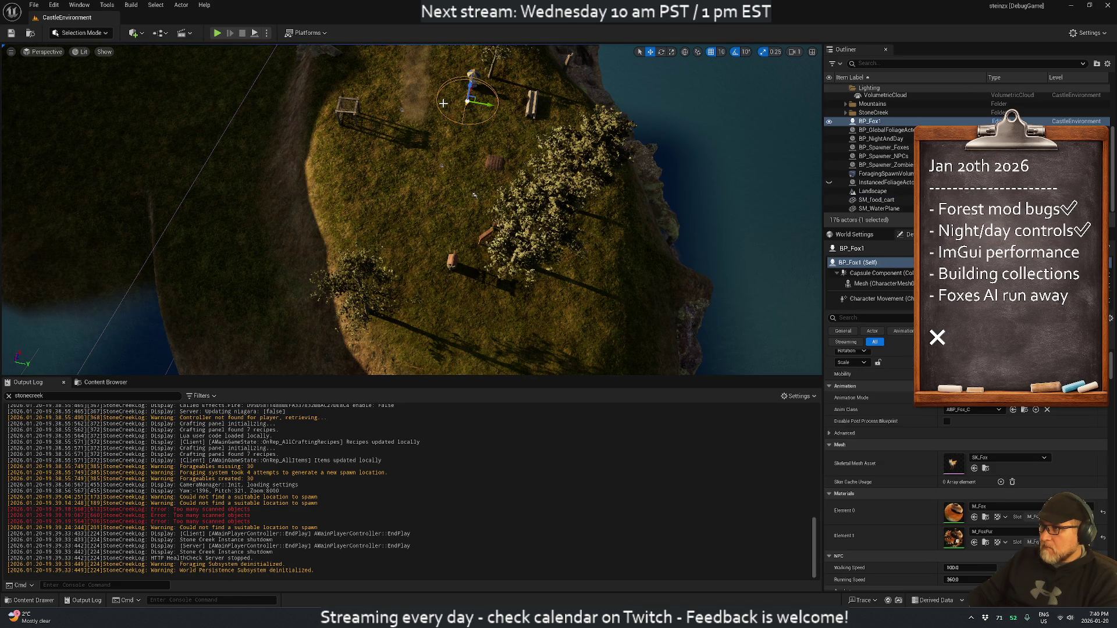
pyautogui.press('Delete')
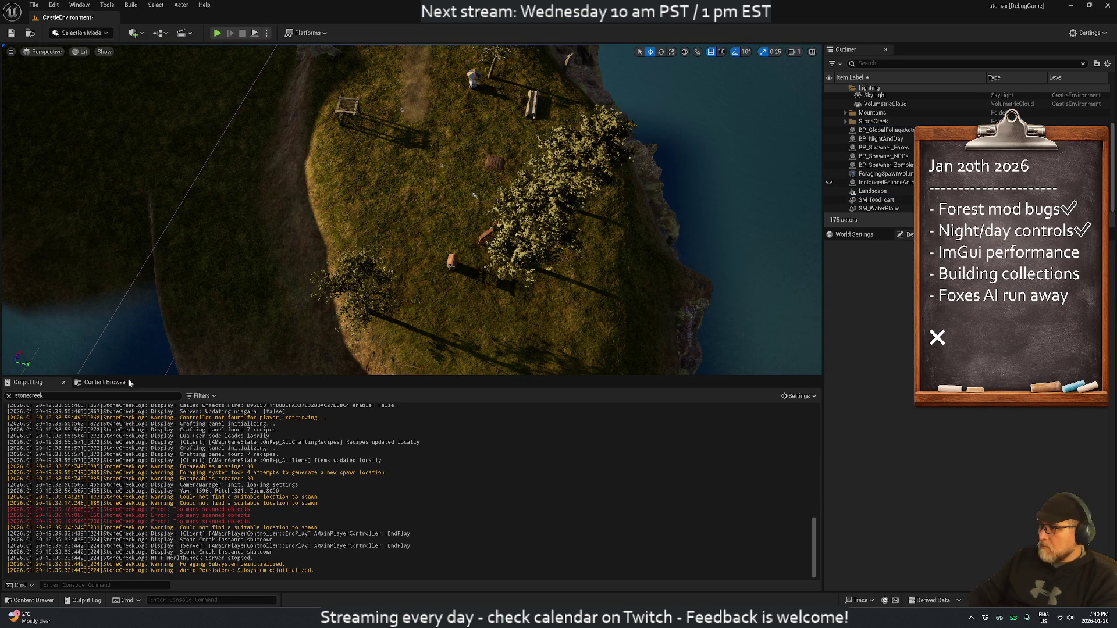
# Step: Drag a new BP_Fox from the Content Browser into the level and snap it to the ground
pyautogui.click(95, 383)
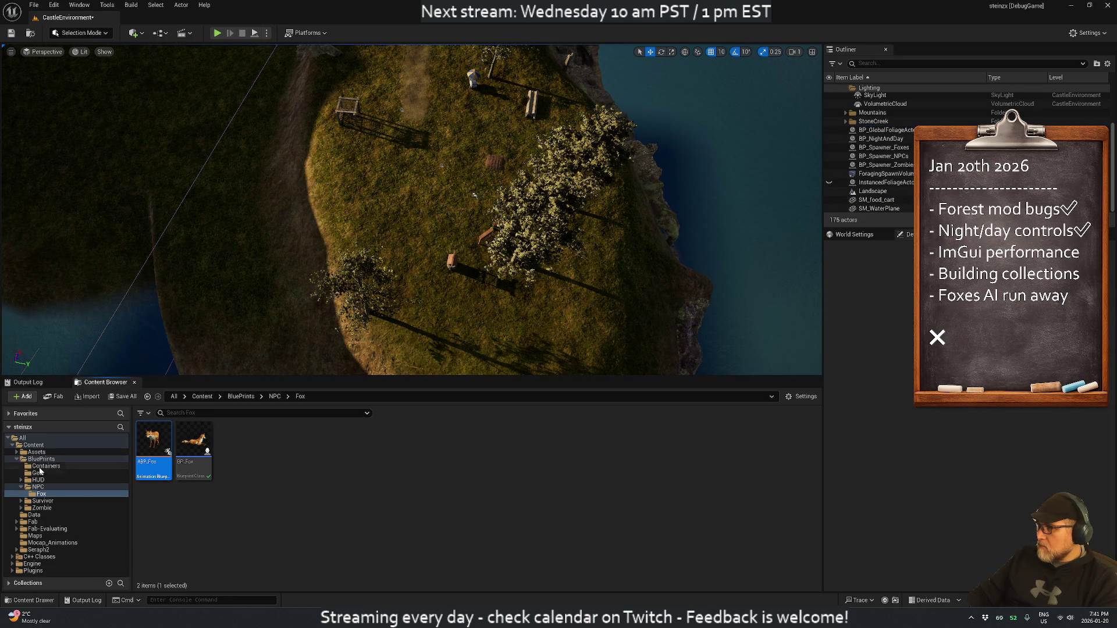
pyautogui.moveTo(193, 445)
pyautogui.mouseDown()
pyautogui.moveTo(211, 449)
pyautogui.moveTo(456, 151)
pyautogui.moveTo(482, 202)
pyautogui.moveTo(592, 287)
pyautogui.moveTo(451, 166)
pyautogui.mouseUp()
pyautogui.click(411, 161)
pyautogui.click(561, 144)
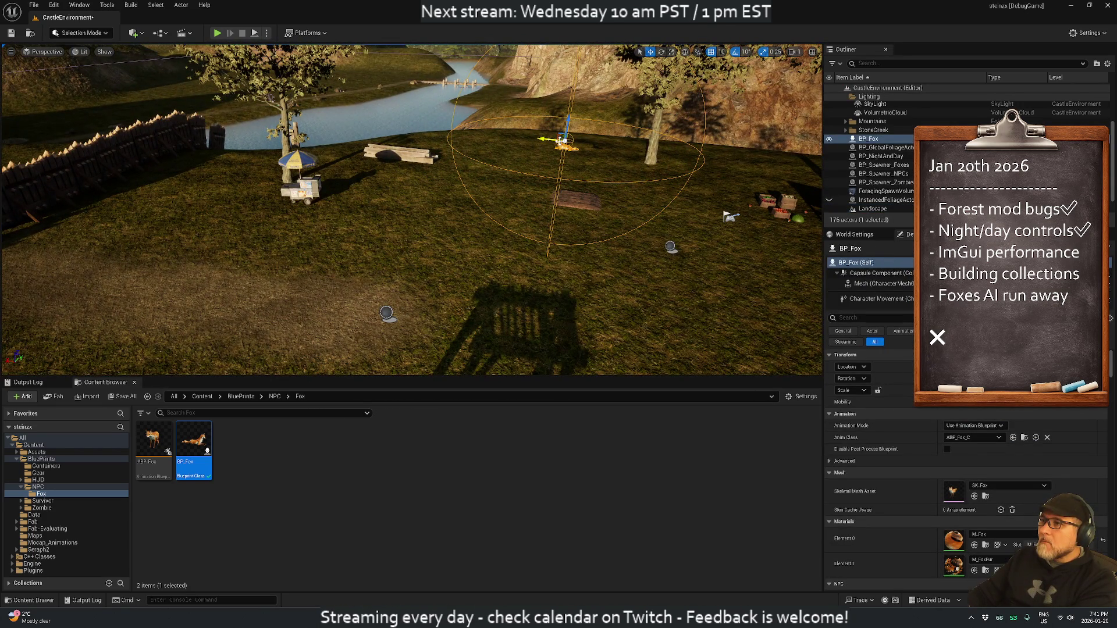
pyautogui.press('End')
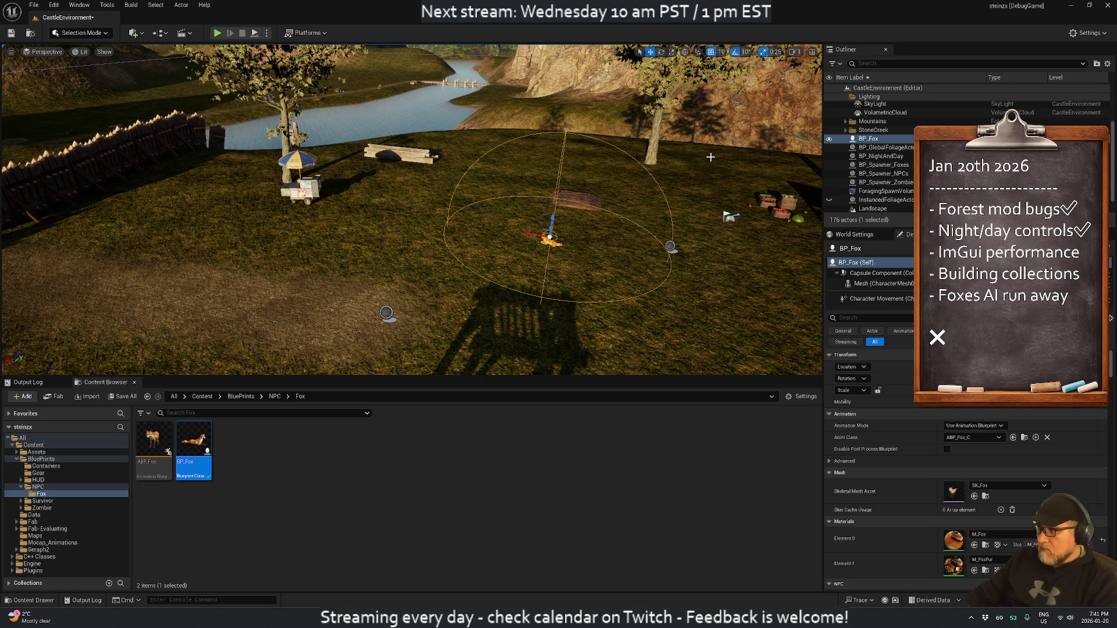
pyautogui.click(388, 246)
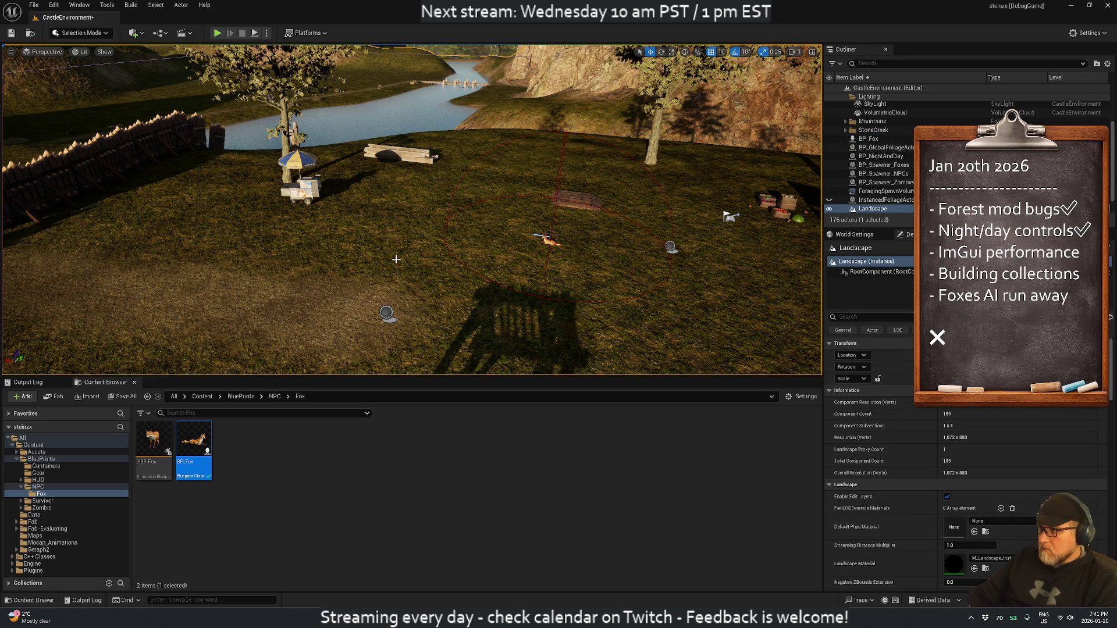
# Step: Add a second fox, BP_Fox2, snapped to the ground beside the first
pyautogui.moveTo(194, 442)
pyautogui.mouseDown()
pyautogui.moveTo(282, 387)
pyautogui.moveTo(407, 251)
pyautogui.moveTo(431, 140)
pyautogui.mouseUp()
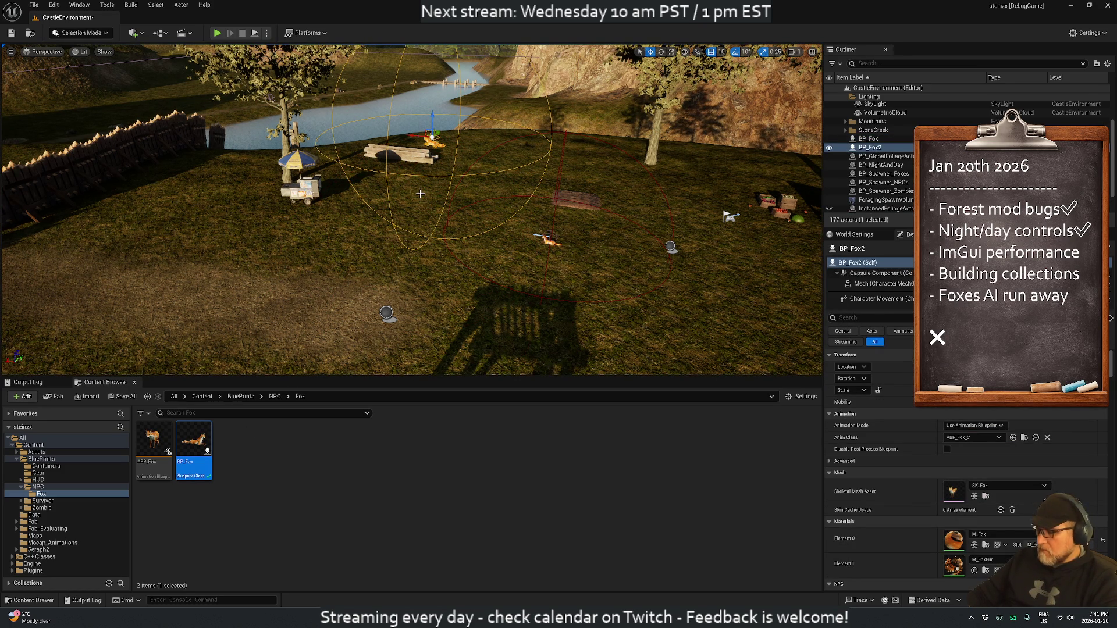
pyautogui.press('End')
pyautogui.moveTo(429, 229)
pyautogui.mouseDown()
pyautogui.moveTo(569, 269)
pyautogui.moveTo(569, 256)
pyautogui.mouseUp()
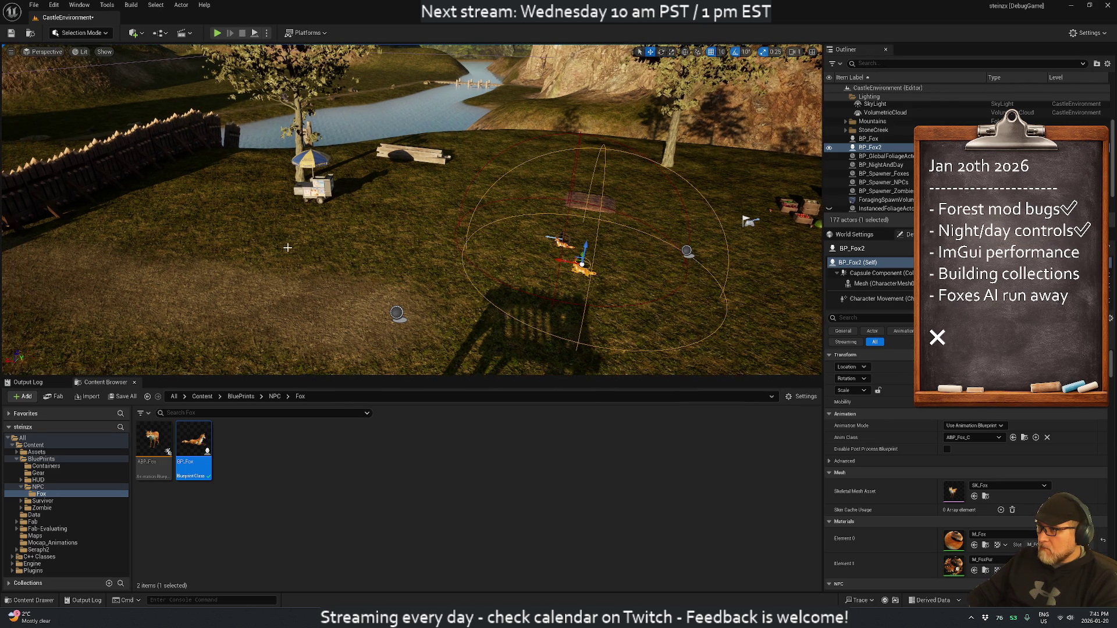
pyautogui.click(316, 227)
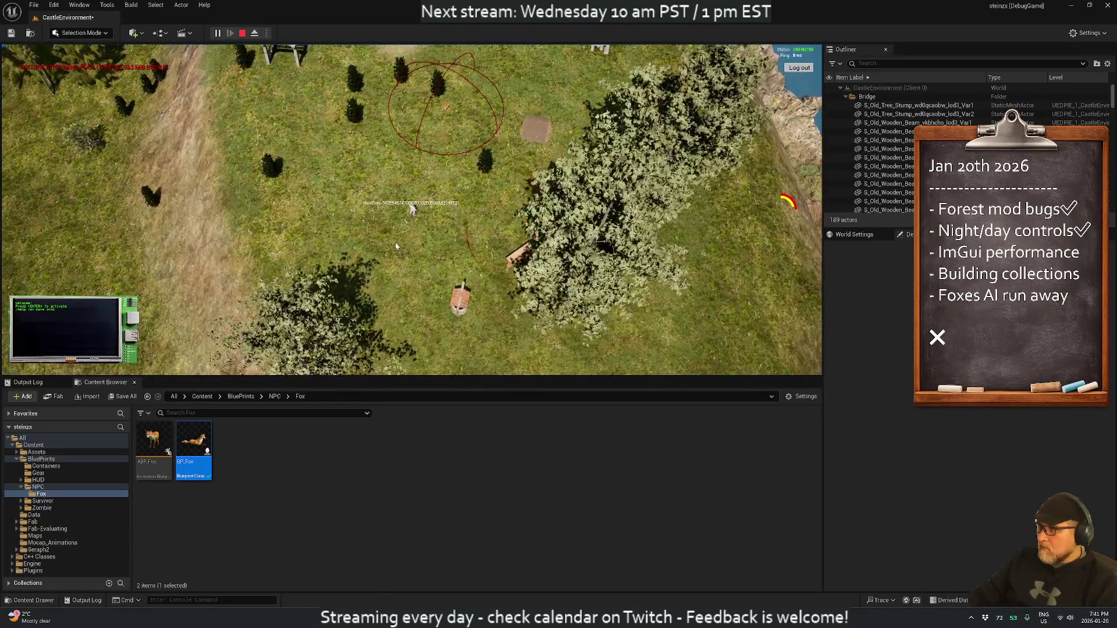
# Step: Stop the running play test
pyautogui.scroll(5, 395, 252)
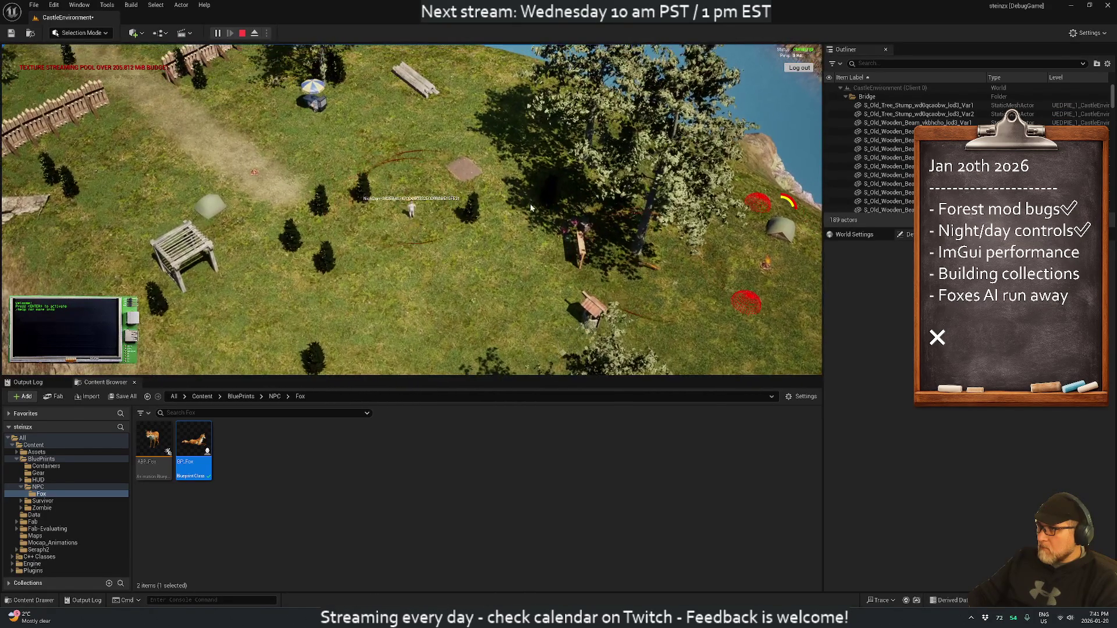
pyautogui.press('e')
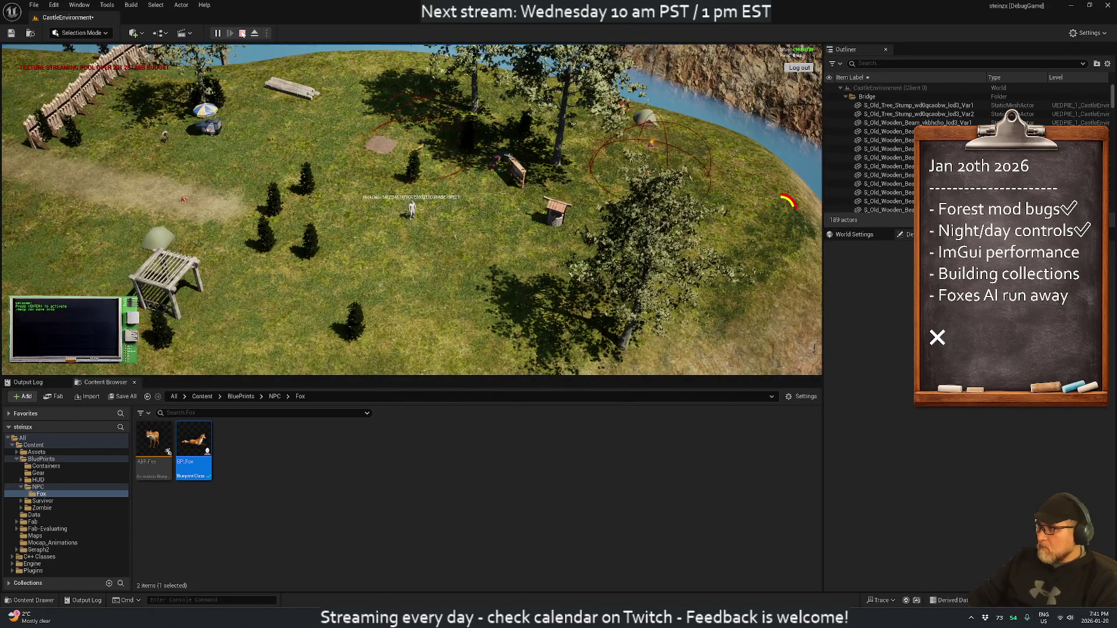
pyautogui.click(242, 34)
# Step: Place foxes BP_Fox3, BP_Fox4 and BP_Fox5 around the picnic area, save, and play-test
pyautogui.scroll(5, 350, 239)
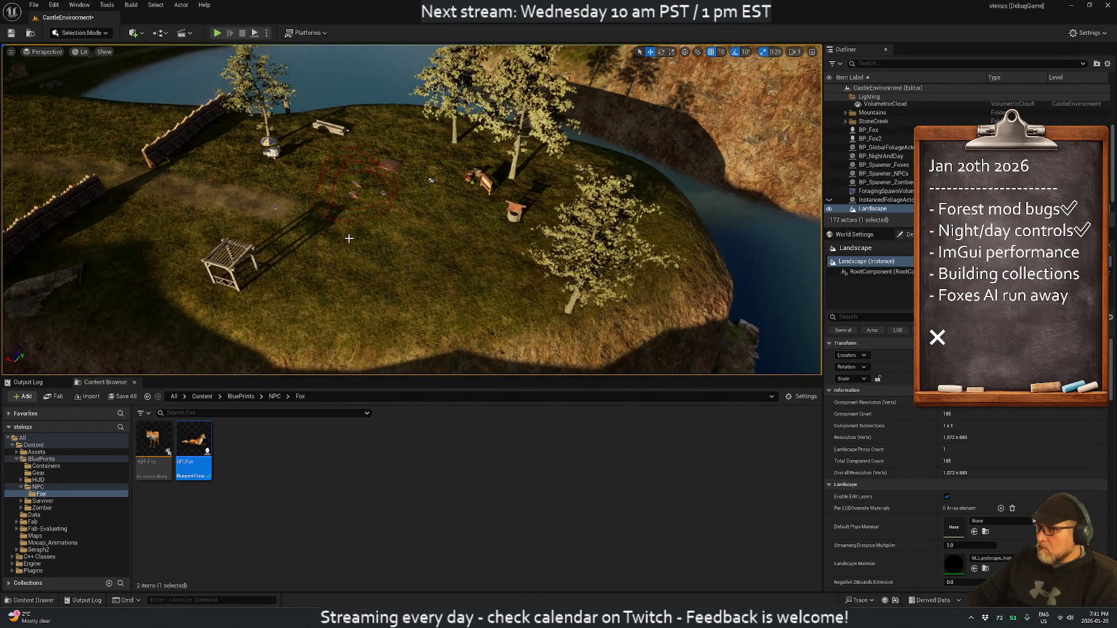
pyautogui.moveTo(205, 431); pyautogui.dragTo(404, 271)
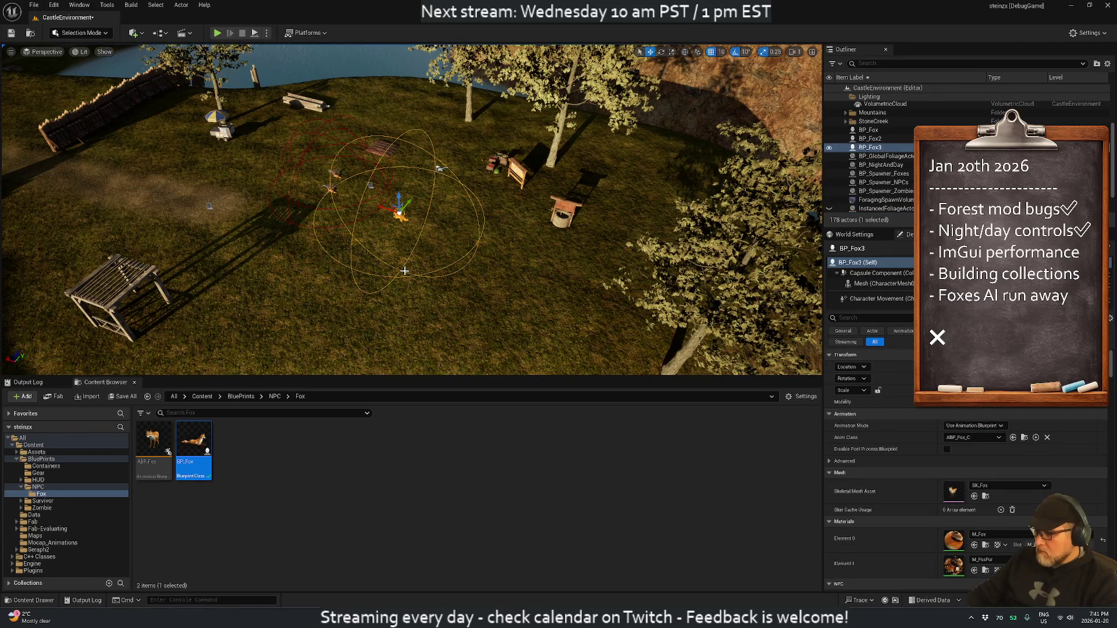
pyautogui.click(445, 237)
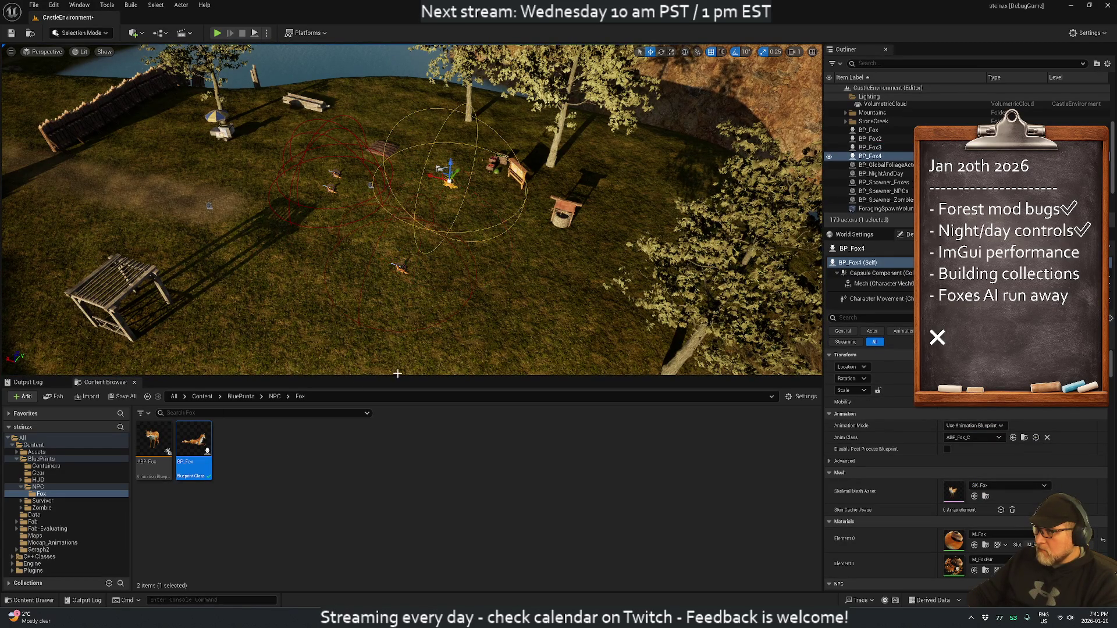
pyautogui.moveTo(303, 305); pyautogui.dragTo(302, 299)
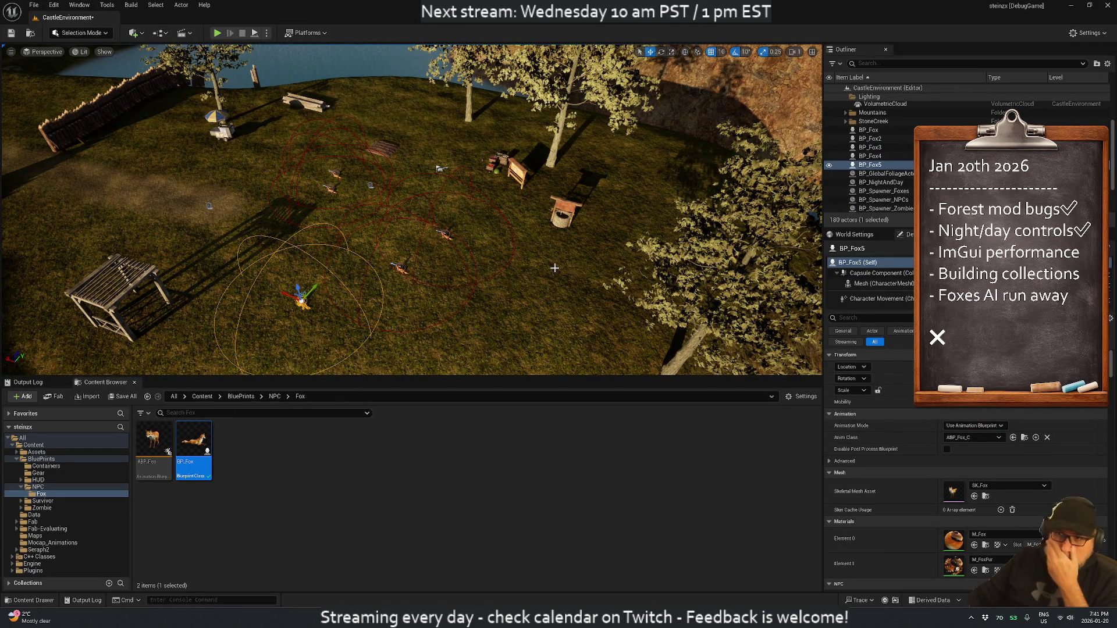
pyautogui.click(11, 32)
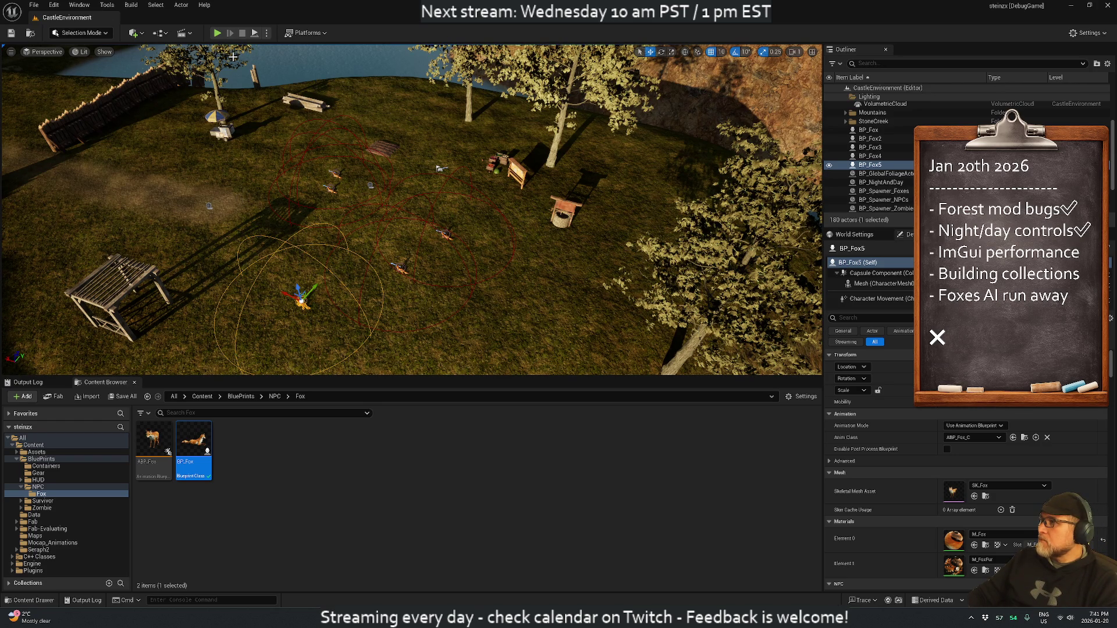
pyautogui.click(216, 33)
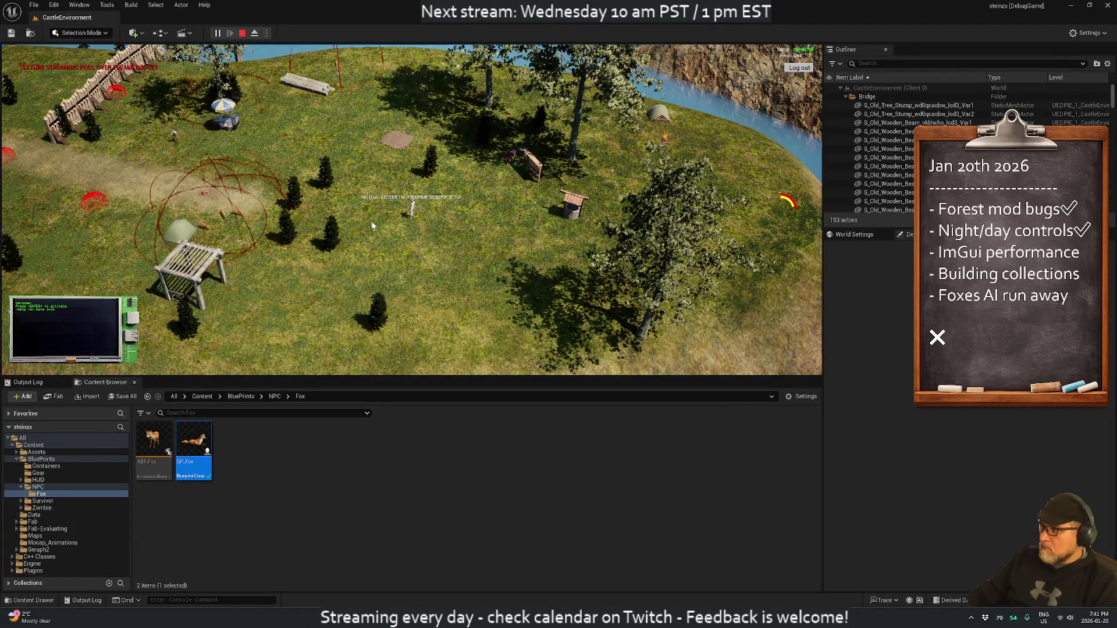
# Step: Zoom around the player to inspect the foxes' red range spheres, then show the Output Log
pyautogui.scroll(2, 355, 206)
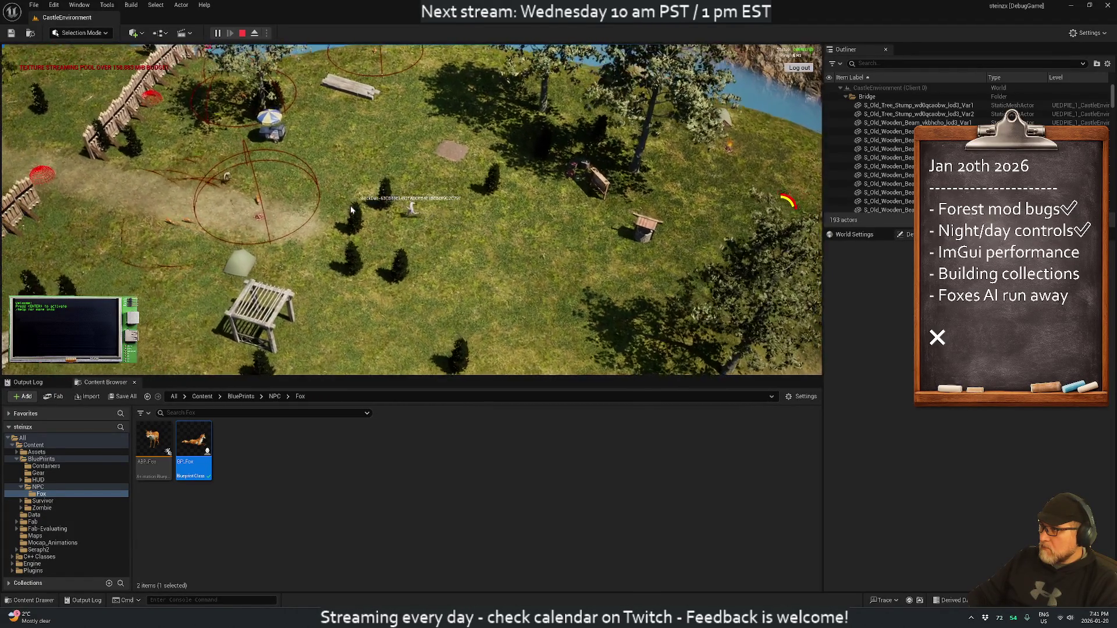
pyautogui.scroll(-5, 351, 209)
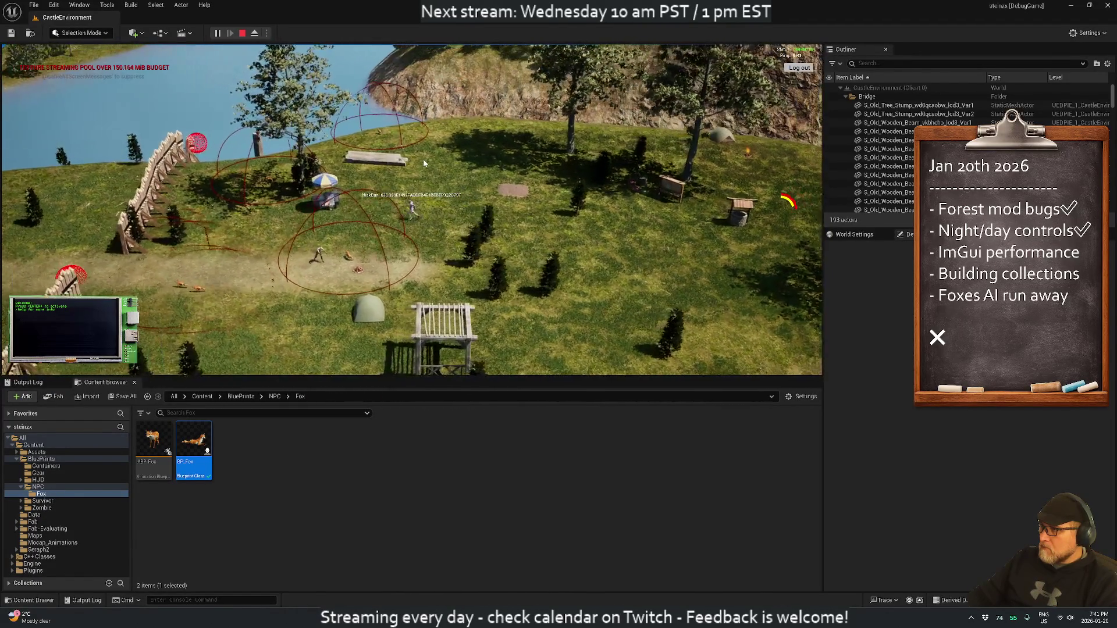
pyautogui.scroll(4, 435, 164)
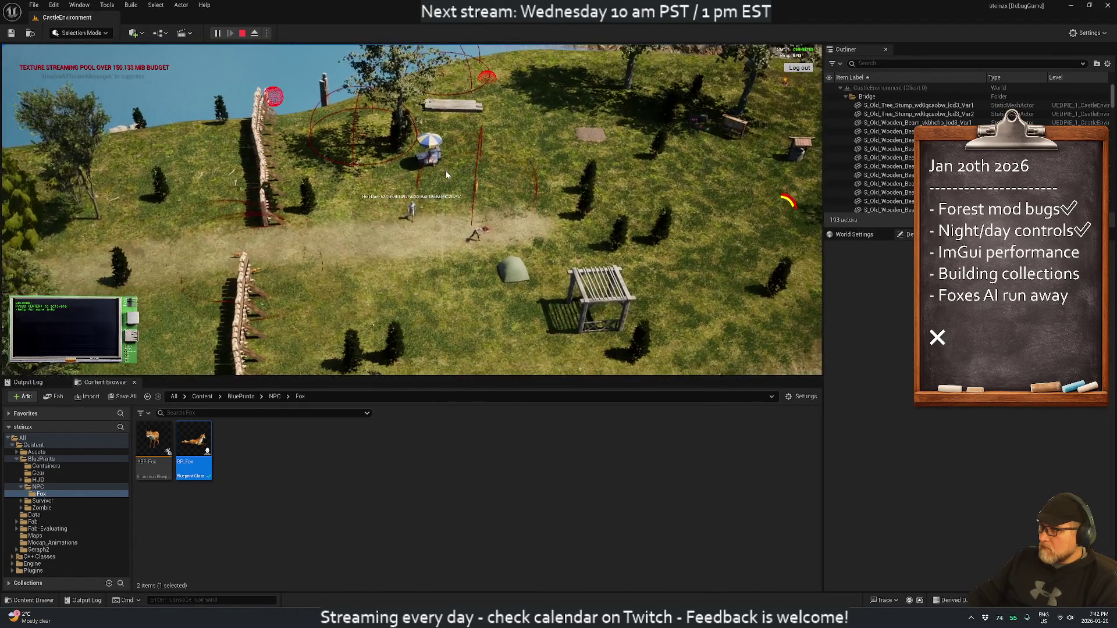
pyautogui.scroll(3, 407, 214)
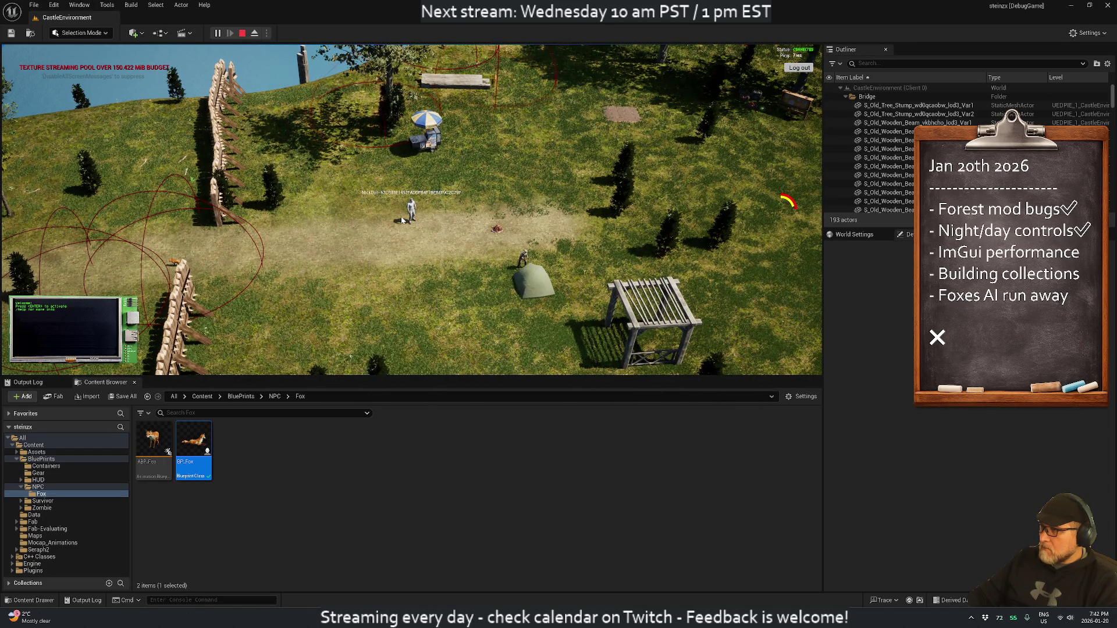
pyautogui.press('Tab')
pyautogui.press('Tab')
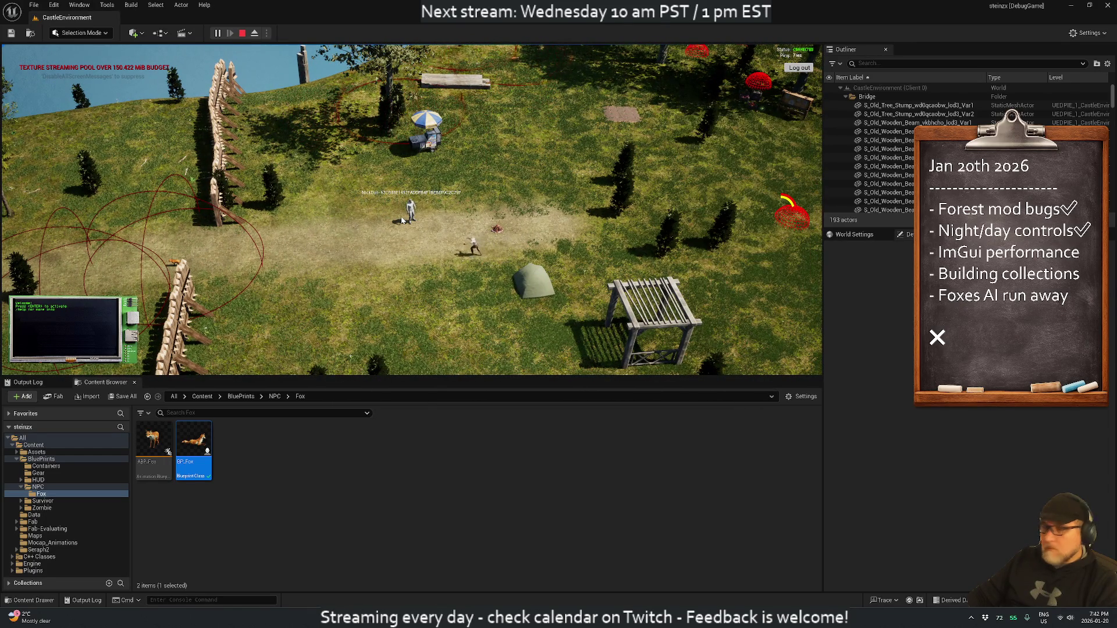
pyautogui.scroll(-4, 389, 267)
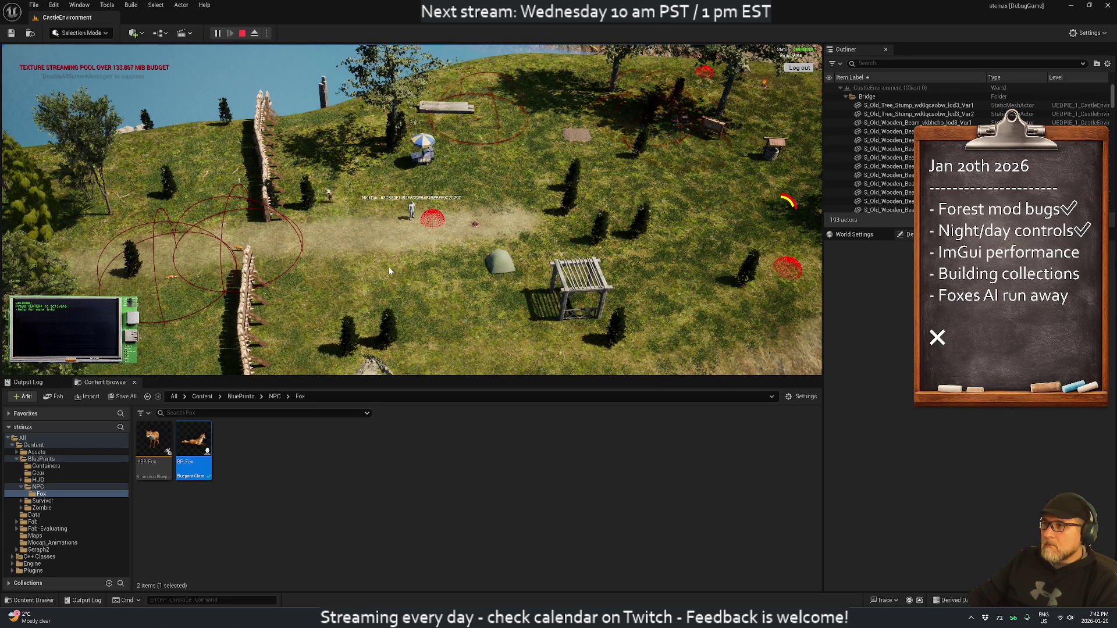
pyautogui.click(27, 382)
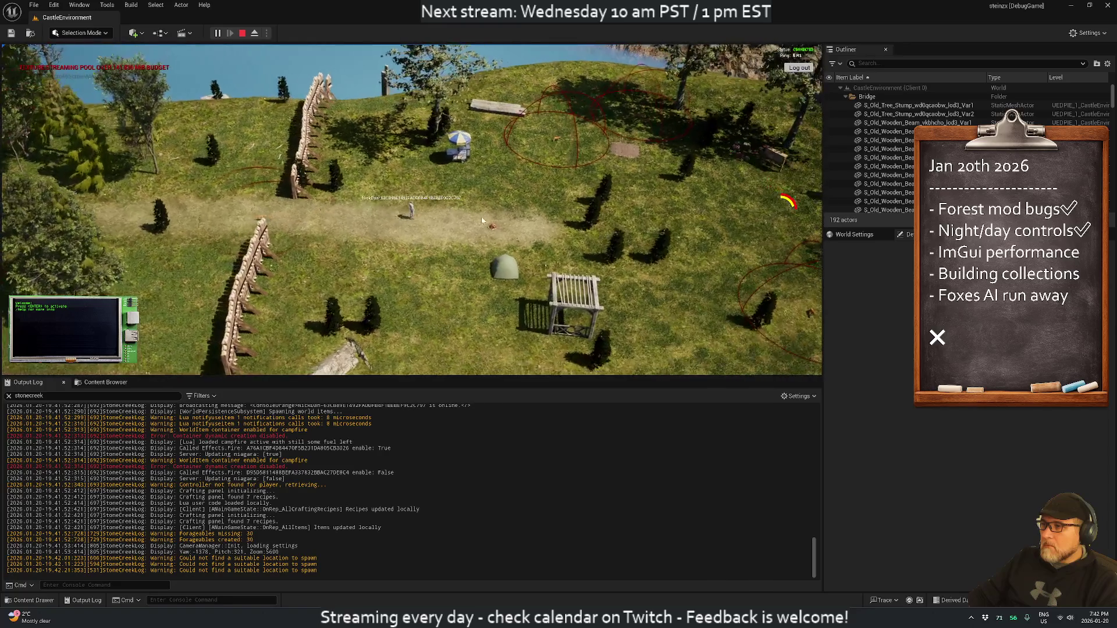
pyautogui.hotkey('alt', 'Tab')
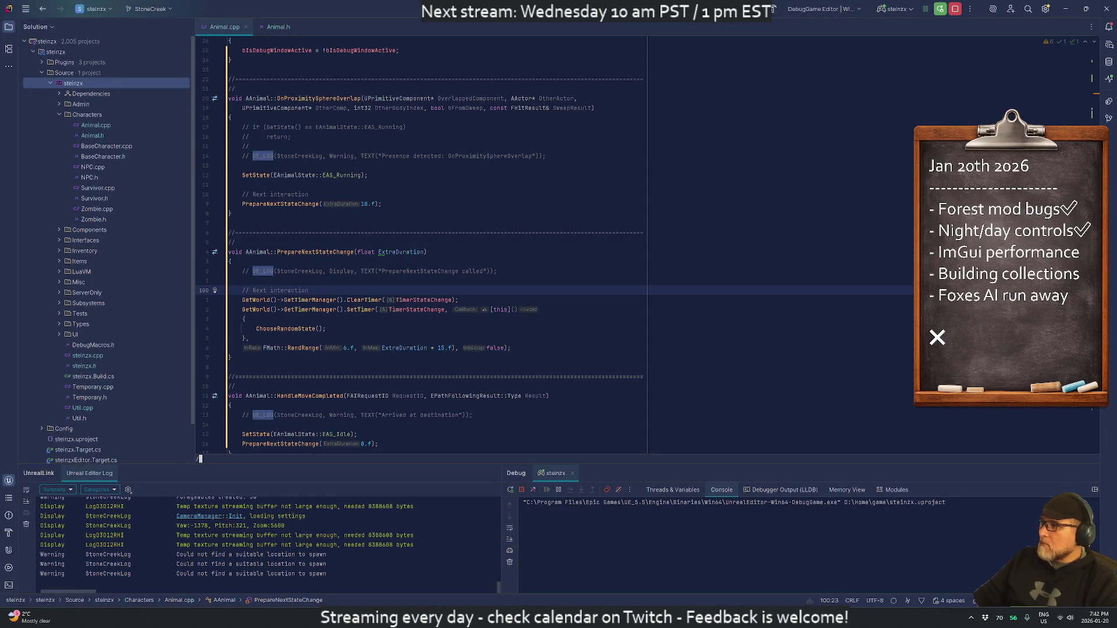
# Step: Comment out DrawDebugSphere in ActionStartMoving and review the RangeSphere code in Animal.cpp
pyautogui.hotkey('ctrl', 'shift', 'BackSpace')
pyautogui.hotkey('ctrl', 'shift', 'BackSpace')
pyautogui.hotkey('ctrl', 'shift', 'BackSpace')
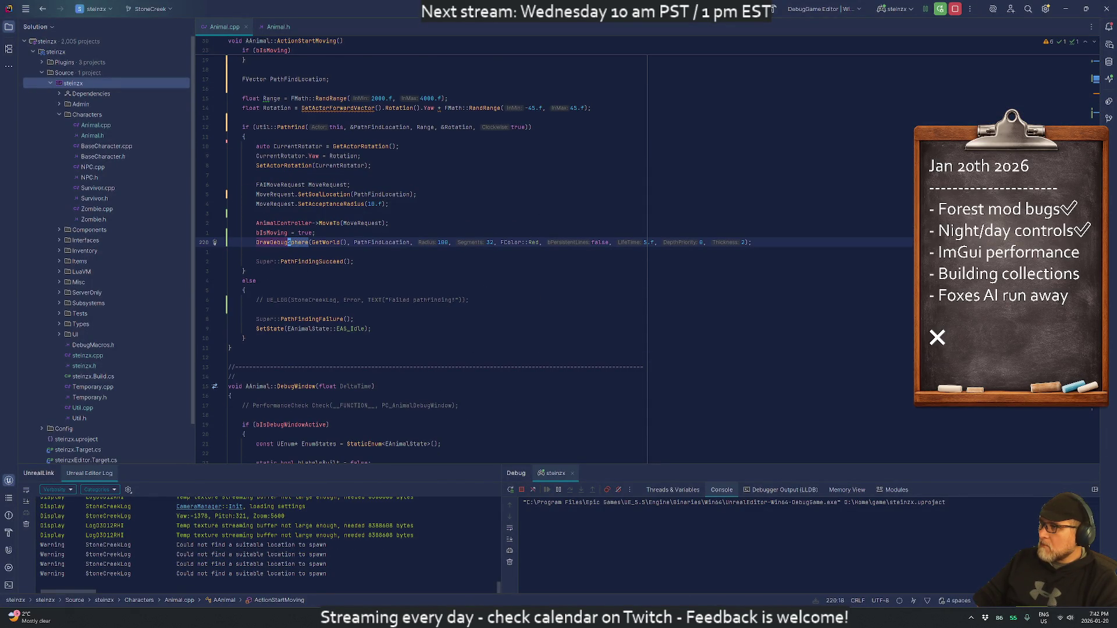
pyautogui.hotkey('ctrl', '/')
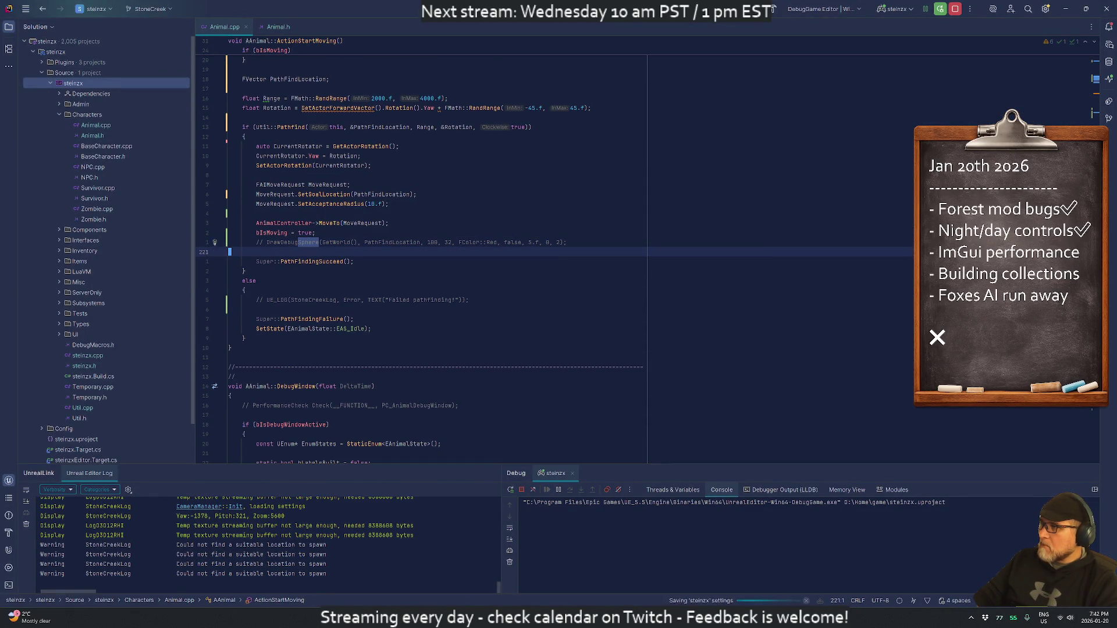
pyautogui.hotkey('ctrl', 'shift', 'BackSpace')
pyautogui.hotkey('ctrl', 'shift', 'BackSpace')
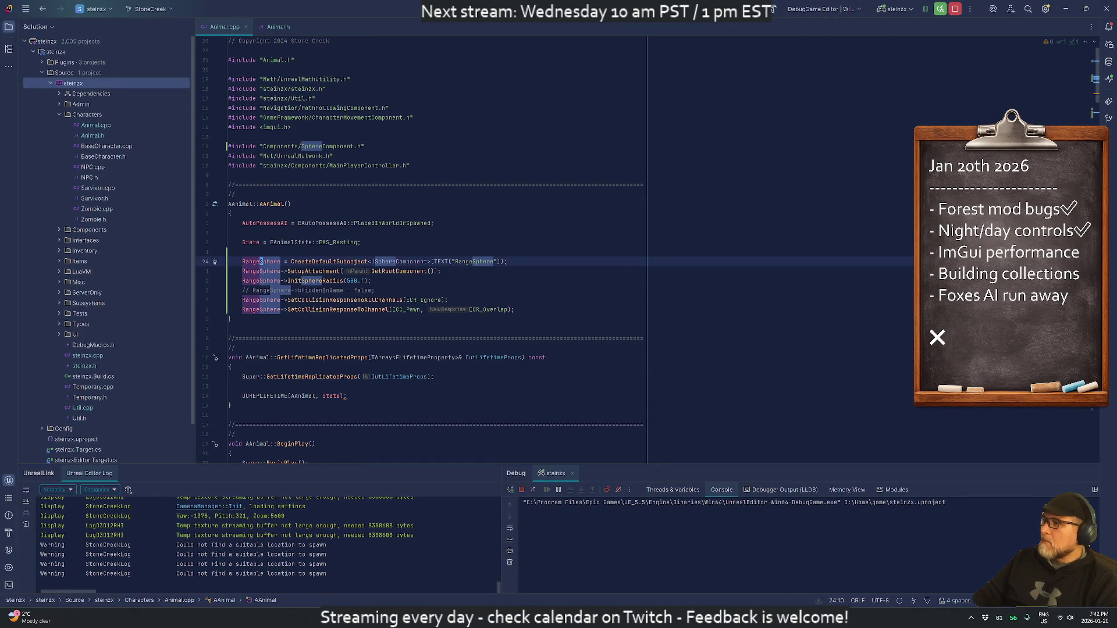
pyautogui.hotkey('ctrl', 'shift', 'BackSpace')
pyautogui.press('Down')
pyautogui.press('Down')
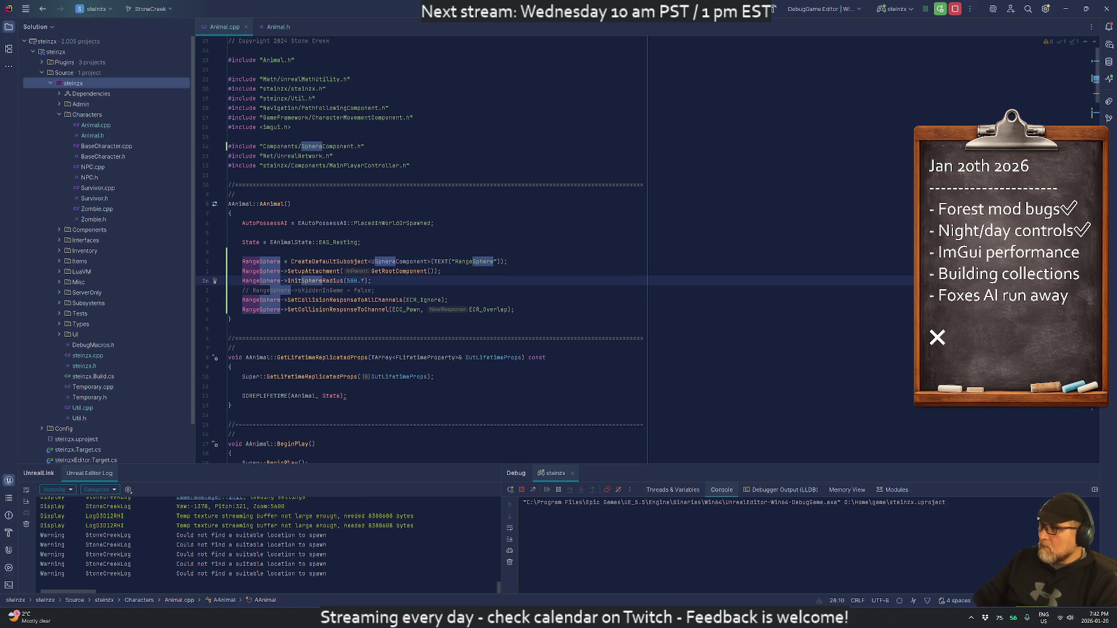
pyautogui.scroll(-9, 437, 250)
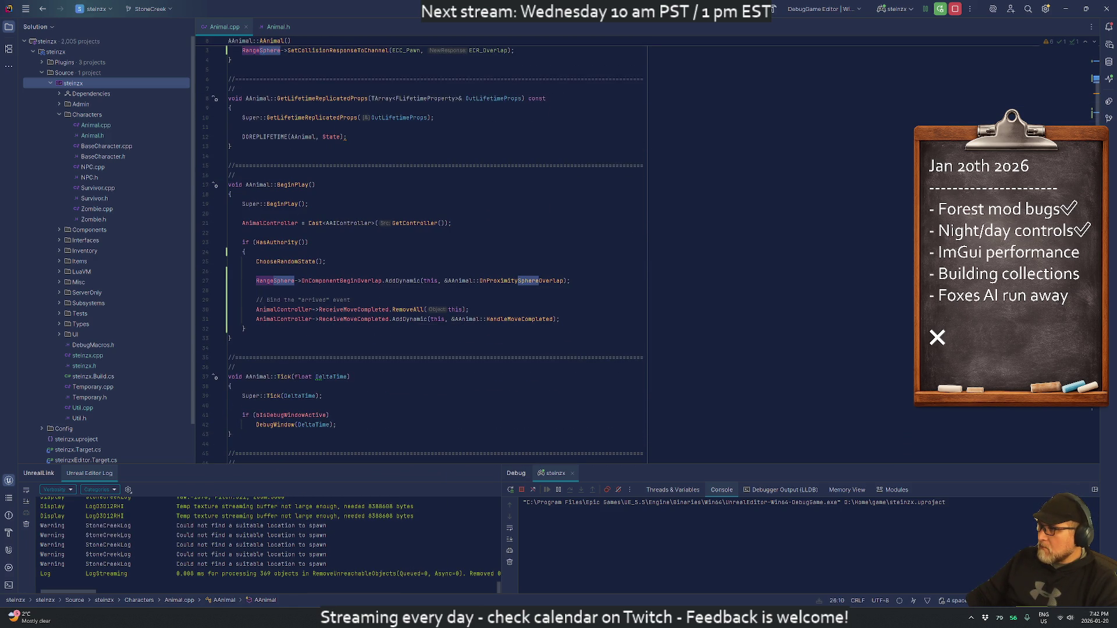
pyautogui.click(341, 281)
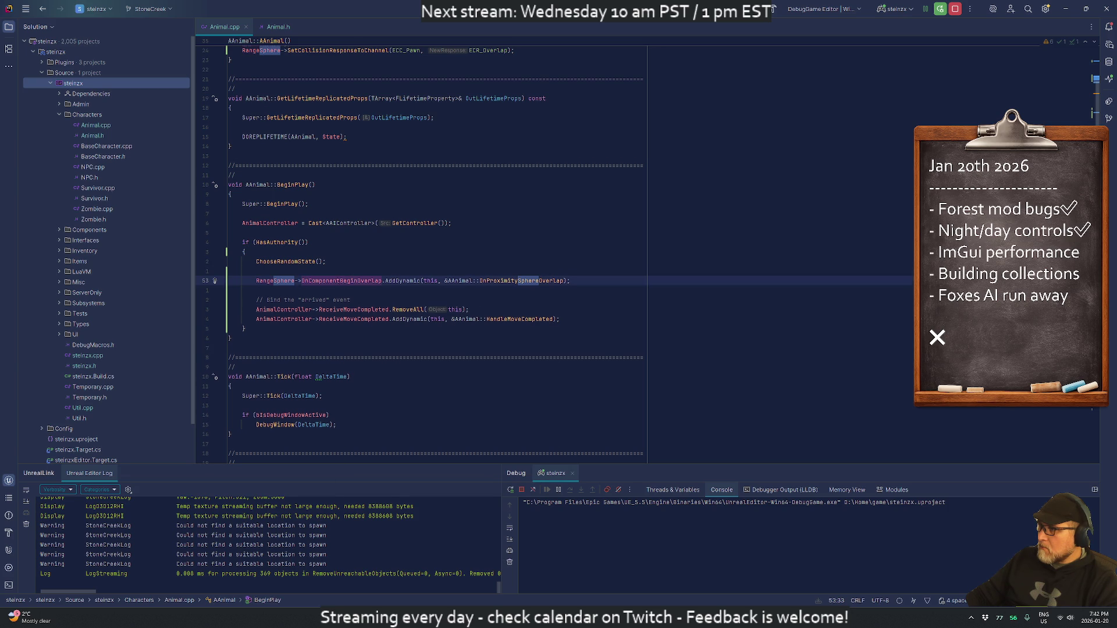
pyautogui.press('F3')
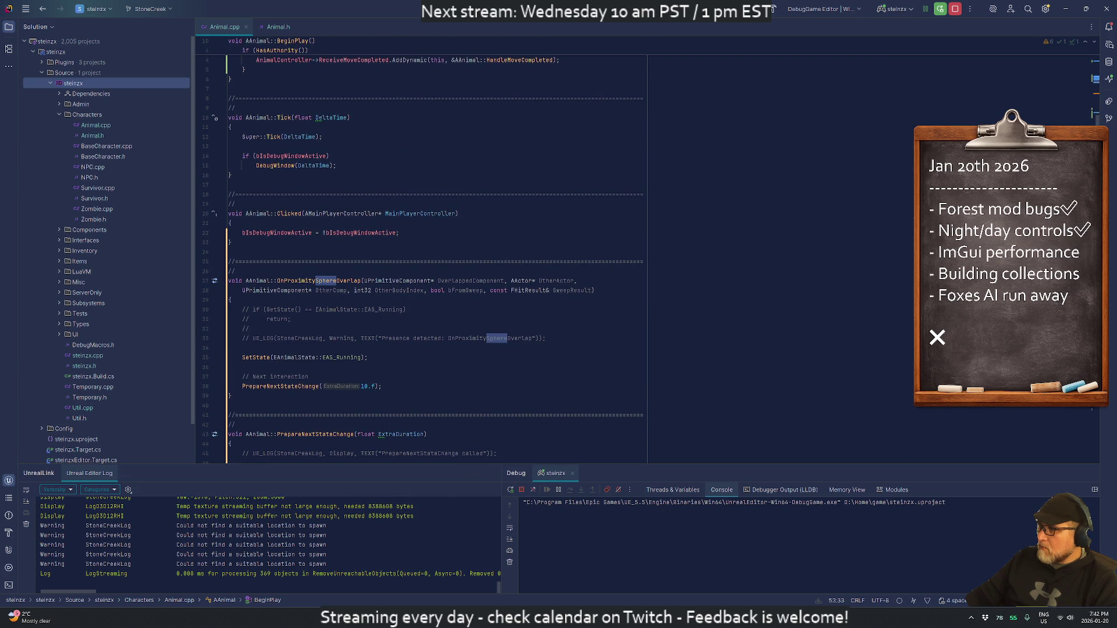
pyautogui.scroll(-6, 471, 319)
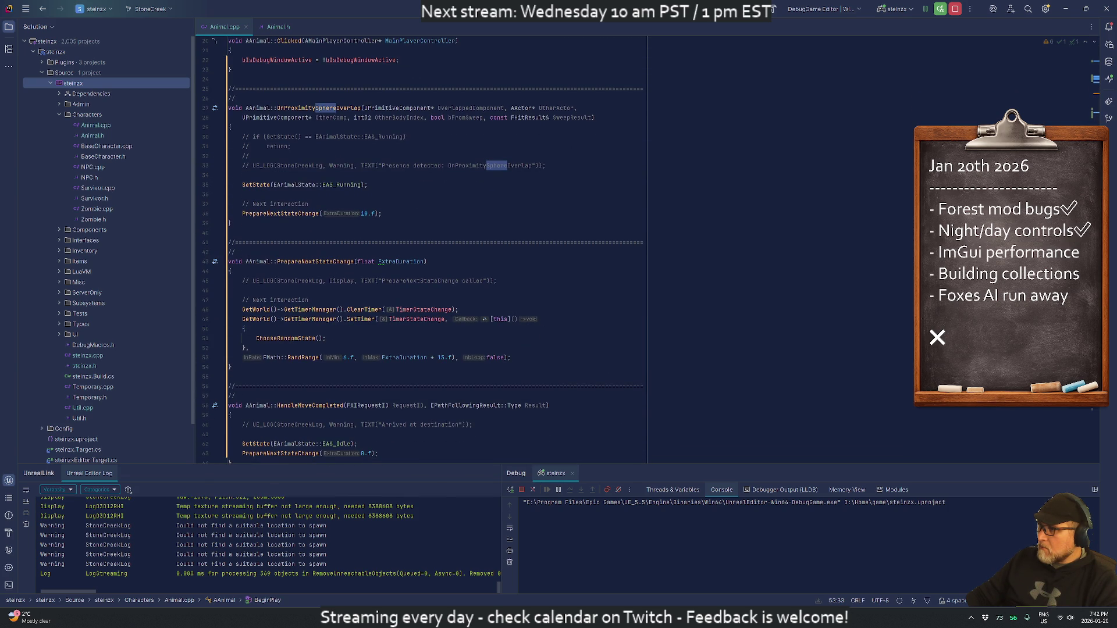
pyautogui.hotkey('alt', 'Tab')
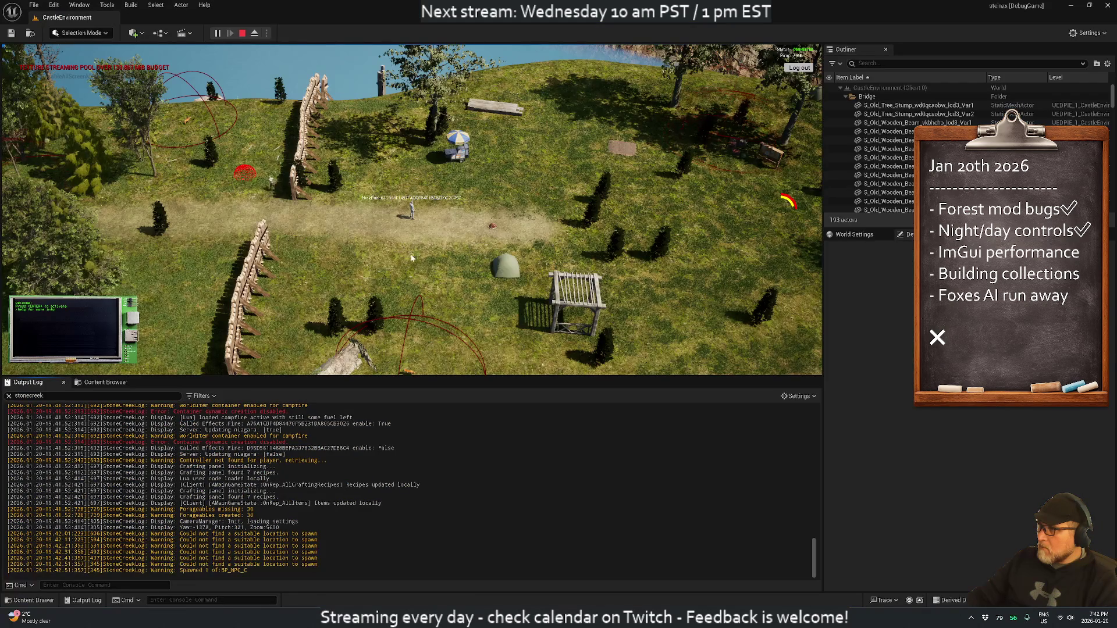
# Step: End the play test, open the BP_Fox Blueprint and filter its Details for hidden settings
pyautogui.press('Escape')
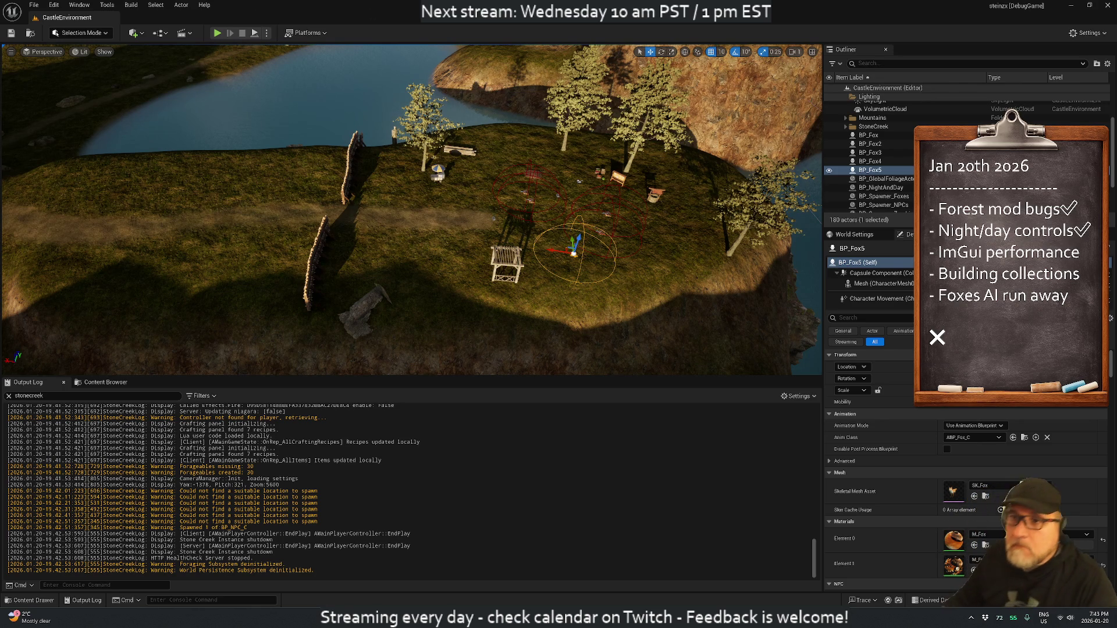
pyautogui.click(133, 383)
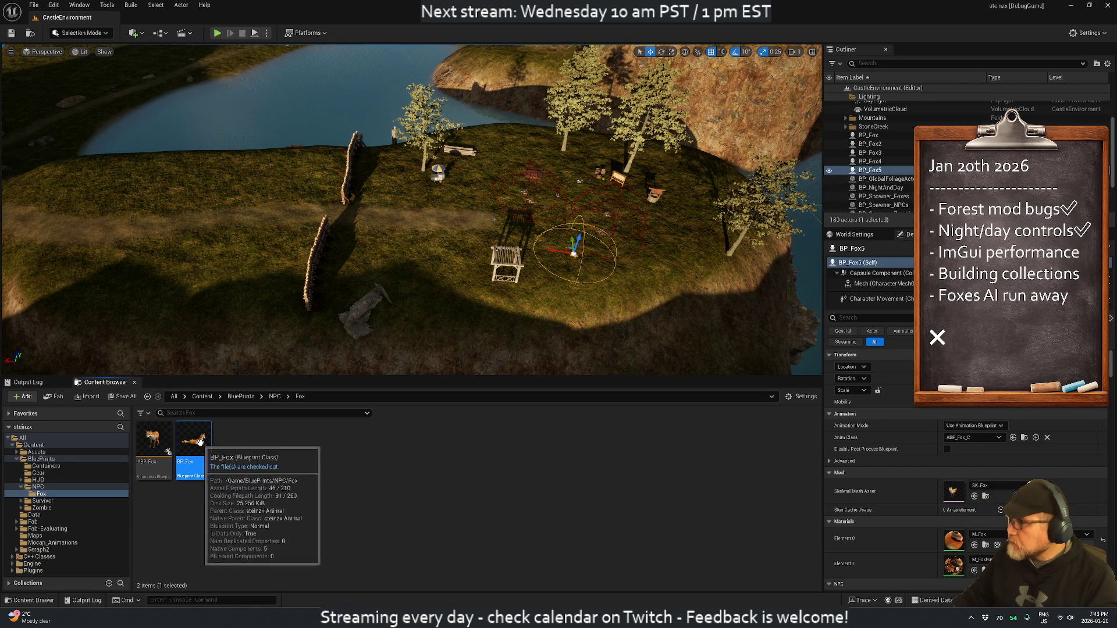
pyautogui.doubleClick(202, 459)
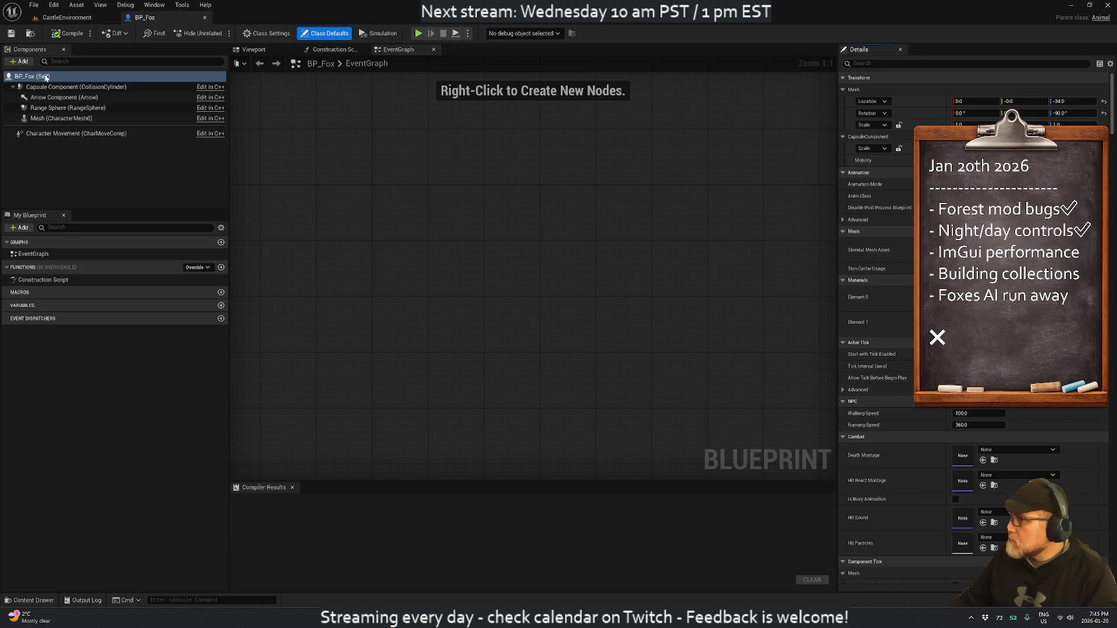
pyautogui.click(116, 76)
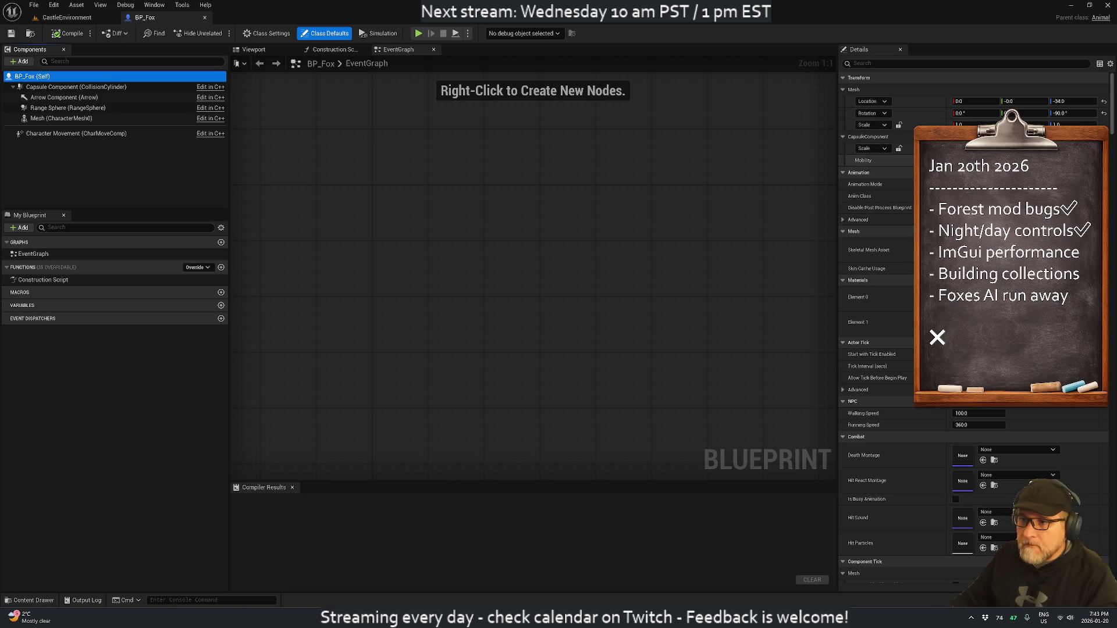
pyautogui.click(903, 57)
pyautogui.write('hi')
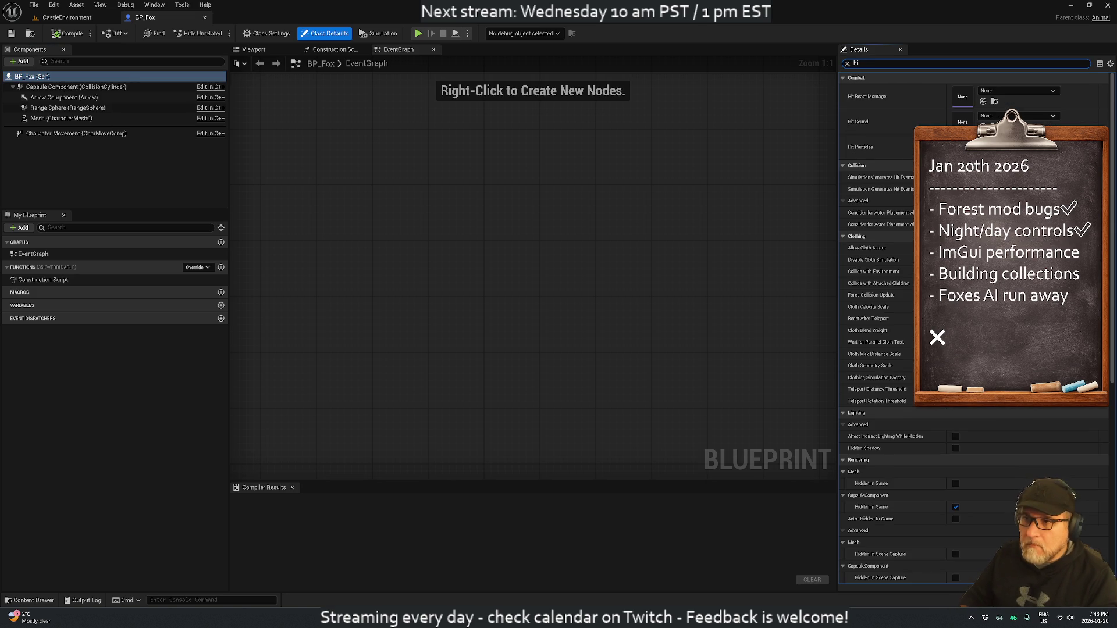
pyautogui.write('d')
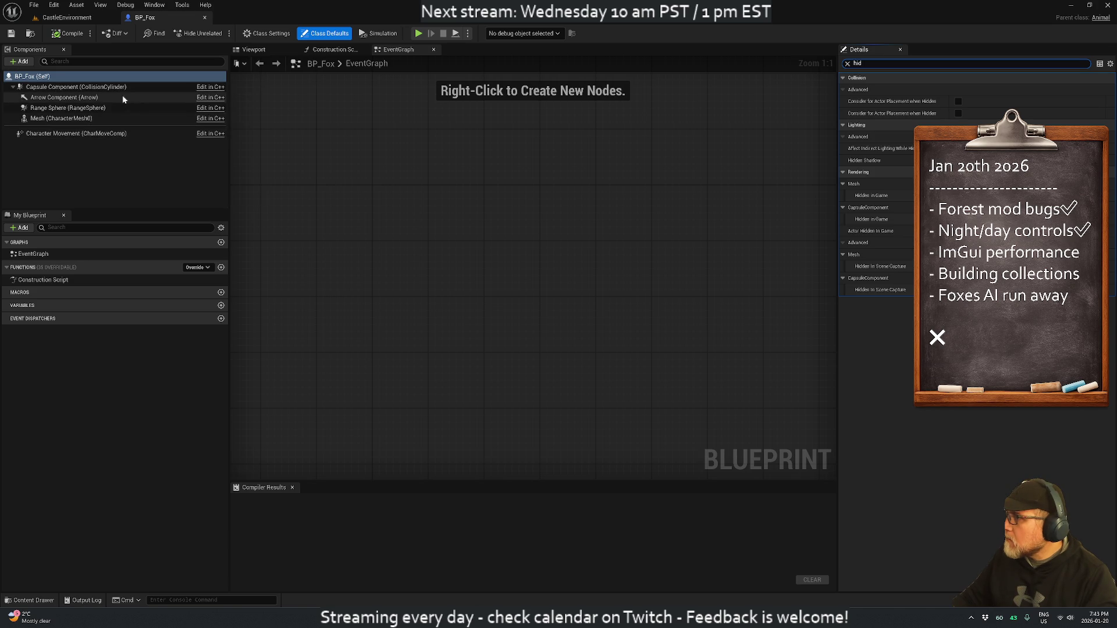
# Step: Glance over Animal.cpp in Rider before returning to BP_Fox
pyautogui.hotkey('alt', 'Tab')
pyautogui.scroll(14, 436, 250)
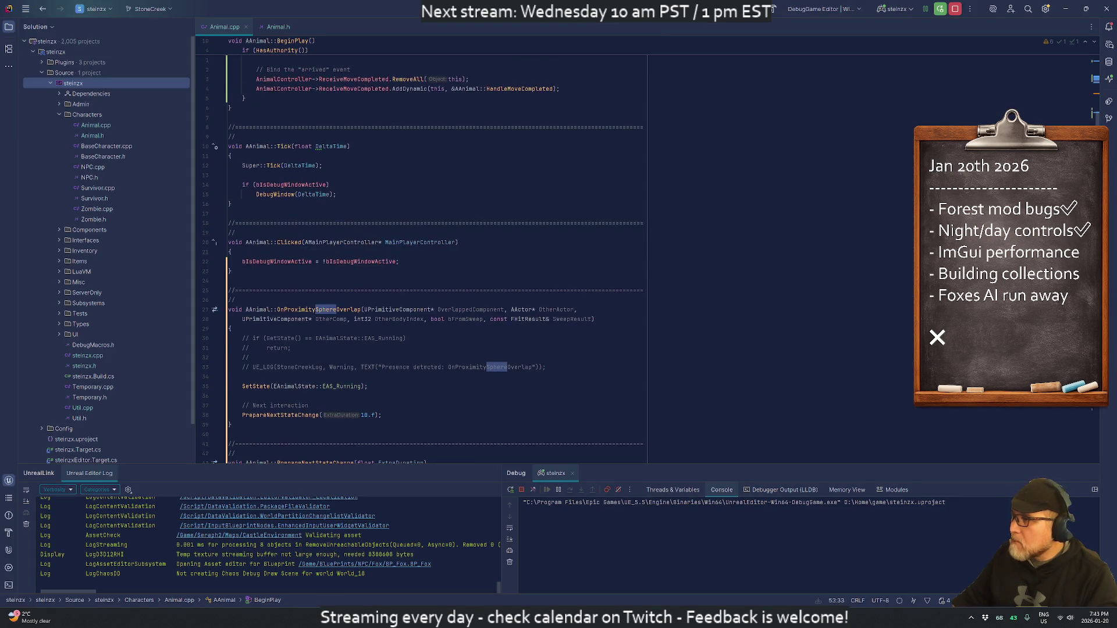
pyautogui.scroll(10, 437, 250)
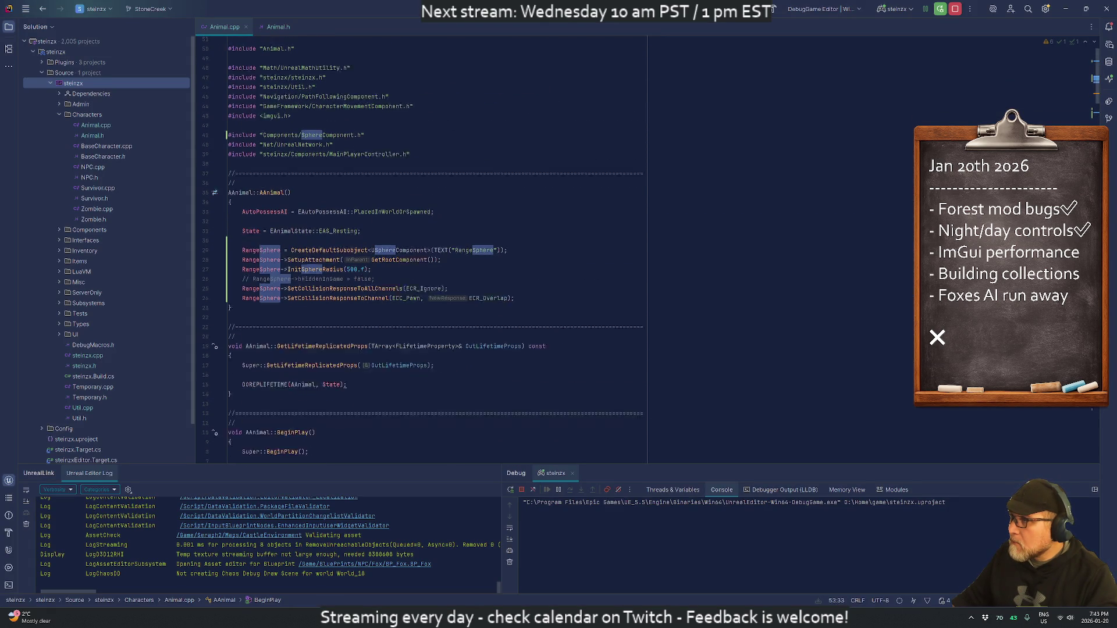
pyautogui.hotkey('alt', 'Tab')
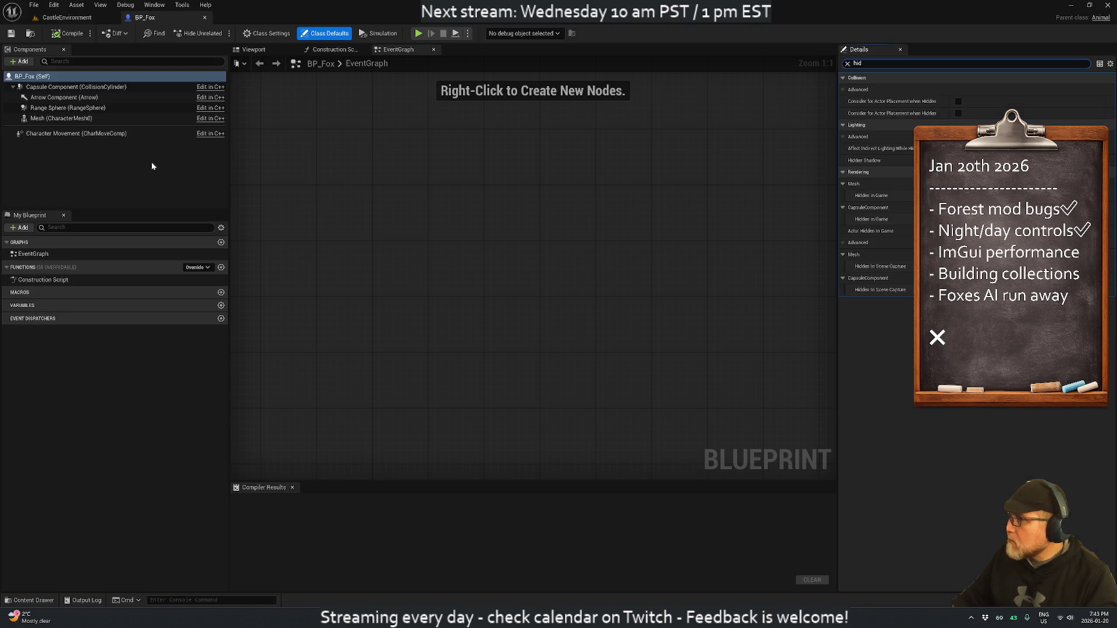
# Step: Check Hidden in Game on the Range Sphere, Mesh, Arrow and Capsule components, then return to CastleEnvironment
pyautogui.click(79, 109)
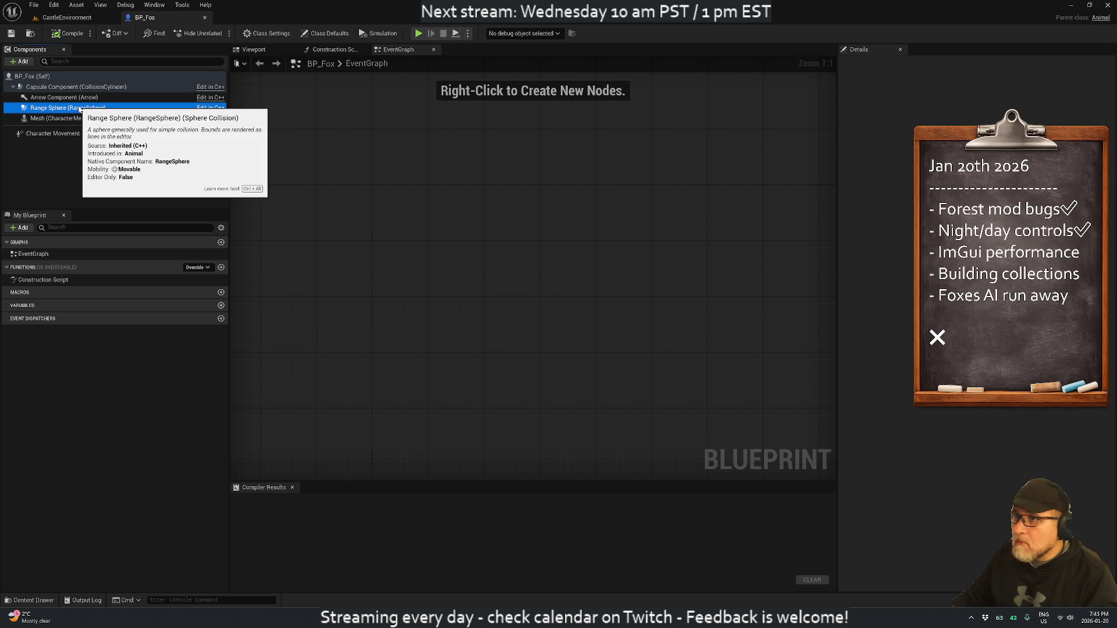
pyautogui.click(64, 118)
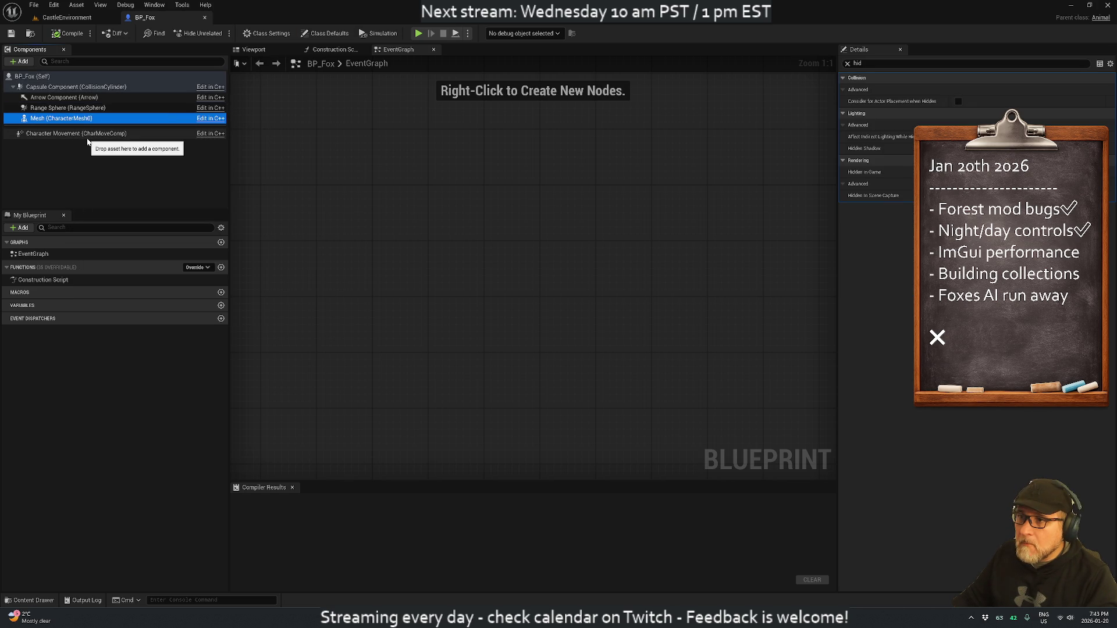
pyautogui.click(74, 98)
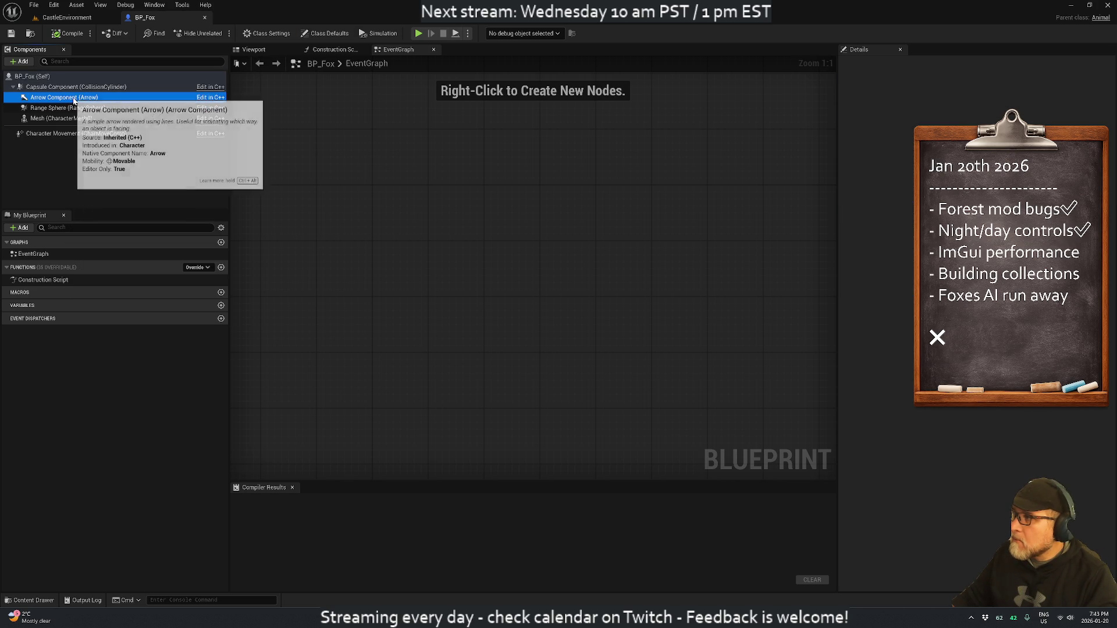
pyautogui.click(64, 88)
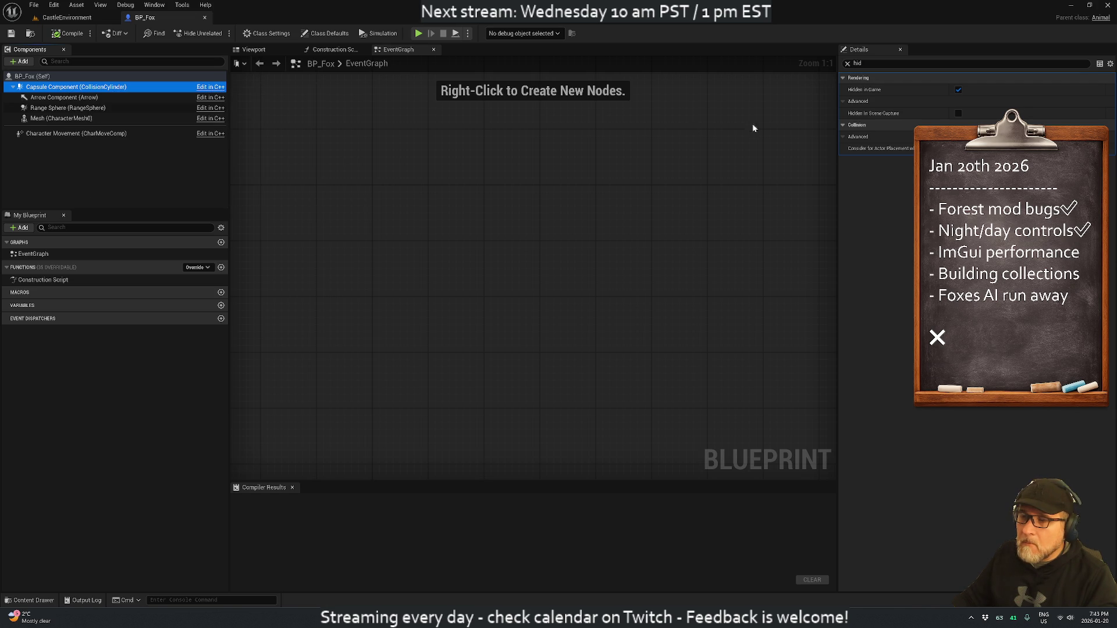
pyautogui.click(61, 108)
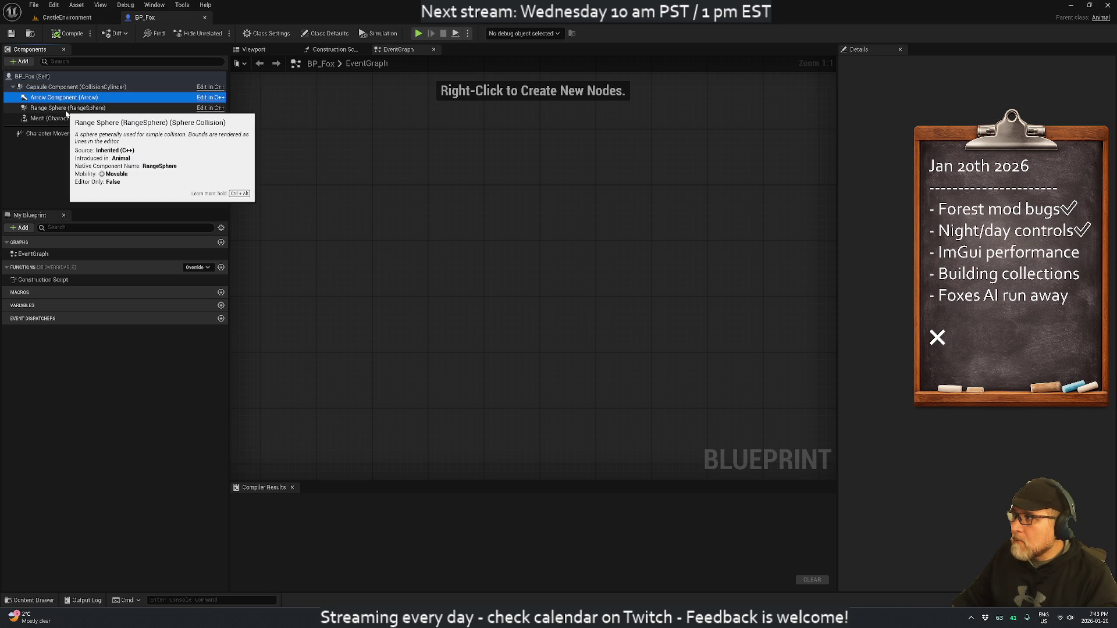
pyautogui.click(65, 119)
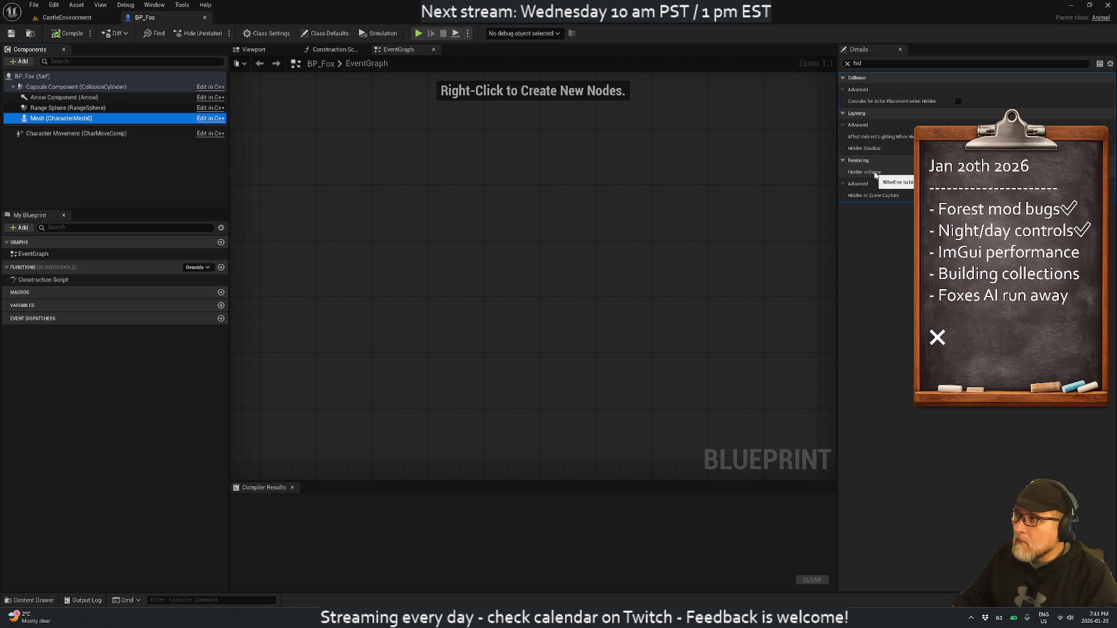
pyautogui.click(80, 15)
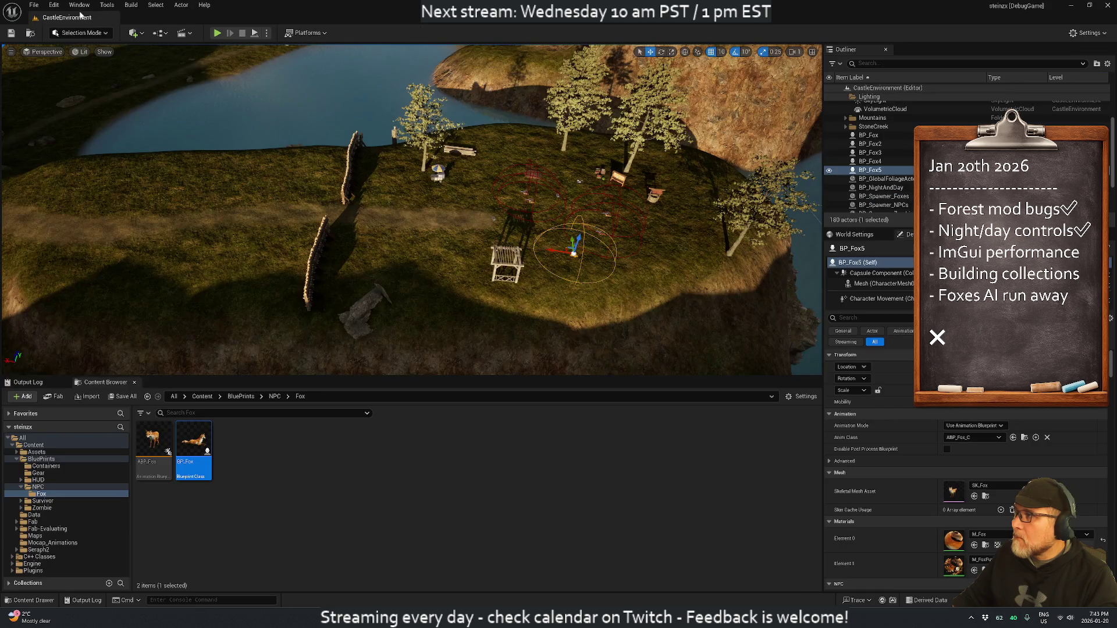
# Step: Tick Actor Hidden In Game on the BP_Fox5 actor
pyautogui.click(889, 172)
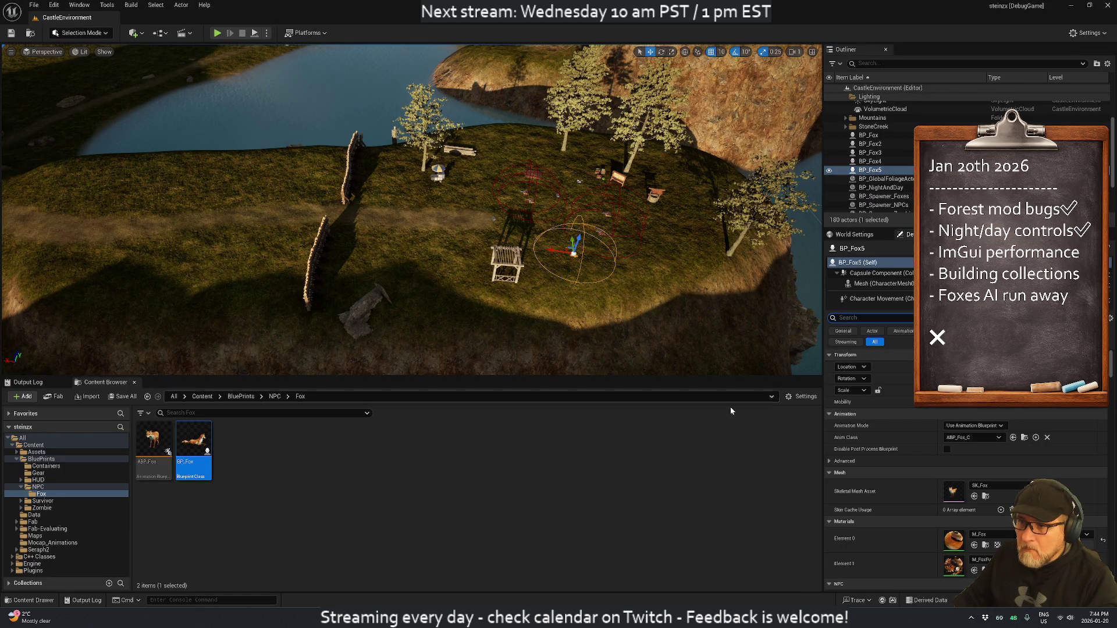
pyautogui.write('hidd')
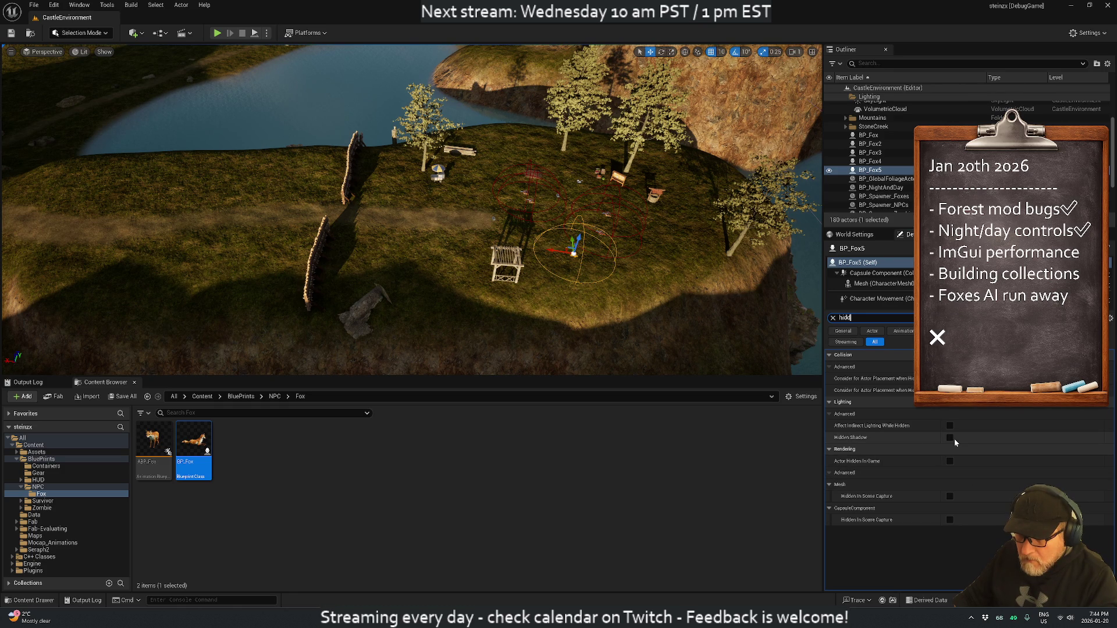
pyautogui.click(949, 460)
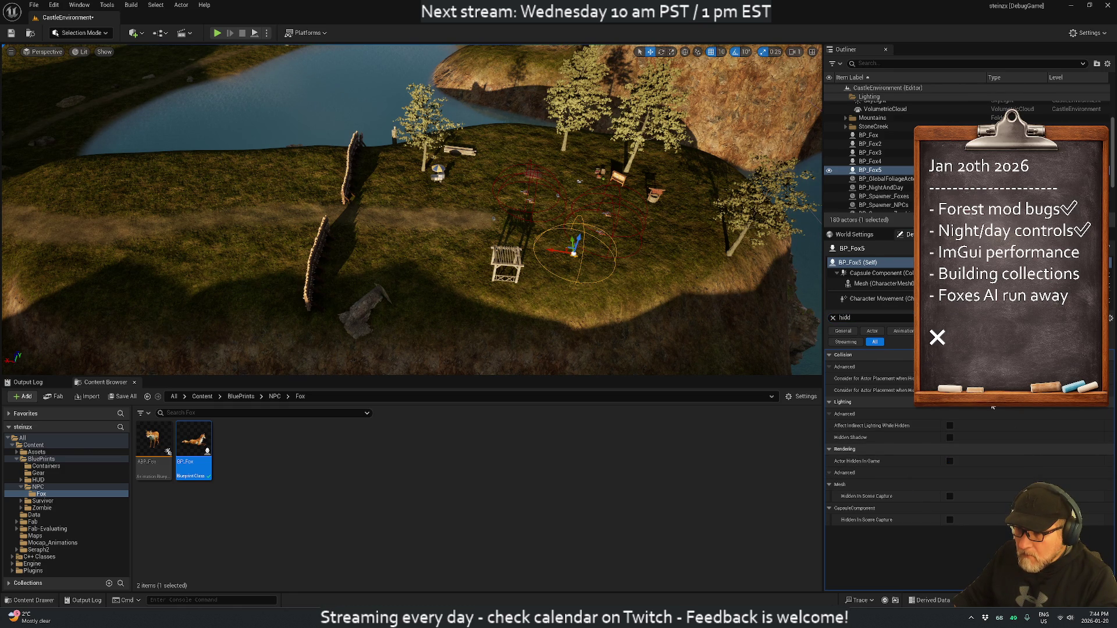
# Step: Save the CastleEnvironment level and run a brief play test
pyautogui.click(12, 33)
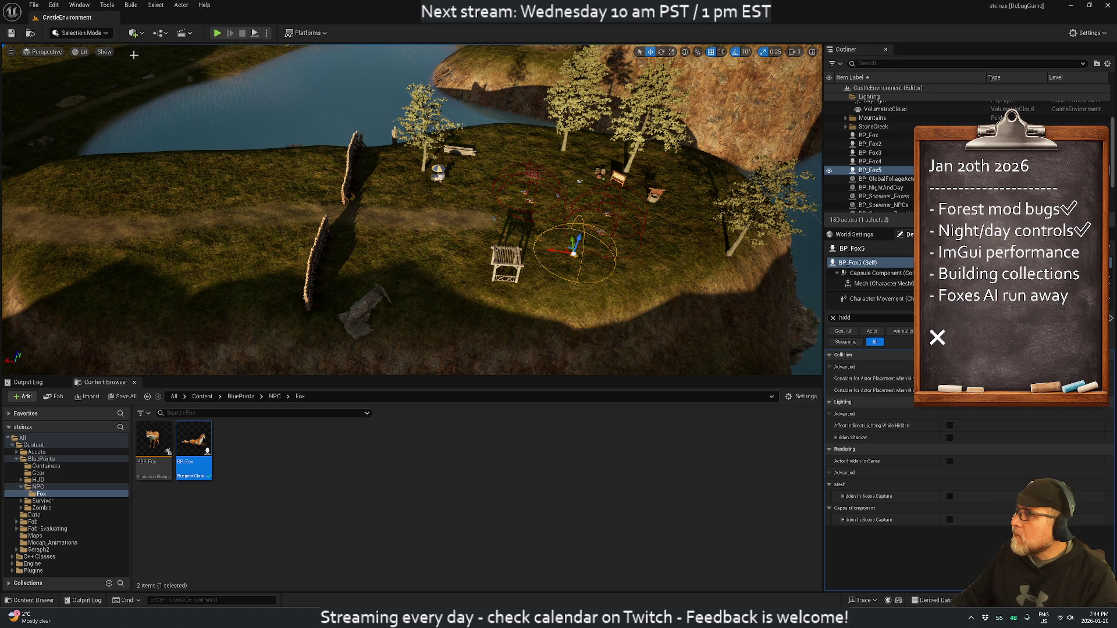
pyautogui.click(215, 33)
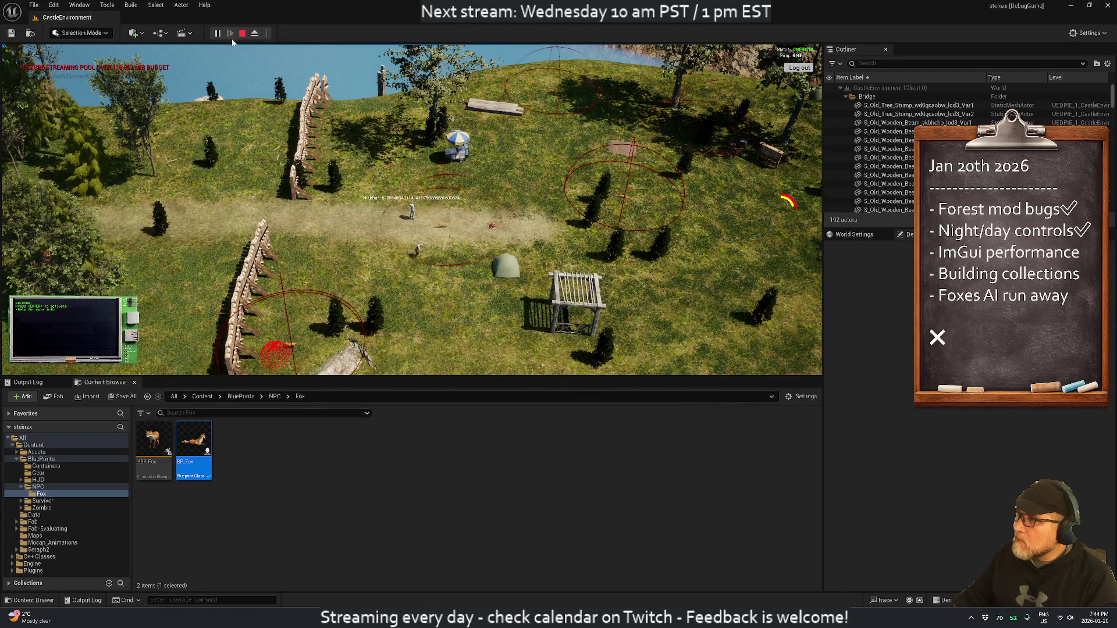
pyautogui.press('Escape')
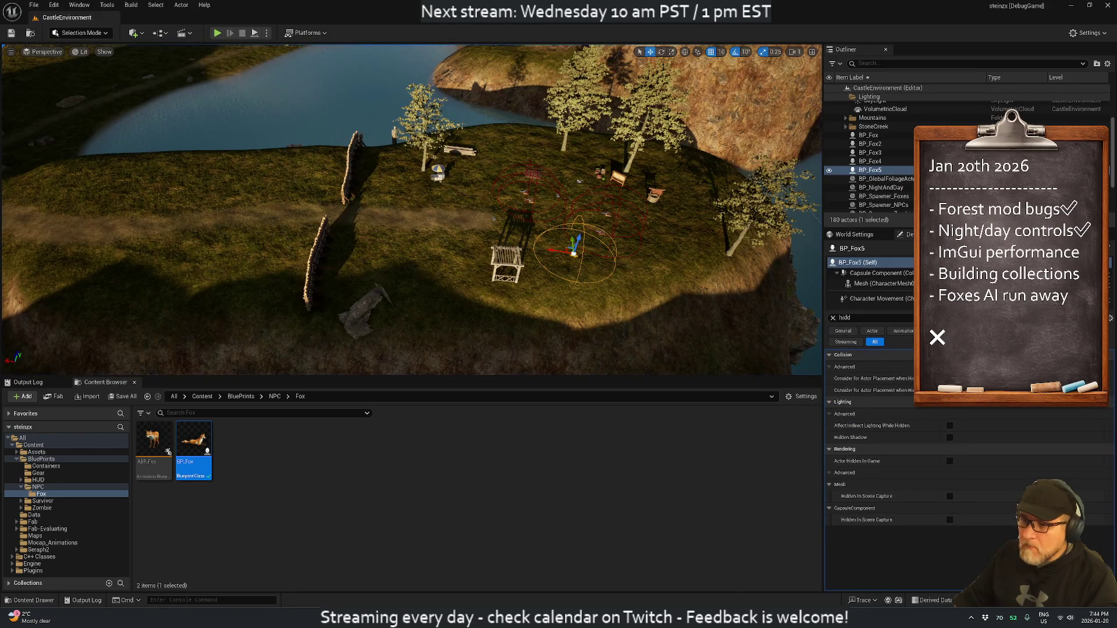
# Step: Live-recompile the C++ code, start a new play test and show the Output Log
pyautogui.hotkey('ctrl', 'alt', 'F11')
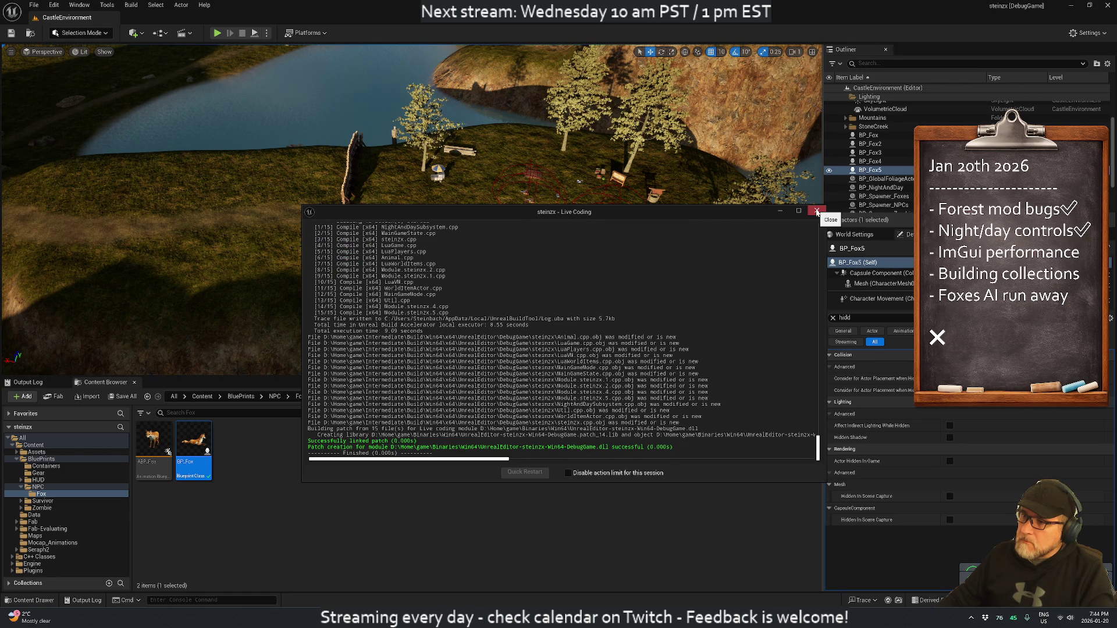
pyautogui.click(817, 212)
pyautogui.click(220, 32)
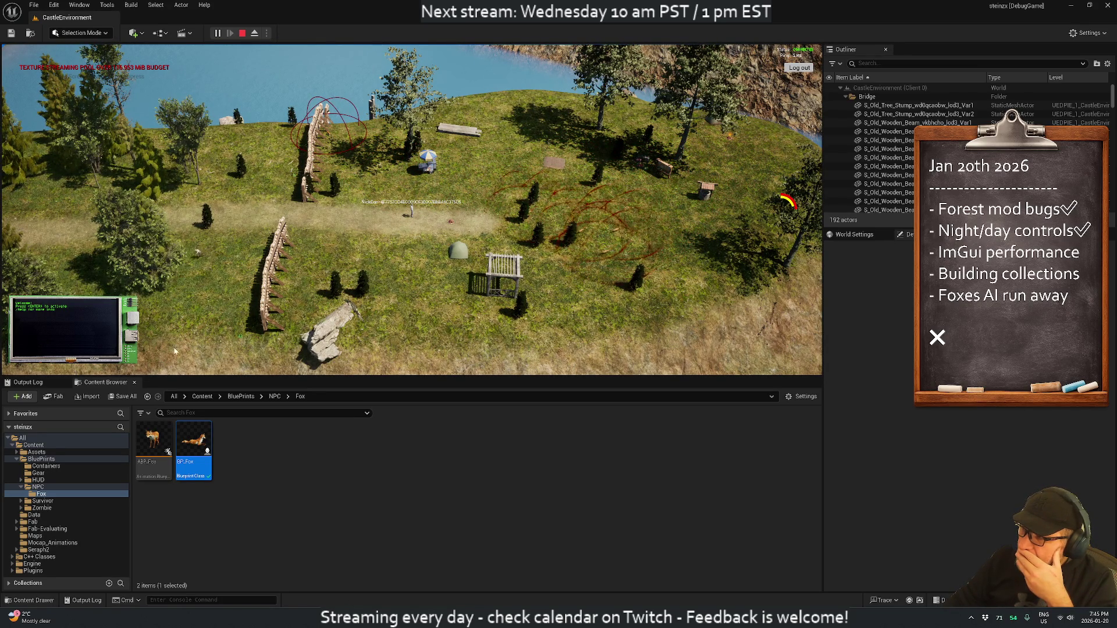
pyautogui.click(28, 382)
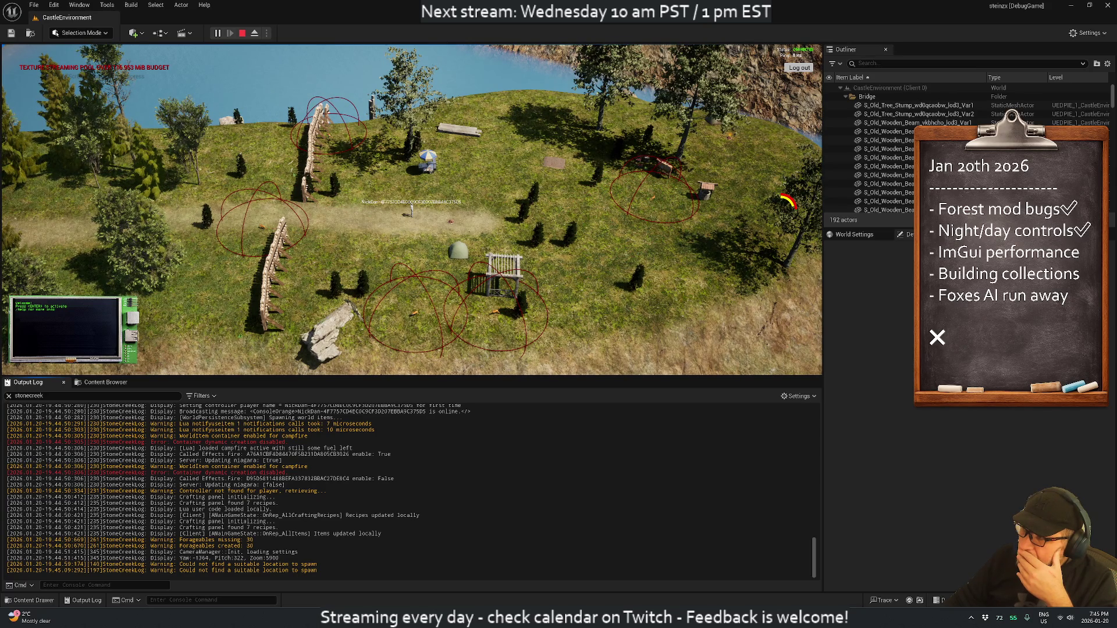
# Step: Scroll through the output log's spawn warnings, then stop the play test
pyautogui.scroll(3, 407, 489)
pyautogui.scroll(3, 230, 273)
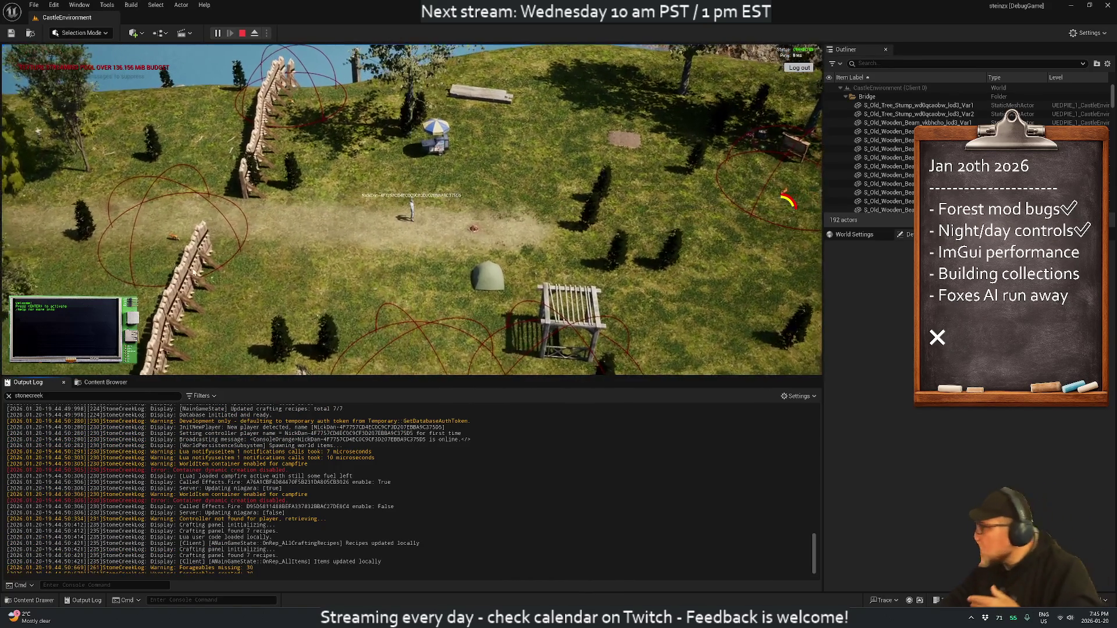
pyautogui.scroll(-3, 412, 270)
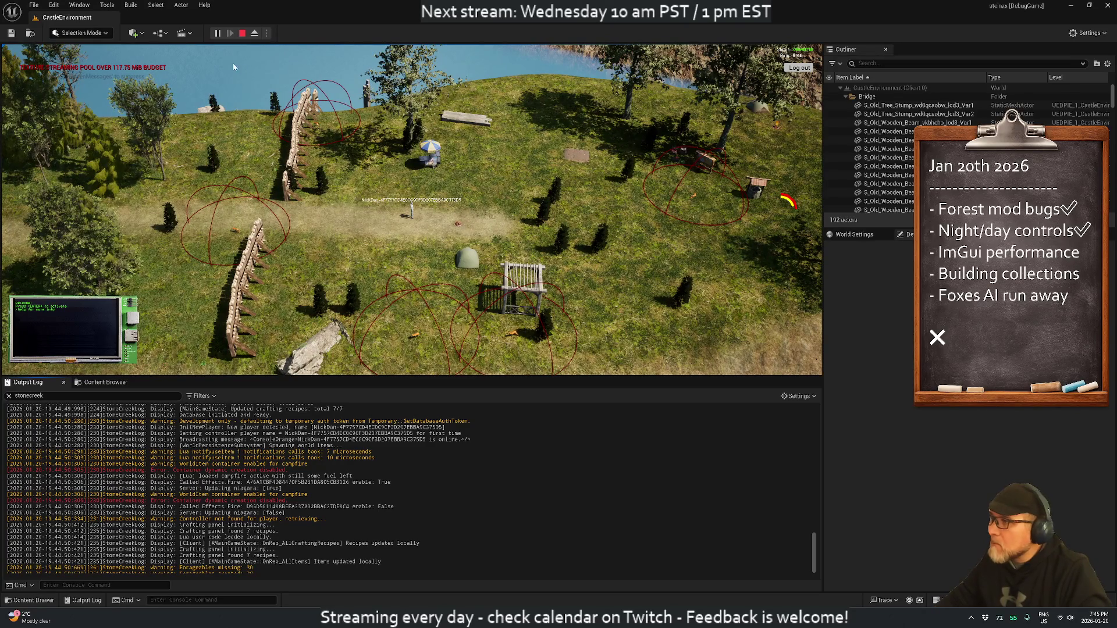
pyautogui.click(243, 34)
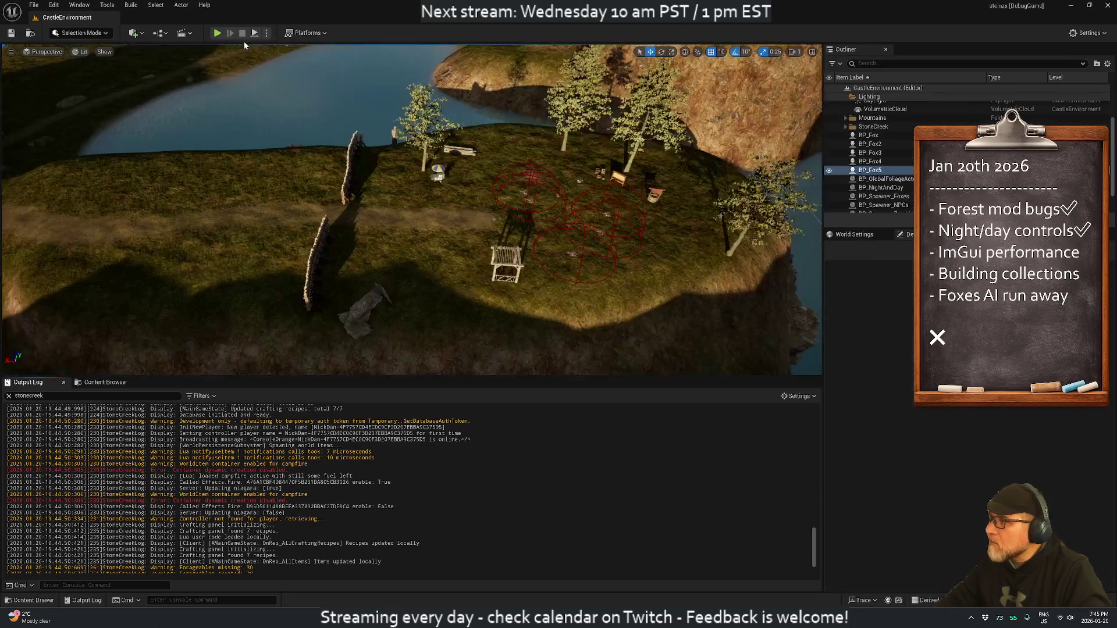
# Step: Review the Animal constructor's RangeSphere radius and ECR_Ignore collision settings in Rider
pyautogui.hotkey('alt', 'Tab')
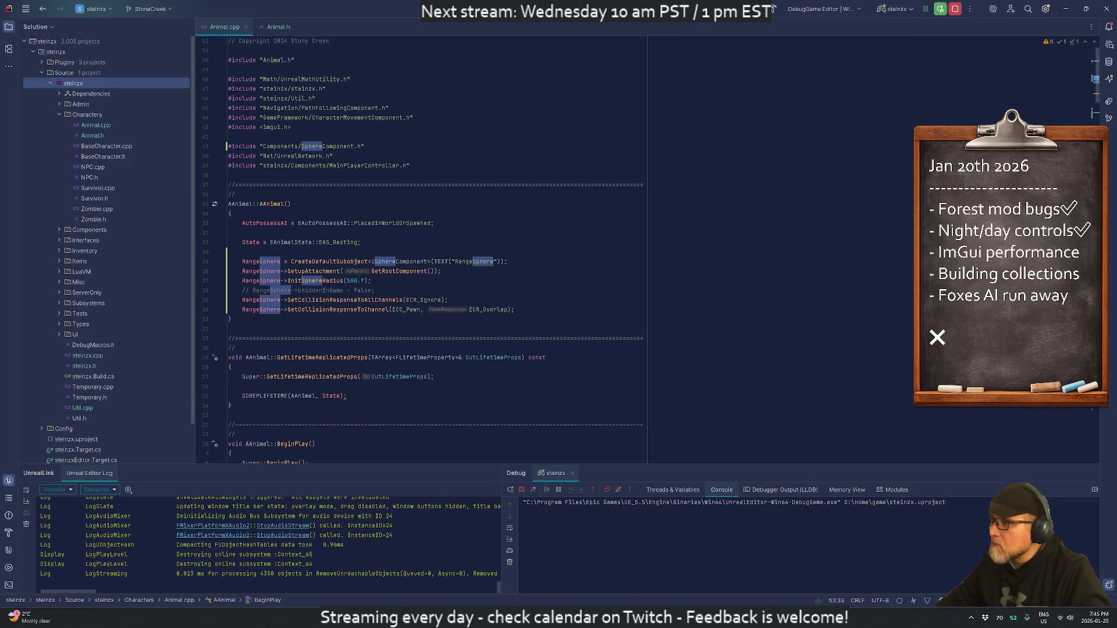
pyautogui.click(373, 291)
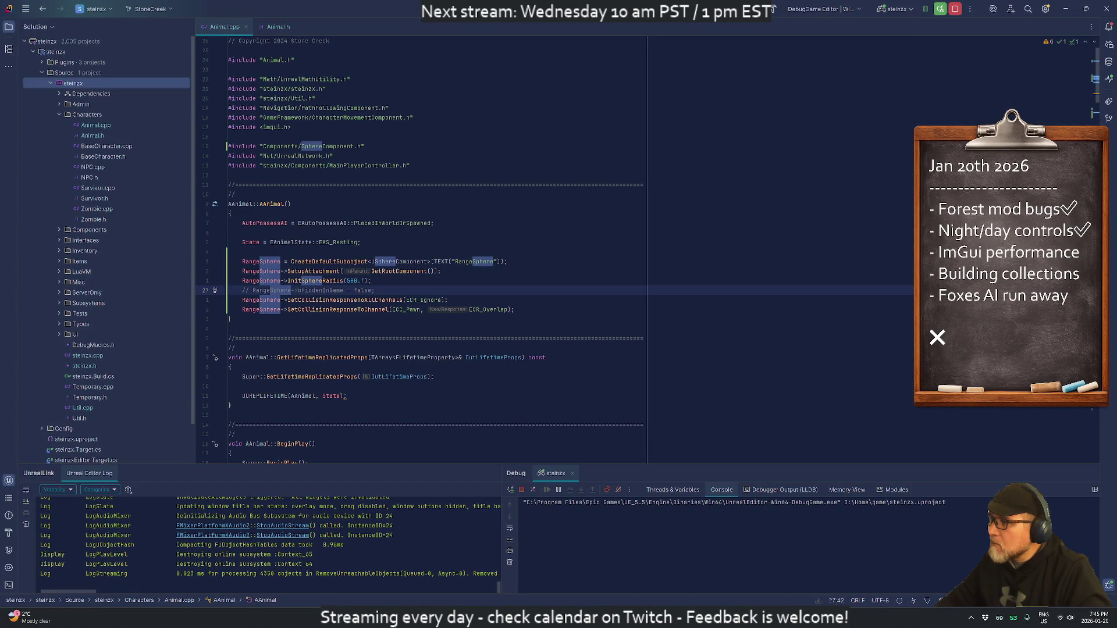
pyautogui.click(313, 281)
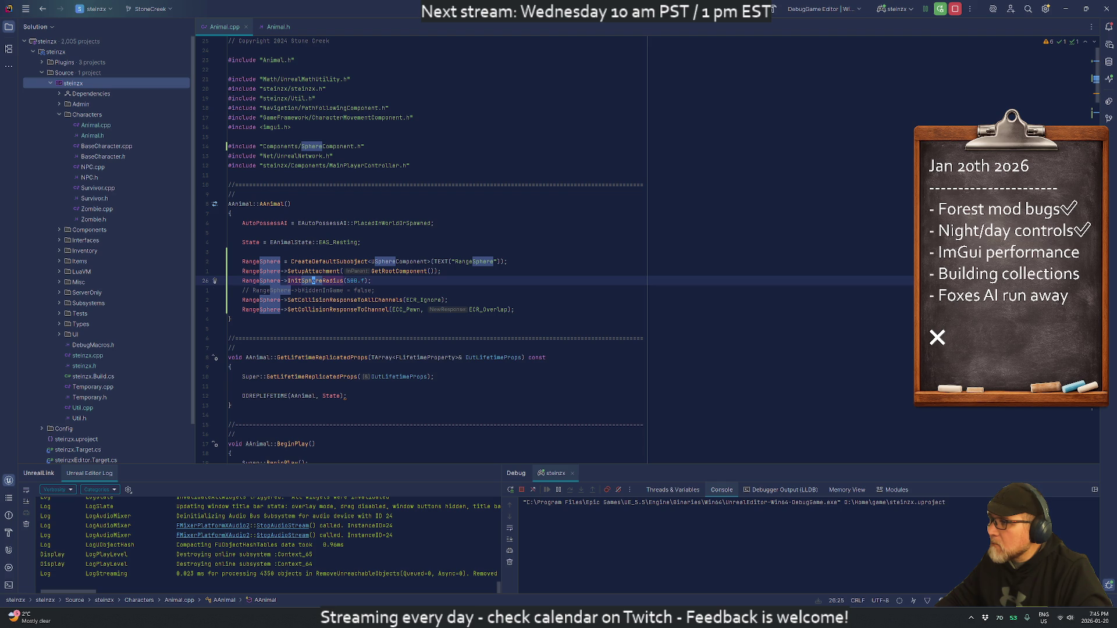
pyautogui.scroll(-3, 313, 280)
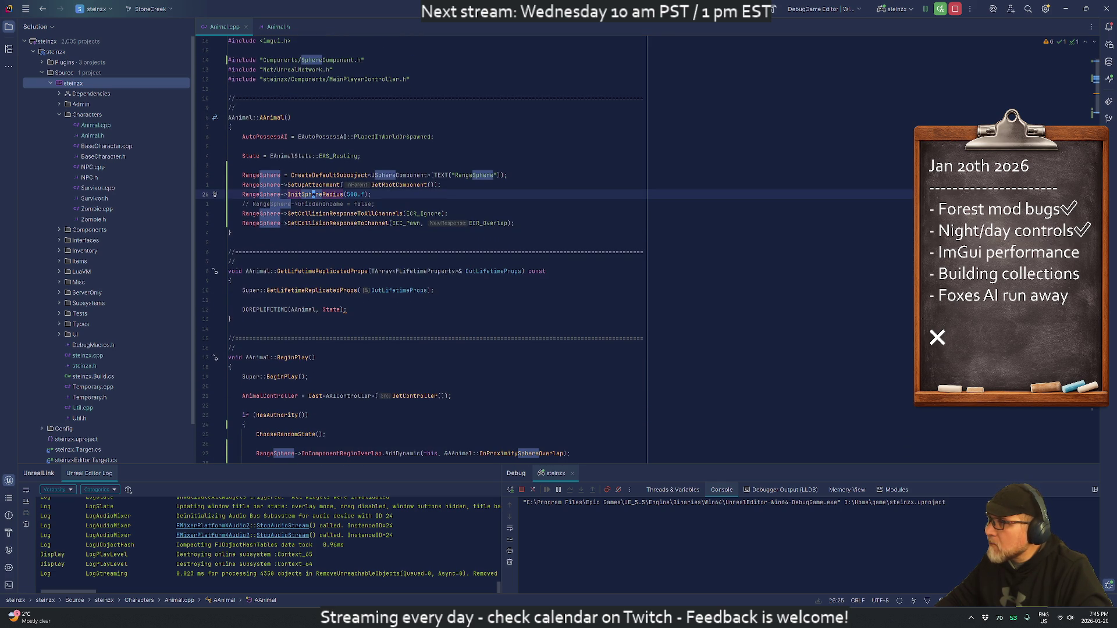
pyautogui.click(418, 214)
pyautogui.click(309, 203)
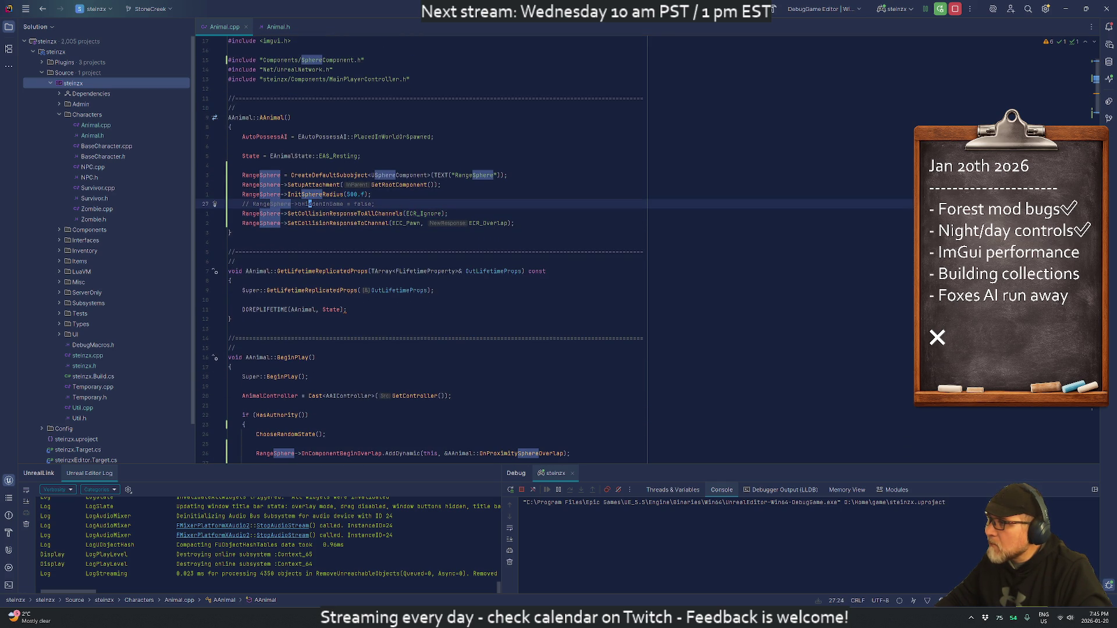
# Step: Uncomment RangeSphere->bHiddenInGame and set it to true, then return to Unreal
pyautogui.hotkey('ctrl', '/')
pyautogui.hotkey('ctrl', 'Delete')
pyautogui.write('true')
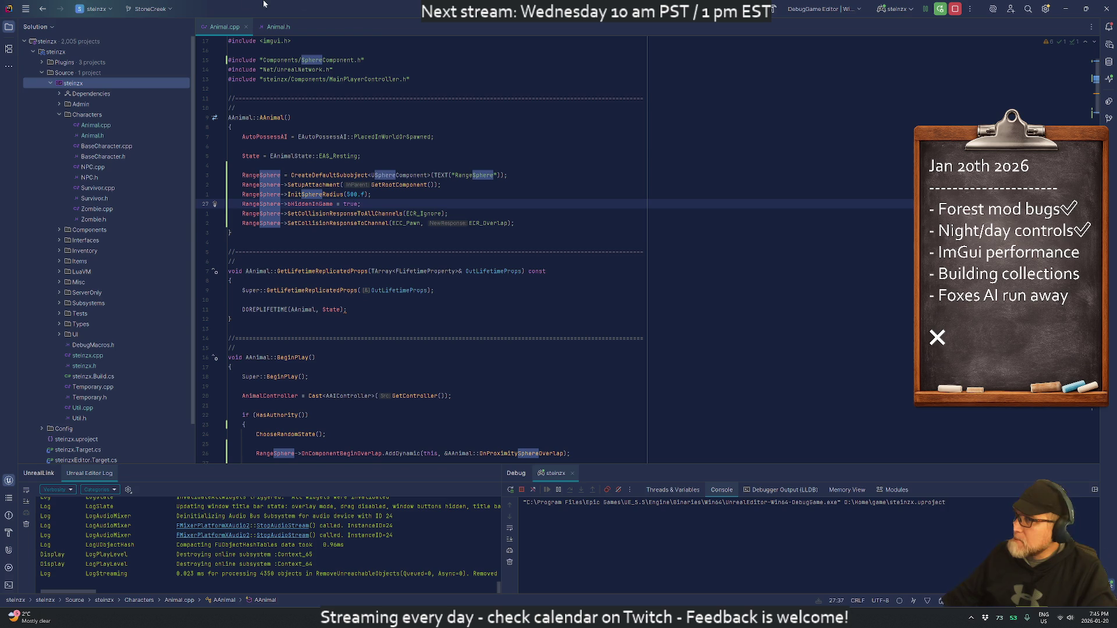
pyautogui.hotkey('alt', 'Tab')
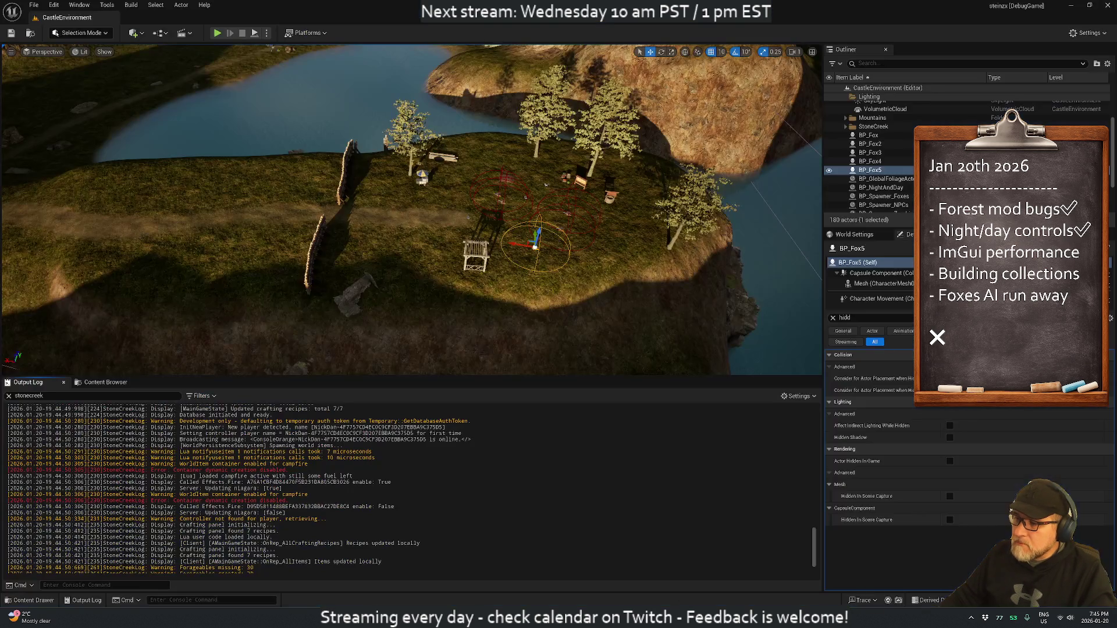
# Step: Live Code the updated Animal.cpp and start a play test to check the foxes
pyautogui.hotkey('ctrl', 'alt', 'F11')
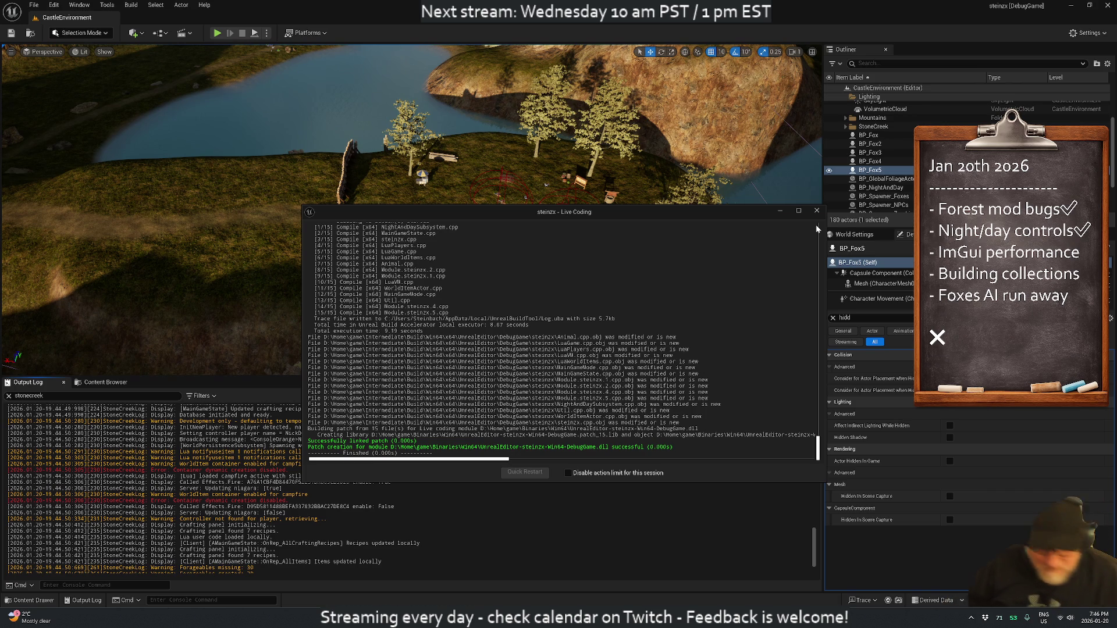
pyautogui.click(817, 211)
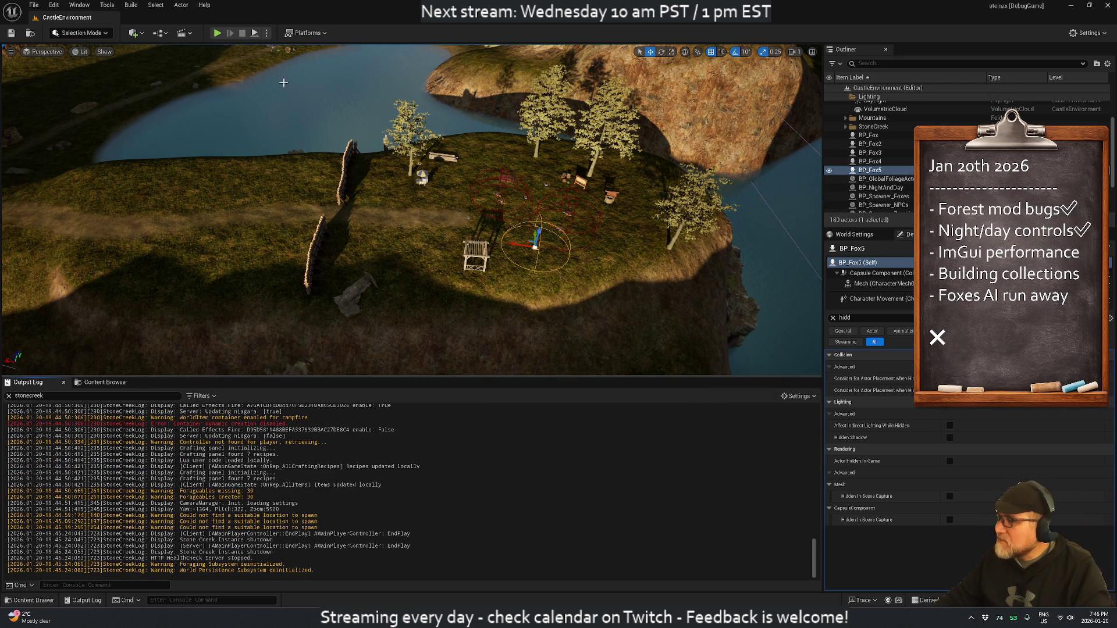
pyautogui.click(217, 33)
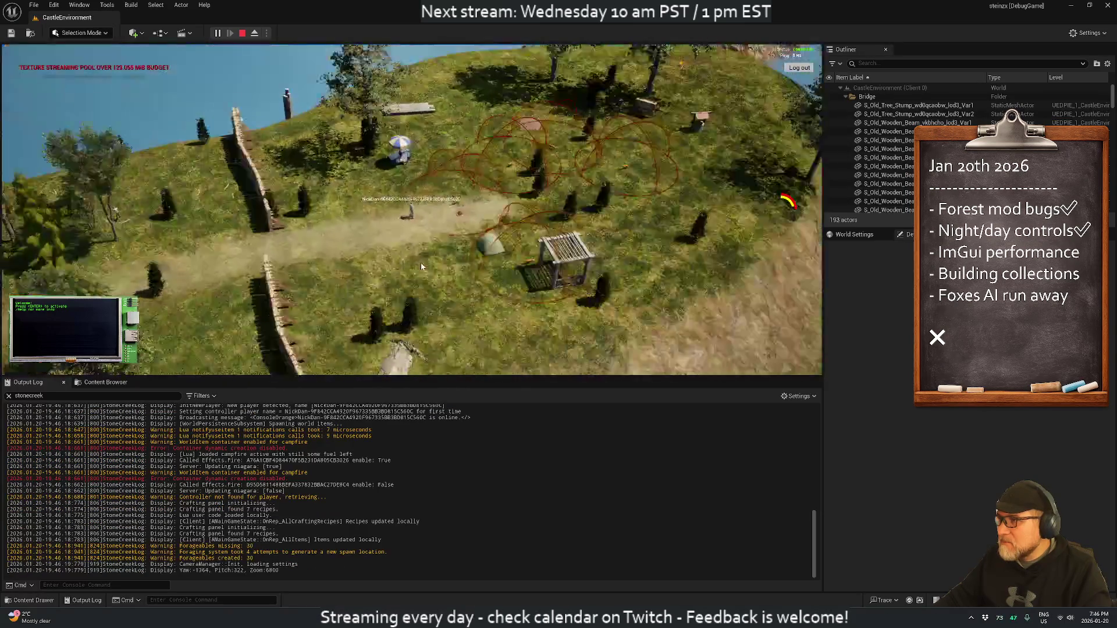
# Step: Stop the play test and trigger another Live Coding recompile with Ctrl+Alt+F11
pyautogui.press('Escape')
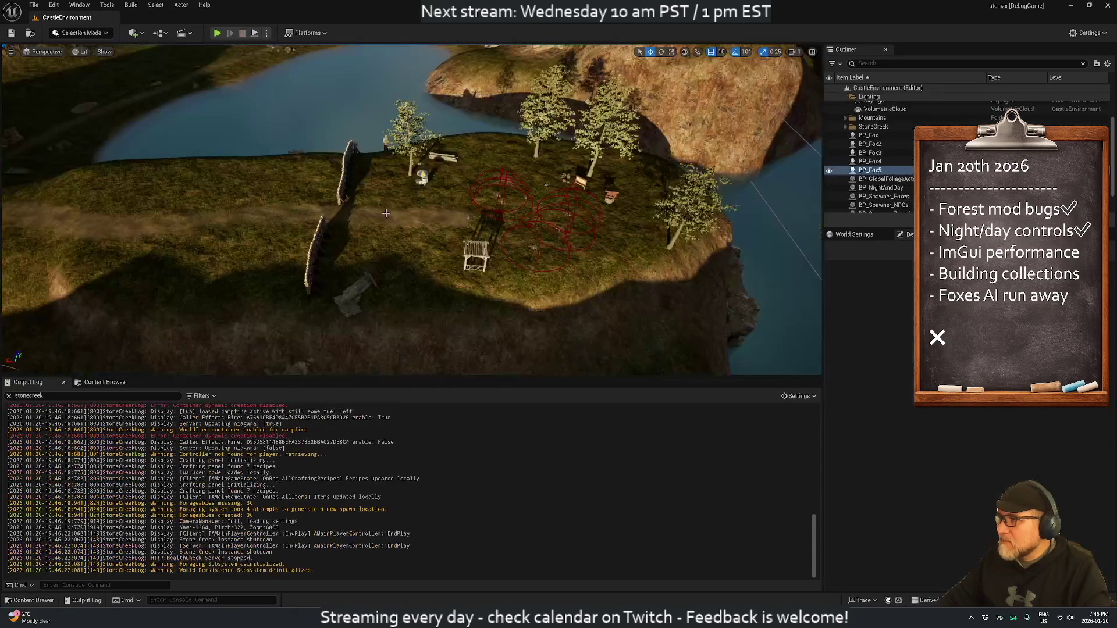
pyautogui.hotkey('ctrl', 'alt', 'F11')
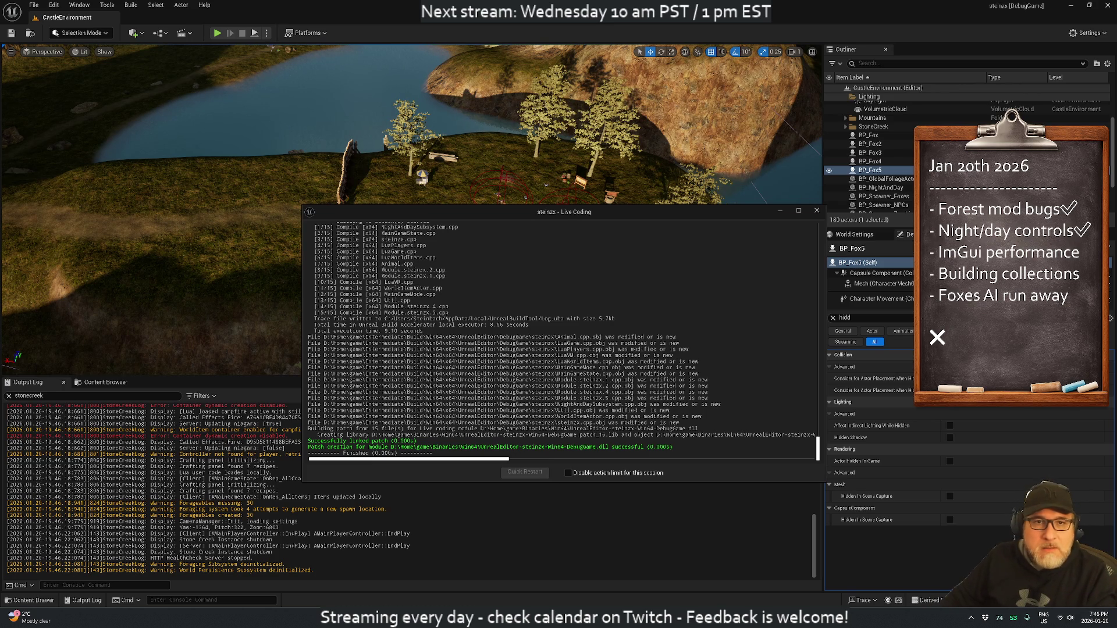
# Step: Close the Chrome window and the finished Live Coding window to reveal the level viewport
pyautogui.hotkey('alt', 'Tab')
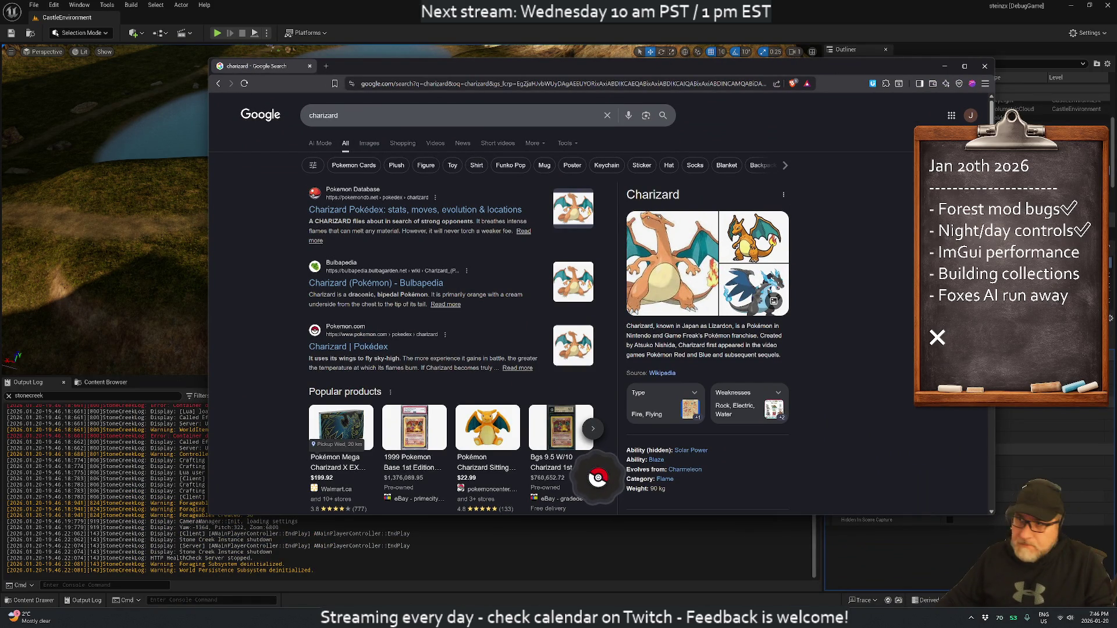
pyautogui.click(984, 66)
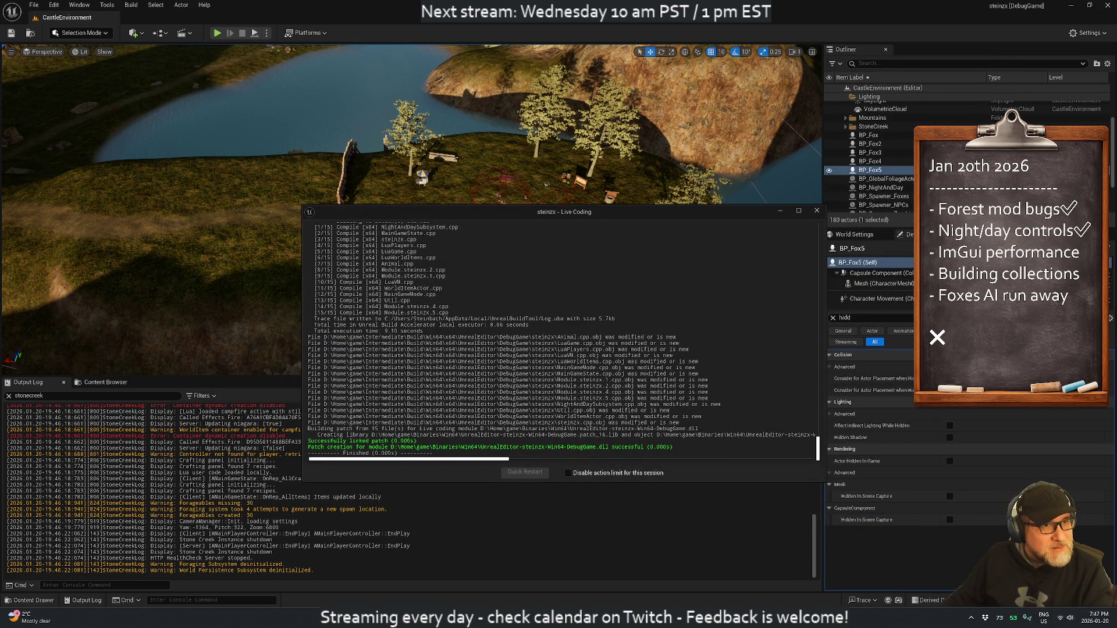
pyautogui.click(817, 211)
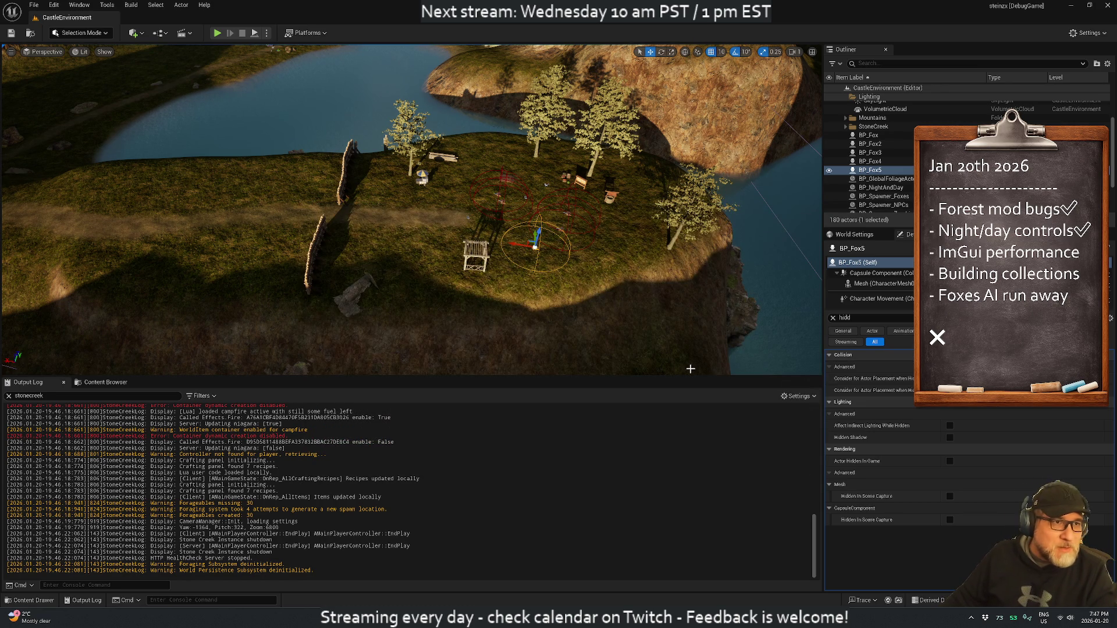